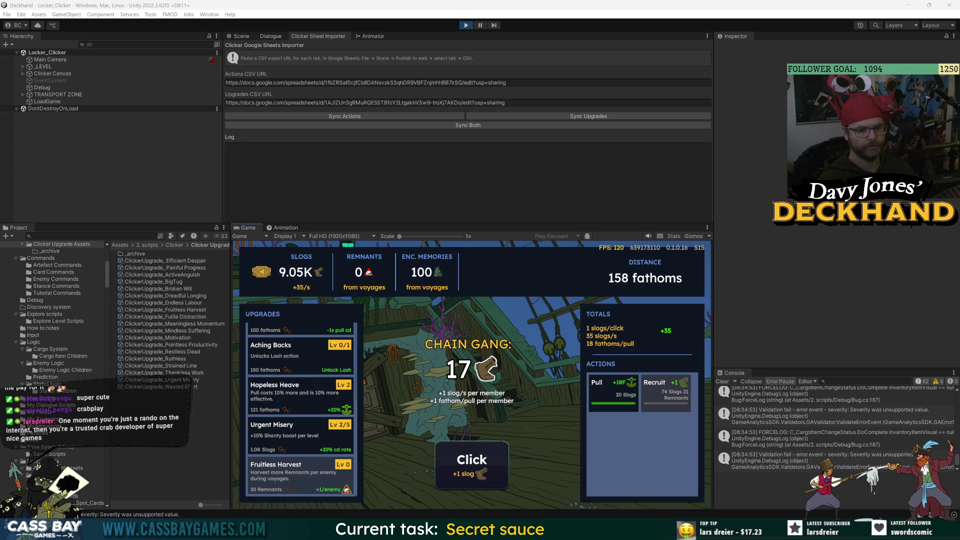
Earn more slogs with seven presses of the Click button
left_click(469, 469)
left_click(469, 469)
left_click(469, 468)
left_click(469, 468)
left_click(469, 468)
left_click(469, 468)
left_click(469, 468)
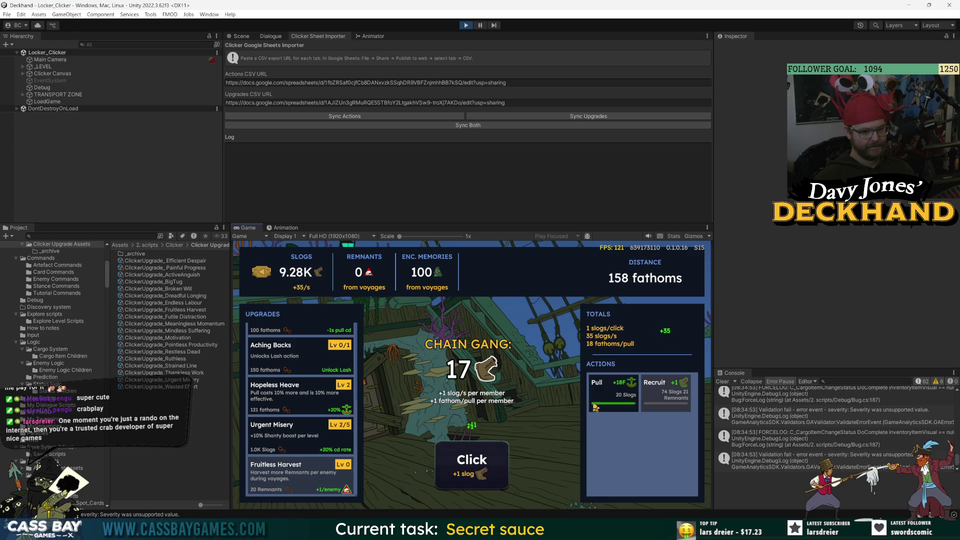
Pull the ship to 176 fathoms, then show the Debug object's components and debug actions
left_click(610, 393)
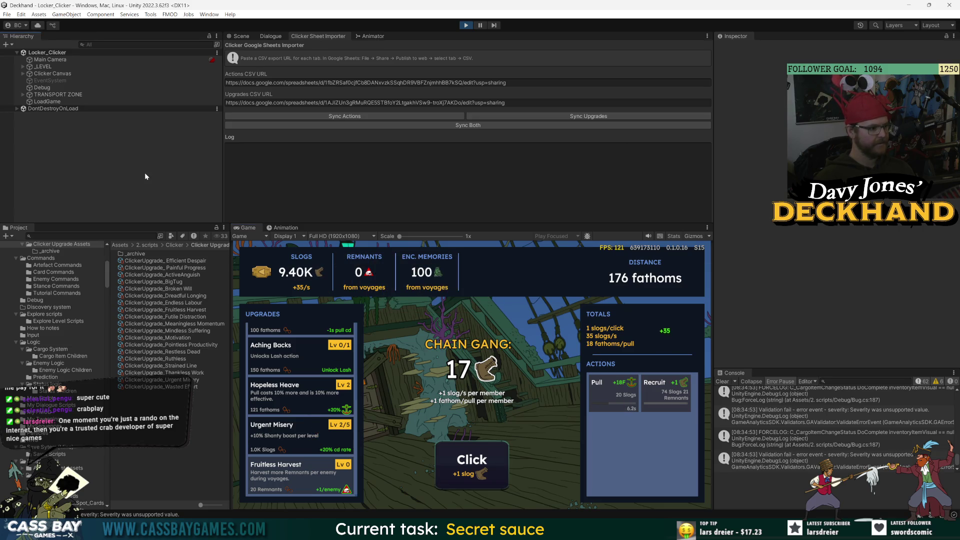
left_click(42, 88)
right_click(767, 93)
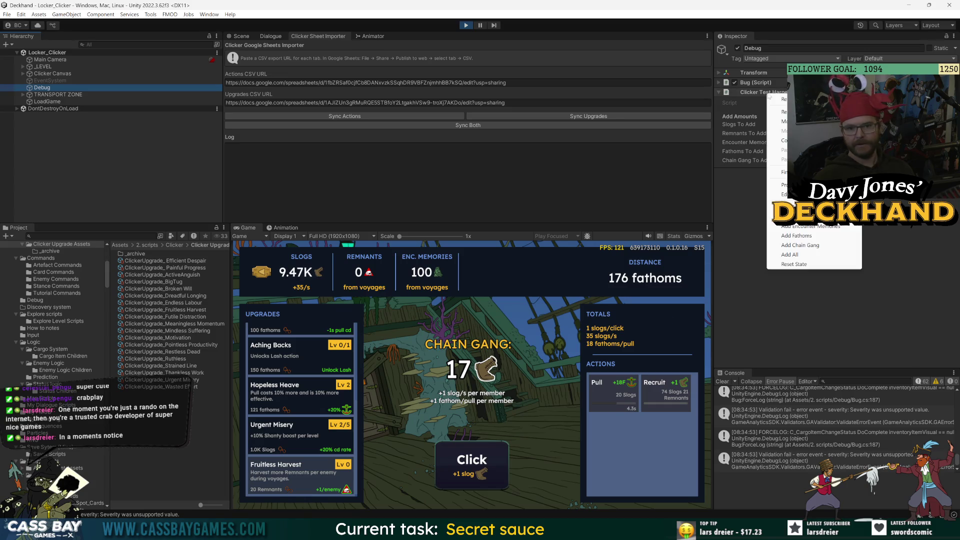
Grant 200 Remnants, buy Fruitless Harvest, and recruit another Chain Gang member
left_click(790, 226)
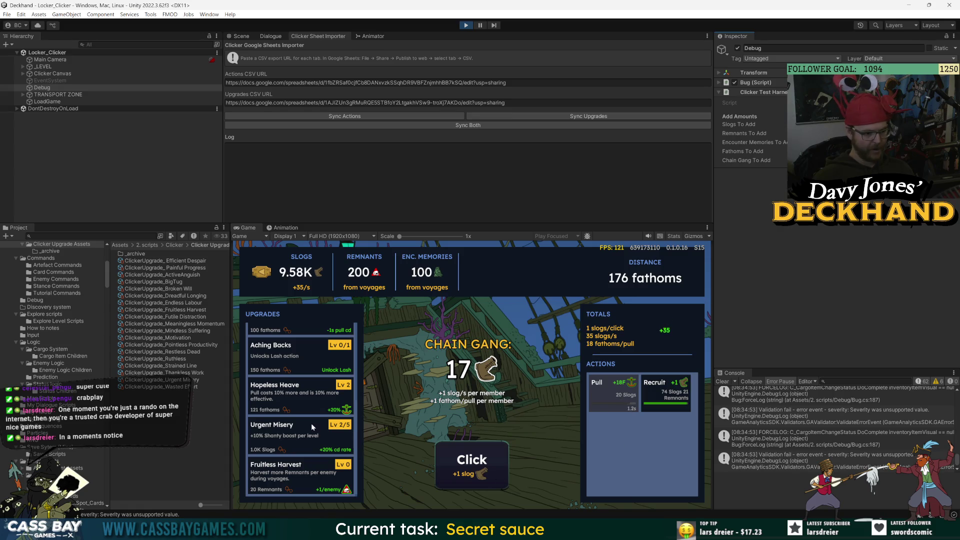
left_click(311, 480)
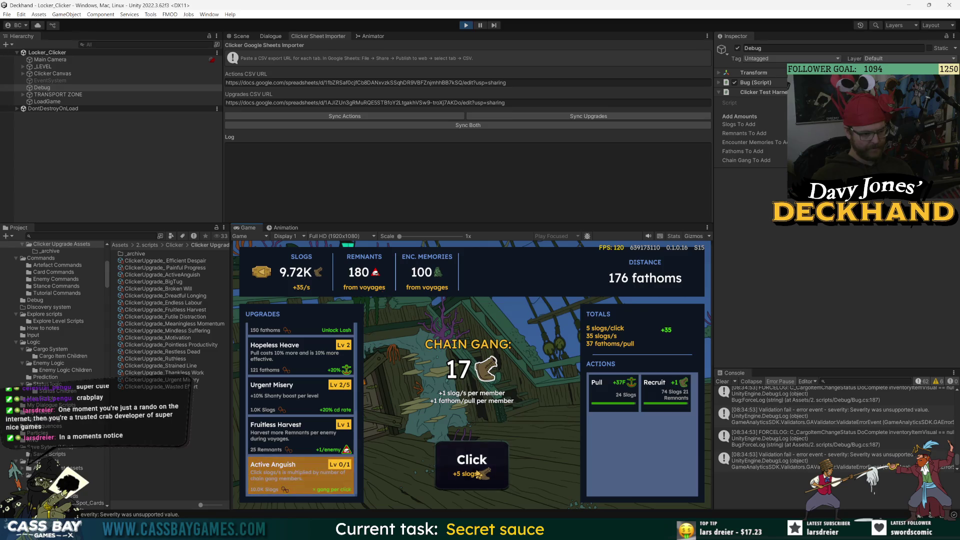
left_click(477, 473)
left_click(478, 473)
left_click(479, 473)
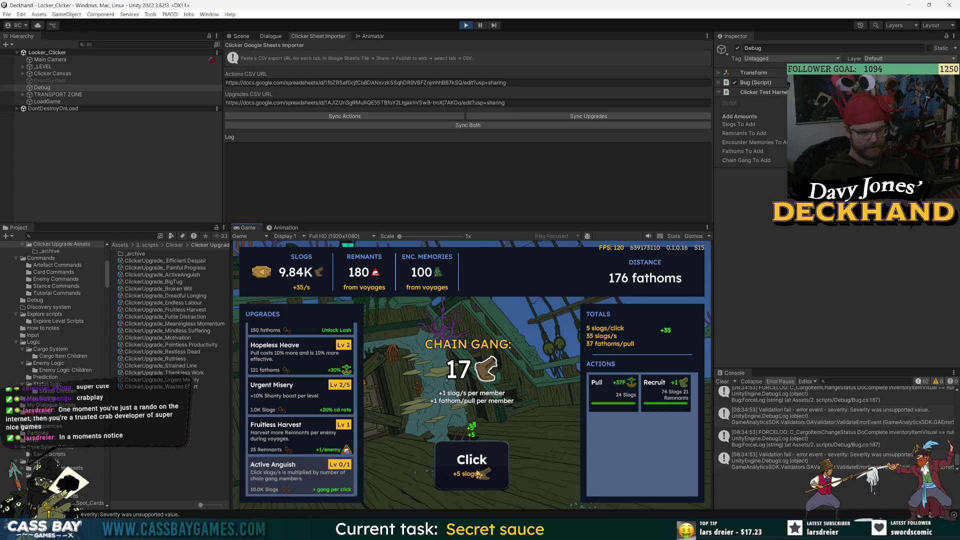
left_click(666, 392)
left_click(489, 467)
left_click(491, 468)
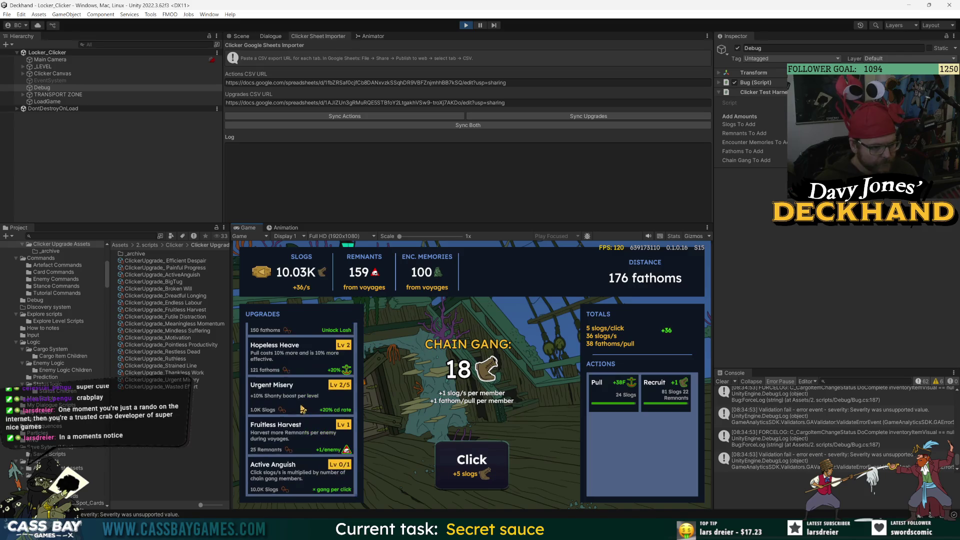
Buy Active Anguish, click for slogs, and recruit the Chain Gang up to 20
left_click(310, 484)
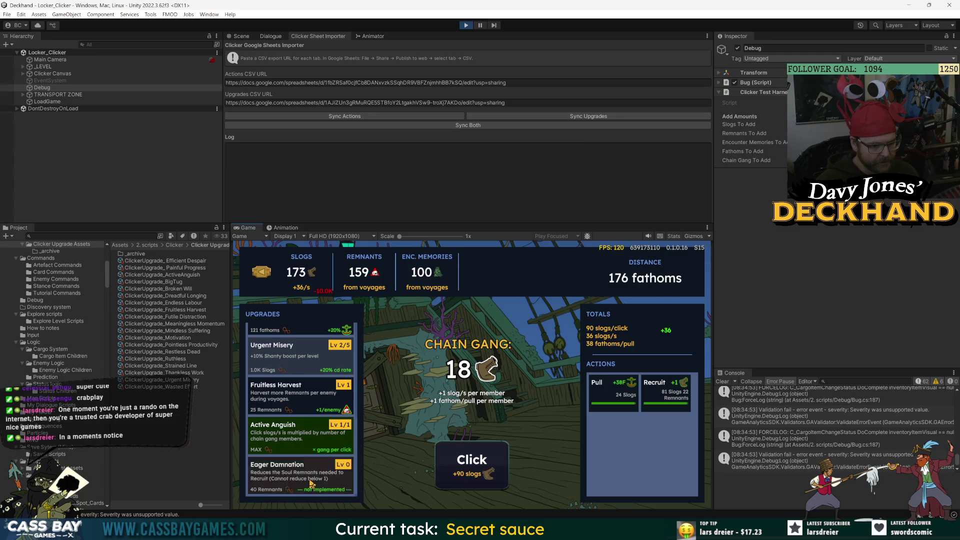
left_click(481, 472)
left_click(480, 473)
left_click(481, 472)
left_click(481, 472)
left_click(480, 472)
left_click(480, 472)
left_click(481, 472)
left_click(481, 472)
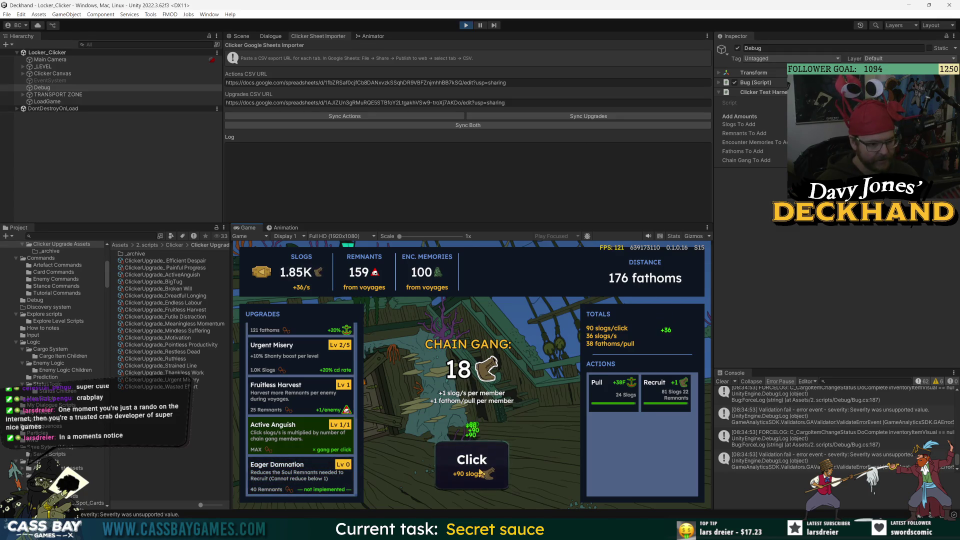
left_click(480, 473)
left_click(480, 473)
left_click(480, 474)
left_click(480, 473)
left_click(480, 474)
left_click(481, 475)
left_click(481, 476)
left_click(481, 477)
left_click(481, 477)
left_click(482, 476)
left_click(481, 476)
left_click(481, 476)
left_click(481, 476)
left_click(481, 476)
left_click(481, 476)
left_click(481, 476)
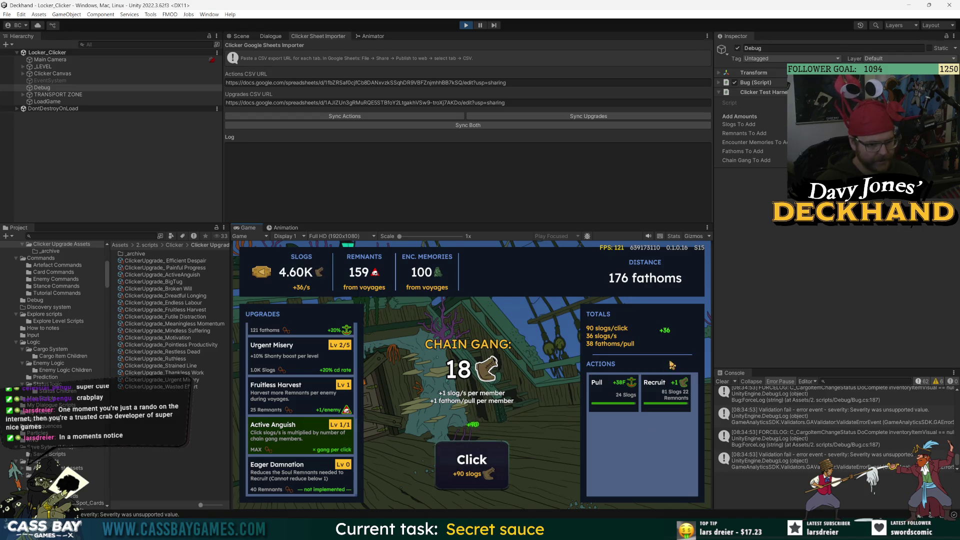
left_click(659, 384)
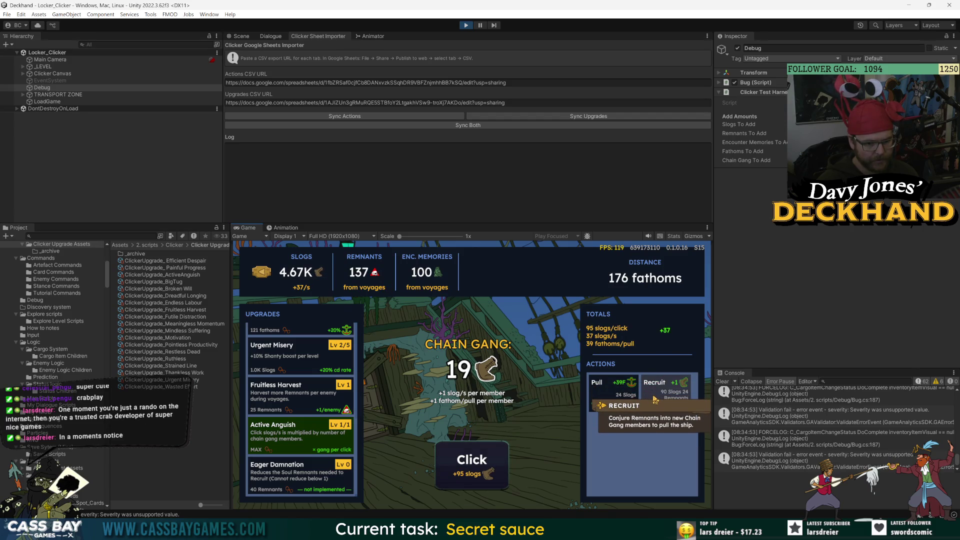
left_click(655, 399)
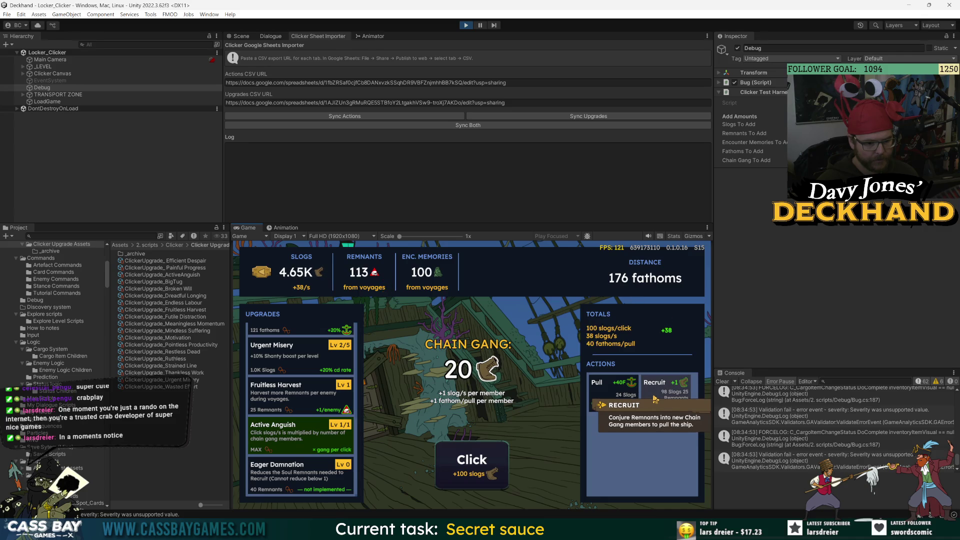
Click rapidly for more slogs, then upgrade Eager Damnation to Lv 2
left_click(468, 464)
left_click(467, 464)
left_click(468, 464)
left_click(467, 465)
left_click(468, 465)
left_click(467, 465)
left_click(466, 465)
left_click(467, 466)
double_click(466, 465)
double_click(467, 466)
double_click(467, 465)
double_click(467, 465)
double_click(467, 465)
triple_click(467, 465)
triple_click(466, 465)
double_click(466, 465)
double_click(467, 465)
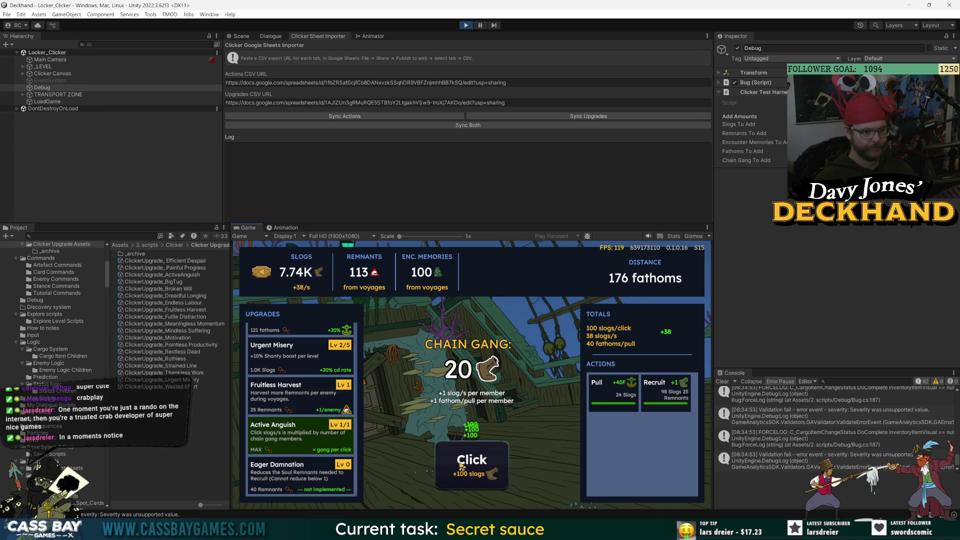
left_click(303, 482)
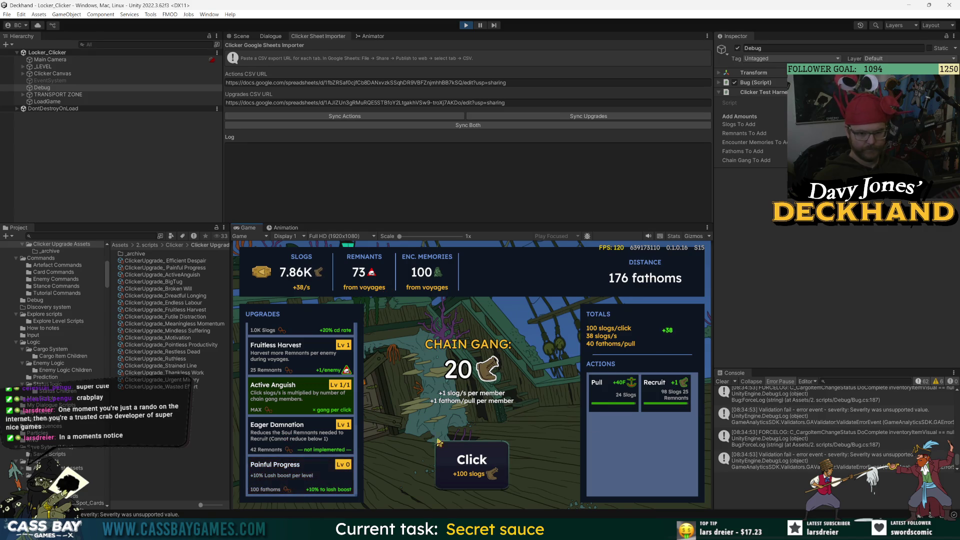
left_click(307, 440)
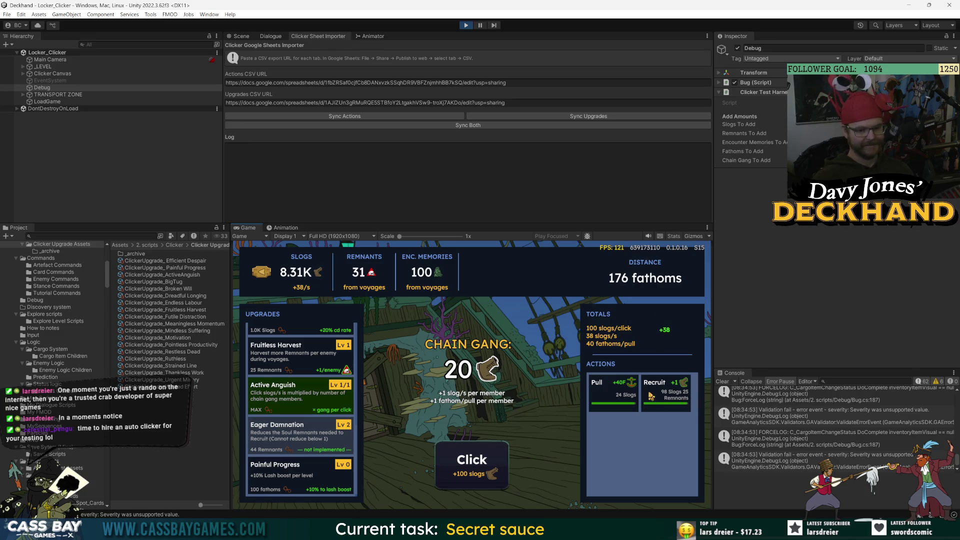
Recruit a 21st Chain Gang member, pull the ship, and raise Painful Progress to Lv 1
left_click(665, 388)
left_click(606, 394)
left_click(300, 473)
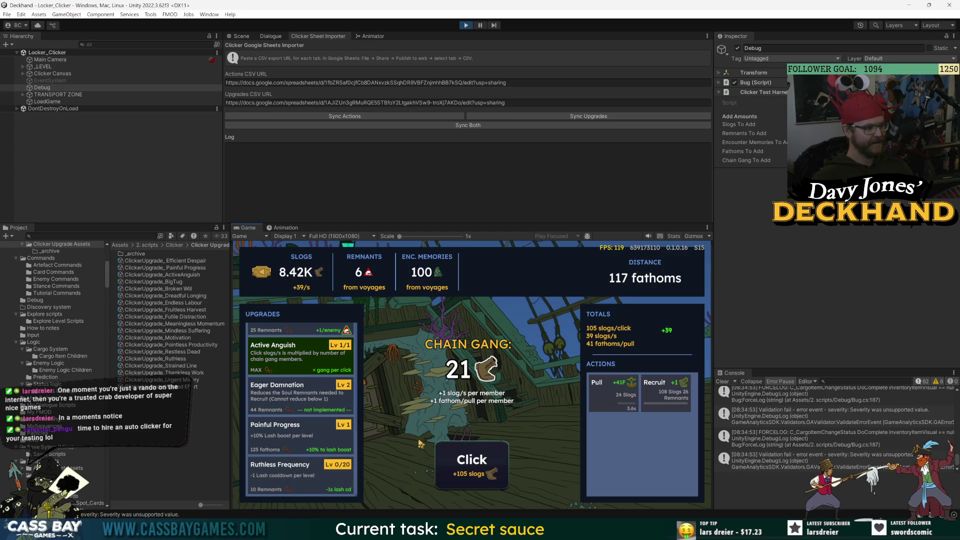
left_click(506, 459)
left_click(507, 458)
left_click(507, 458)
left_click(507, 458)
left_click(506, 458)
left_click(507, 458)
left_click(507, 458)
left_click(506, 458)
left_click(507, 459)
left_click(507, 458)
left_click(507, 459)
left_click(506, 458)
left_click(507, 458)
left_click(507, 458)
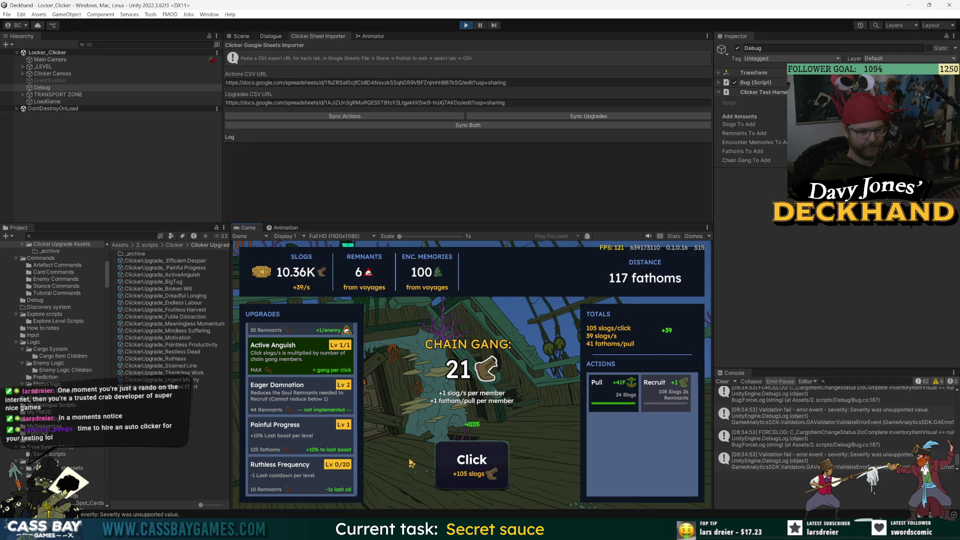
Alternate Pulls with rapid Click presses to build up slogs and fathoms
left_click(620, 392)
left_click(463, 465)
left_click(463, 465)
left_click(466, 470)
left_click(465, 470)
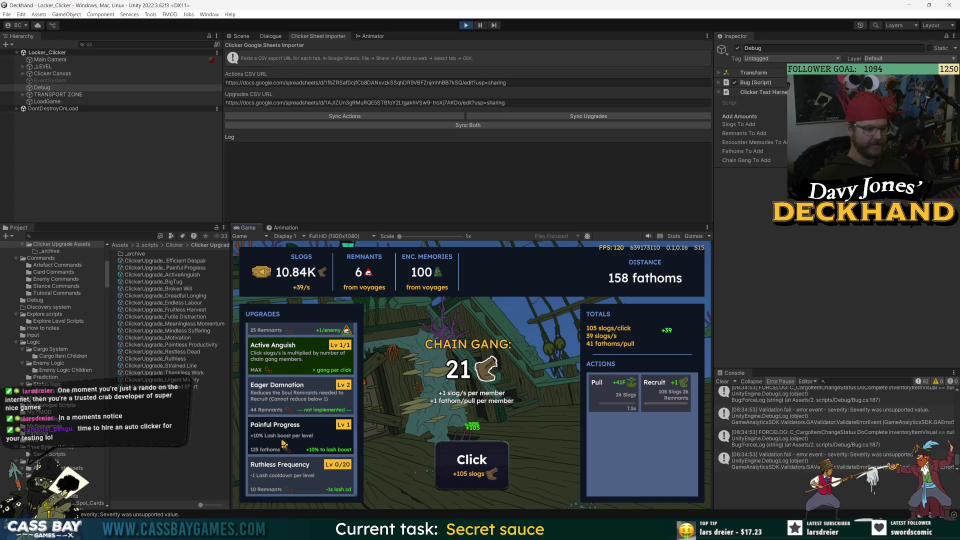
left_click(465, 471)
left_click(465, 471)
left_click(465, 471)
left_click(465, 471)
left_click(465, 471)
left_click(465, 471)
left_click(480, 468)
left_click(490, 463)
left_click(489, 463)
left_click(489, 463)
left_click(490, 463)
left_click(489, 461)
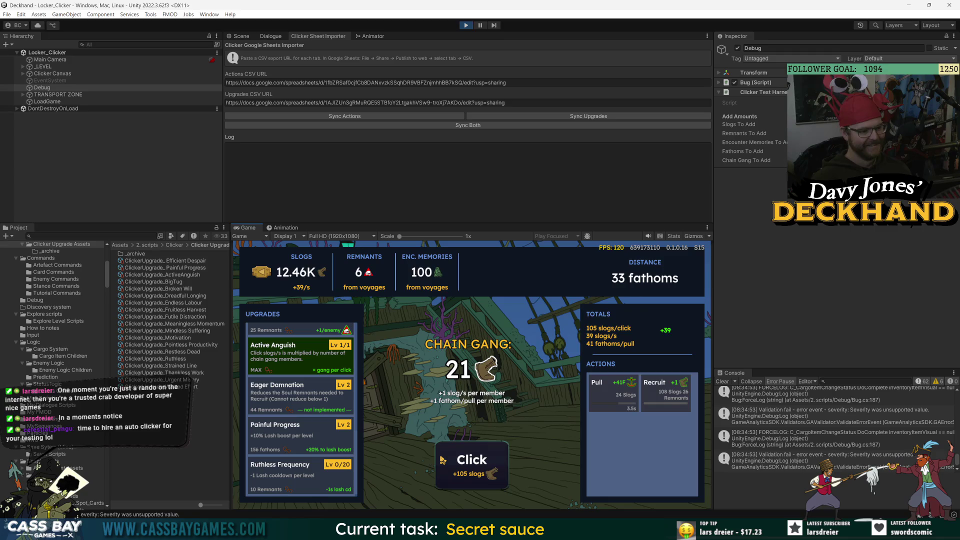
left_click(464, 463)
left_click(463, 462)
left_click(463, 462)
left_click(464, 463)
left_click(464, 463)
left_click(464, 462)
left_click(464, 462)
left_click(464, 462)
left_click(464, 462)
left_click(463, 463)
left_click(463, 463)
left_click(463, 463)
left_click(464, 463)
left_click(464, 463)
left_click(464, 463)
left_click(617, 393)
left_click(481, 477)
left_click(481, 477)
left_click(482, 477)
left_click(481, 477)
left_click(481, 478)
left_click(481, 479)
left_click(482, 478)
left_click(482, 479)
left_click(482, 479)
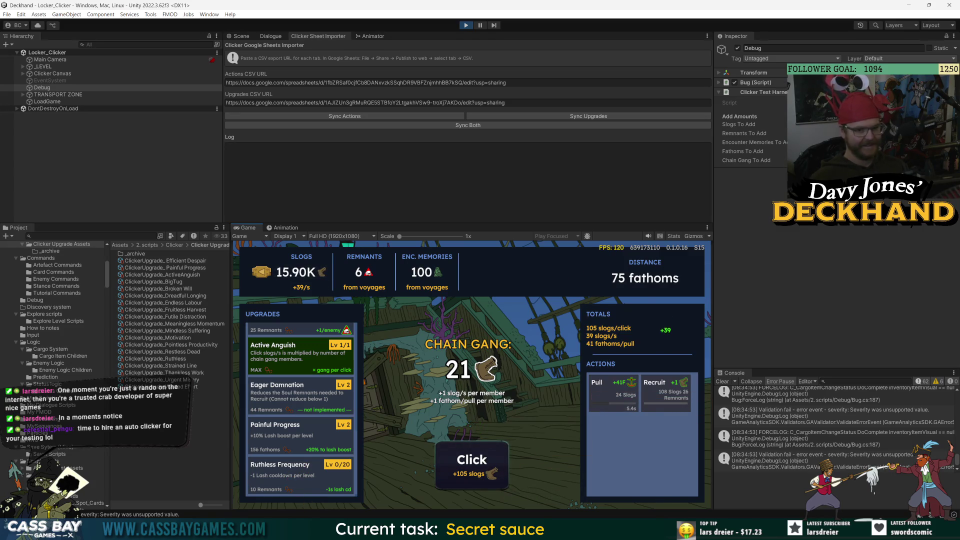
Add 200 more Remnants from the test harness and recruit a 22nd Chain Gang member
right_click(765, 92)
left_click(798, 214)
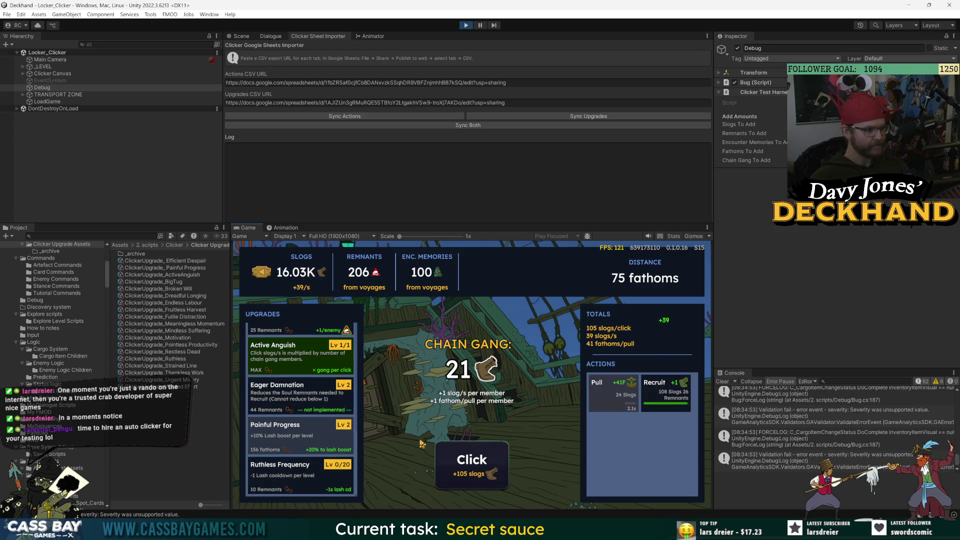
left_click(466, 470)
left_click(466, 470)
left_click(466, 470)
left_click(466, 470)
left_click(466, 470)
left_click(466, 470)
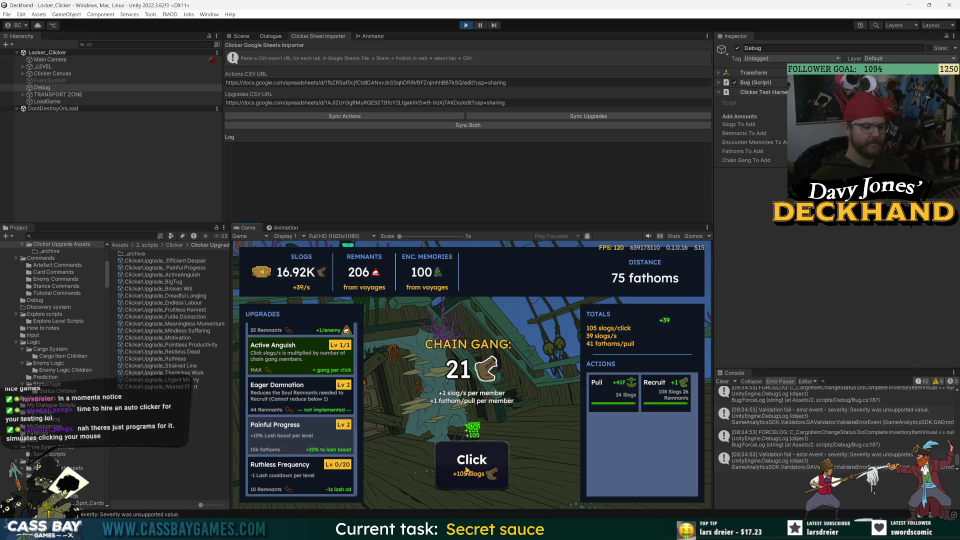
left_click(466, 471)
left_click(466, 470)
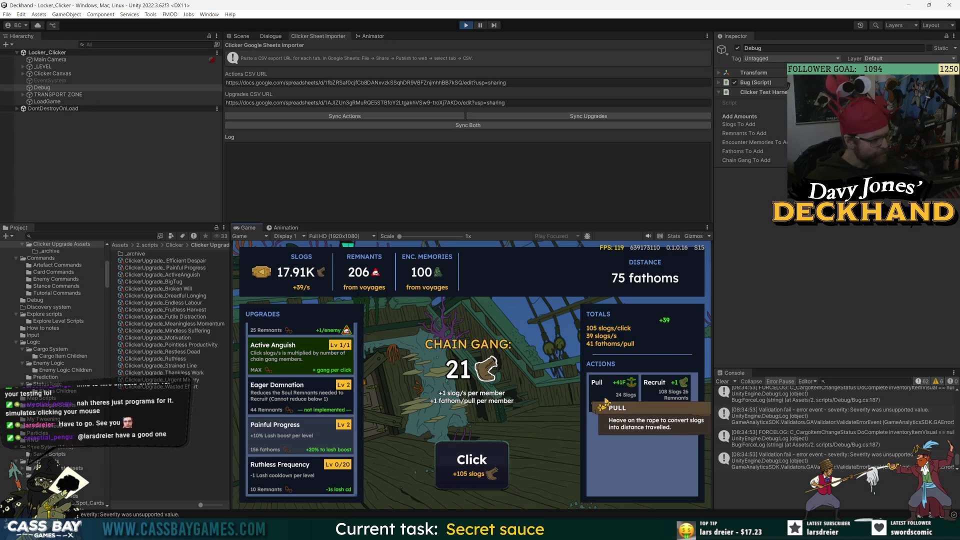
left_click(653, 387)
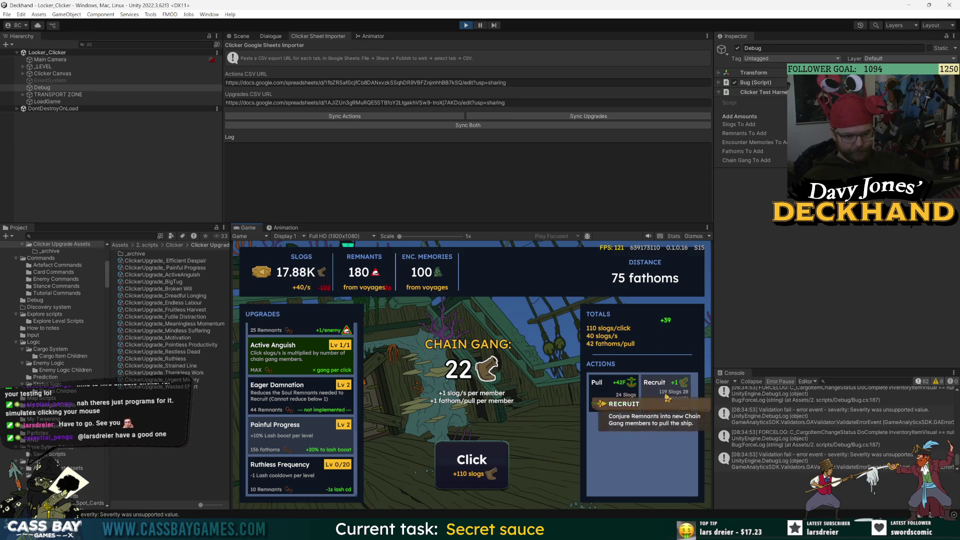
Pull to 117 fathoms, buy Ruthless Frequency Lv 1, and scroll the Upgrades list to check Dreadful Longing
left_click(603, 387)
left_click(298, 480)
scroll(299, 480, "down", 1)
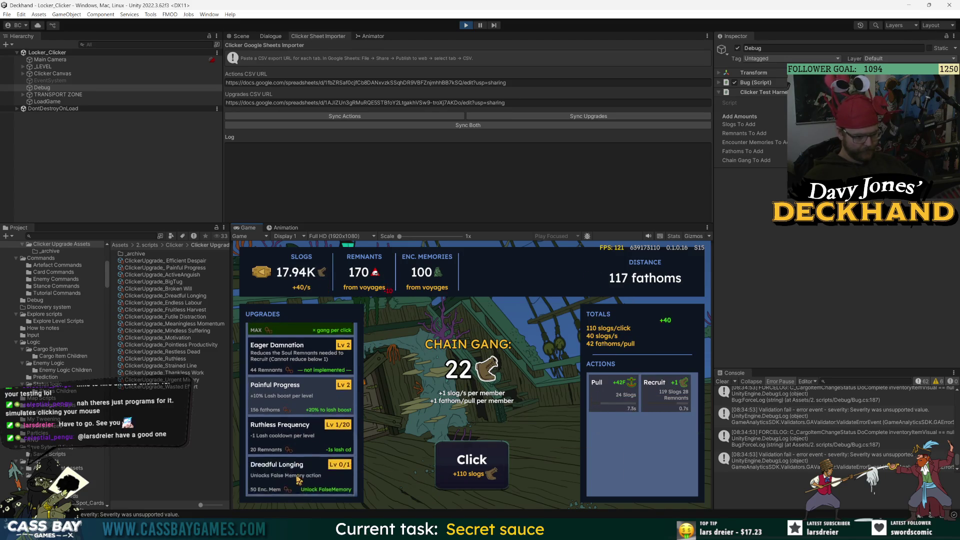
scroll(307, 431, "down", 5)
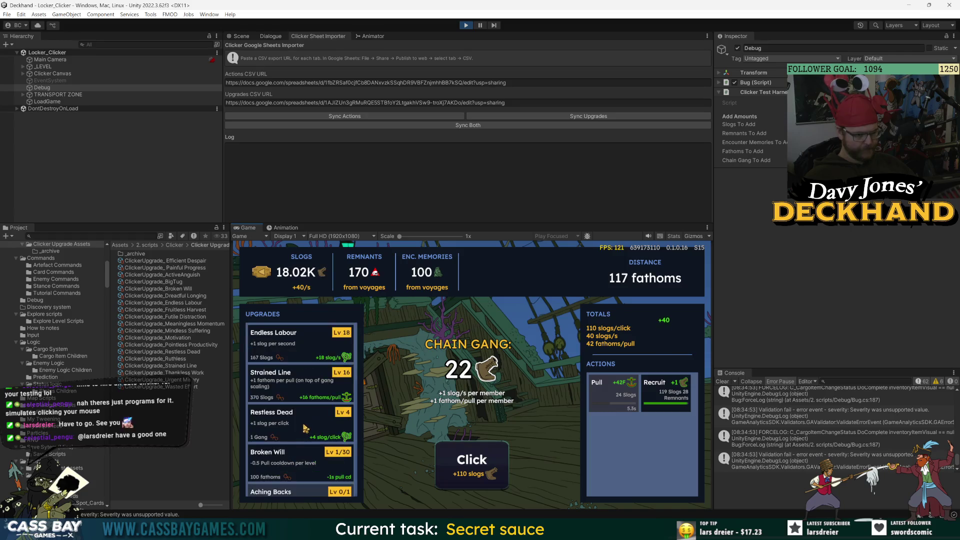
scroll(306, 428, "up", 5)
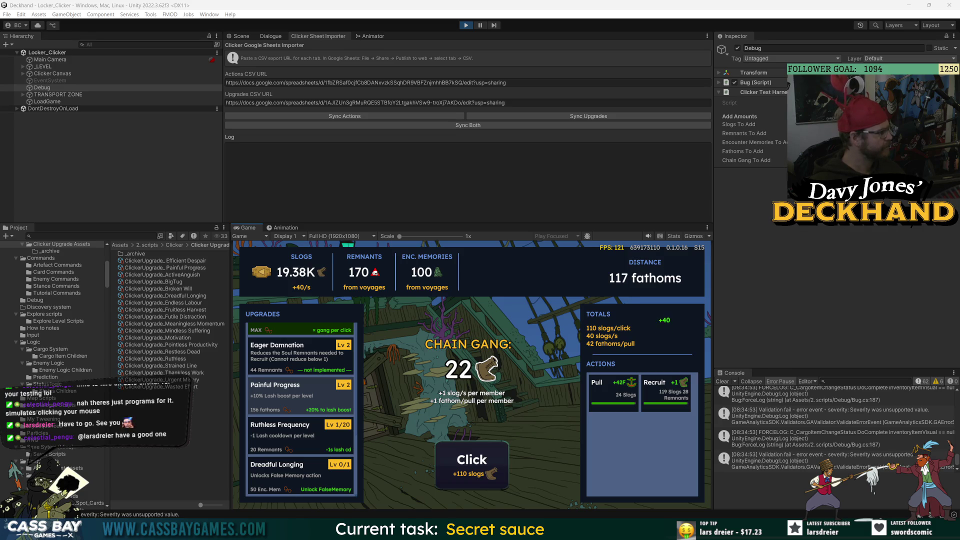
Browse the Thankless Work, Broken Will and Dreadful Longing upgrade assets, ending on Restless Dead's settings
left_click(183, 275)
left_click(180, 337)
left_click(185, 387)
left_click(188, 373)
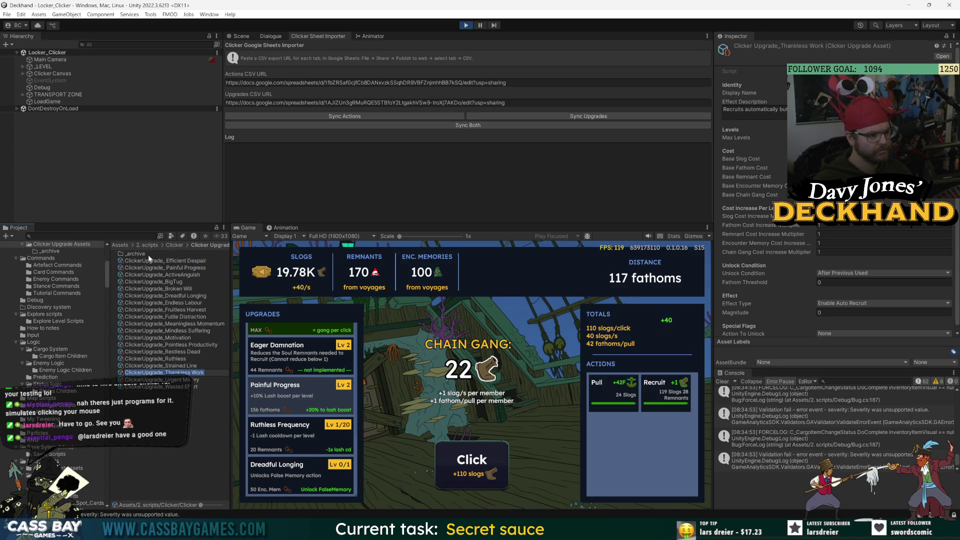
left_click(182, 288)
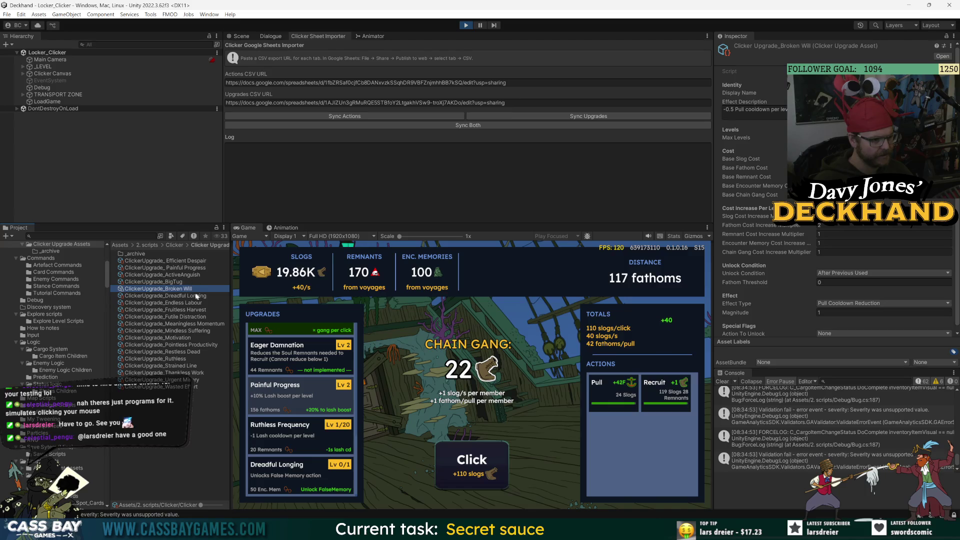
left_click(196, 297)
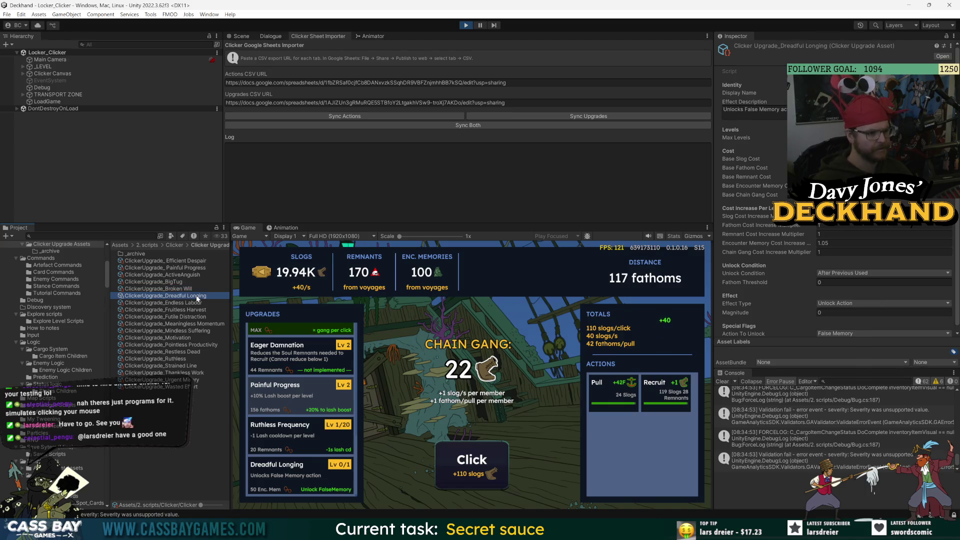
left_click(190, 352)
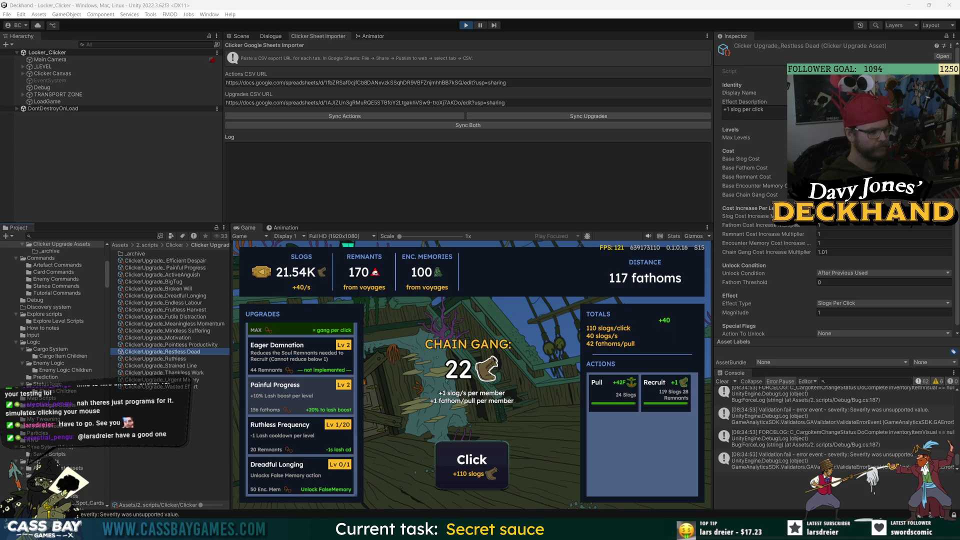
Buy seven more Endless Labour levels in the Game view
scroll(298, 413, "up", 5)
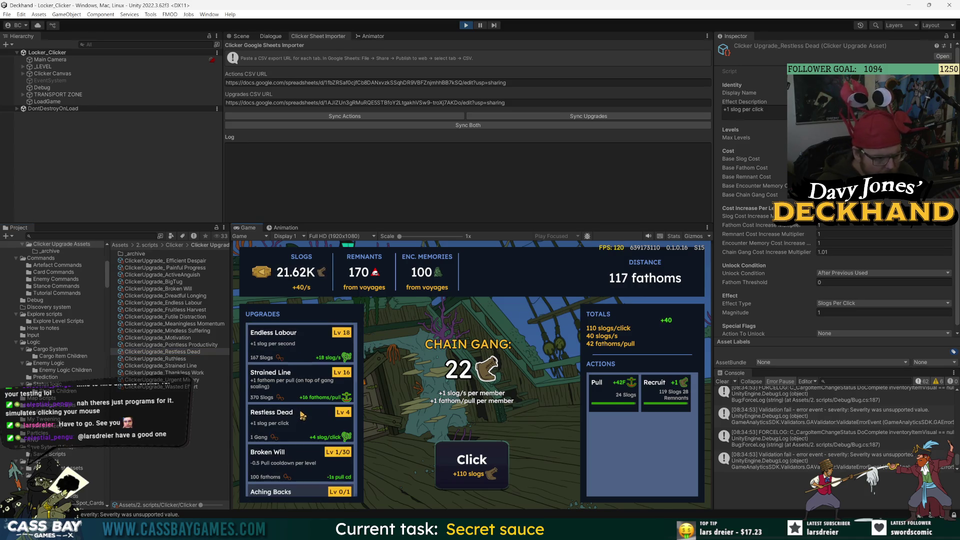
scroll(302, 412, "down", 2)
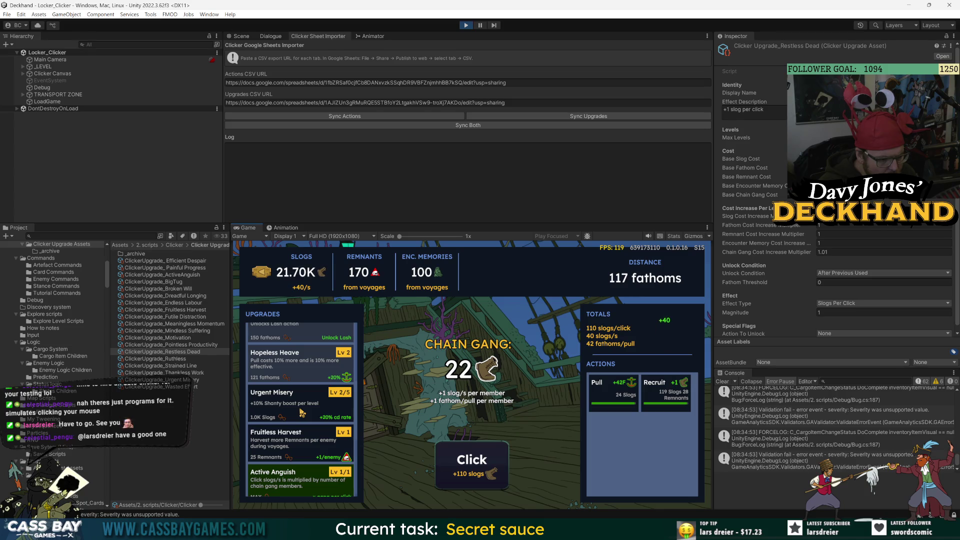
scroll(303, 414, "up", 5)
scroll(303, 415, "down", 5)
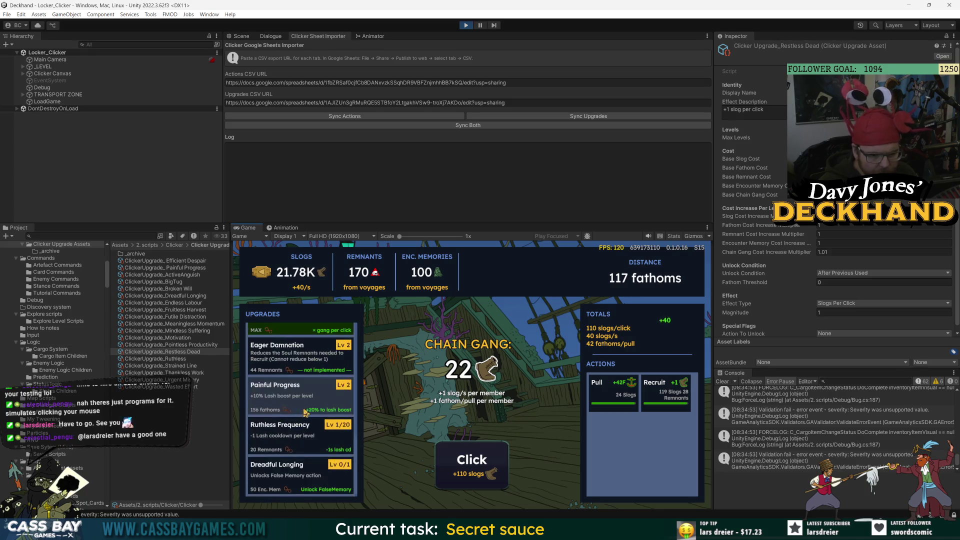
scroll(302, 414, "up", 3)
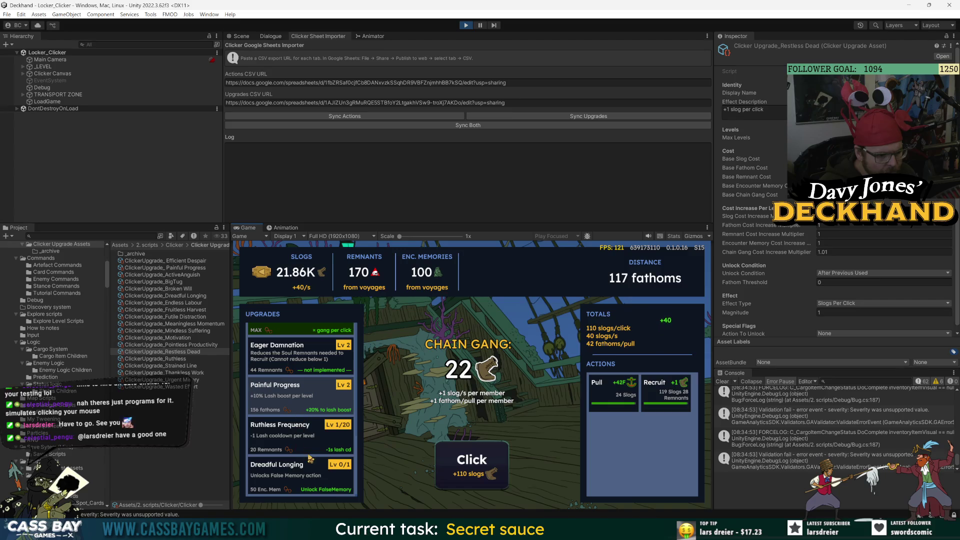
scroll(303, 439, "up", 5)
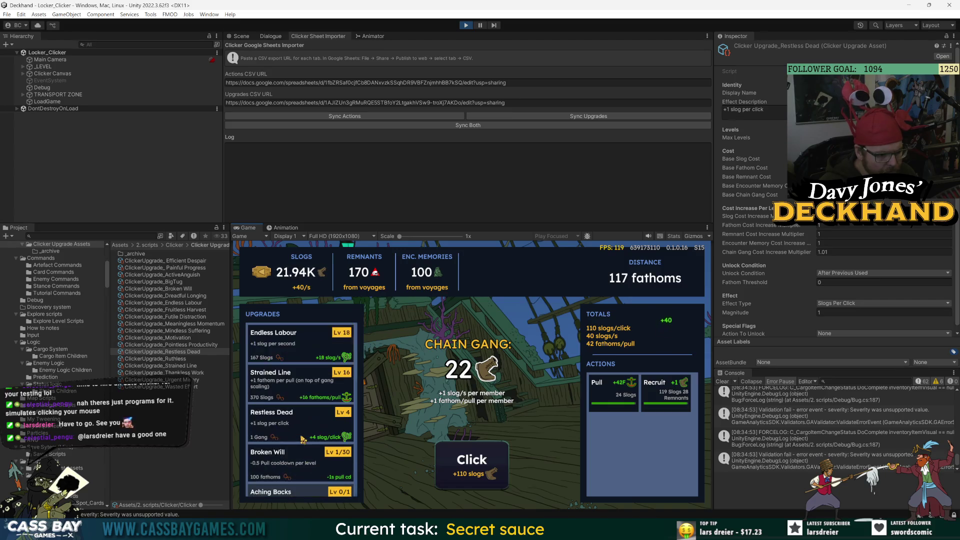
left_click(291, 352)
left_click(292, 351)
left_click(292, 352)
left_click(292, 352)
left_click(292, 352)
left_click(291, 352)
left_click(292, 352)
left_click(292, 351)
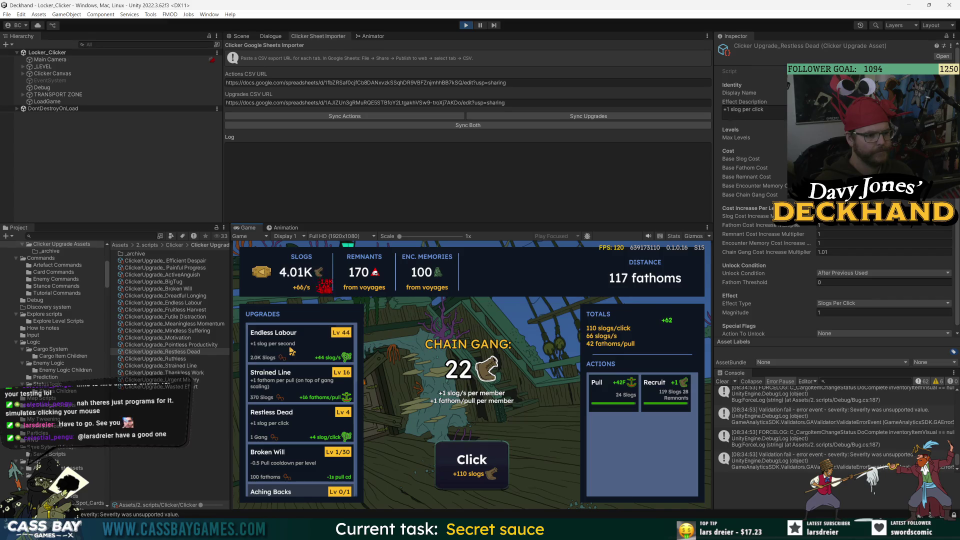
left_click(292, 351)
Earn slogs by clicking, recruit, pull, and buy two more Endless Labour levels
left_click(460, 453)
left_click(459, 453)
left_click(460, 454)
left_click(460, 454)
left_click(460, 453)
left_click(459, 454)
left_click(666, 390)
left_click(613, 396)
left_click(466, 458)
left_click(467, 458)
left_click(466, 457)
left_click(466, 458)
left_click(466, 458)
left_click(466, 458)
left_click(467, 458)
left_click(300, 350)
left_click(489, 478)
left_click(489, 478)
left_click(490, 480)
left_click(490, 480)
left_click(490, 480)
left_click(490, 480)
left_click(490, 480)
left_click(490, 480)
left_click(490, 480)
left_click(490, 480)
left_click(491, 480)
left_click(313, 348)
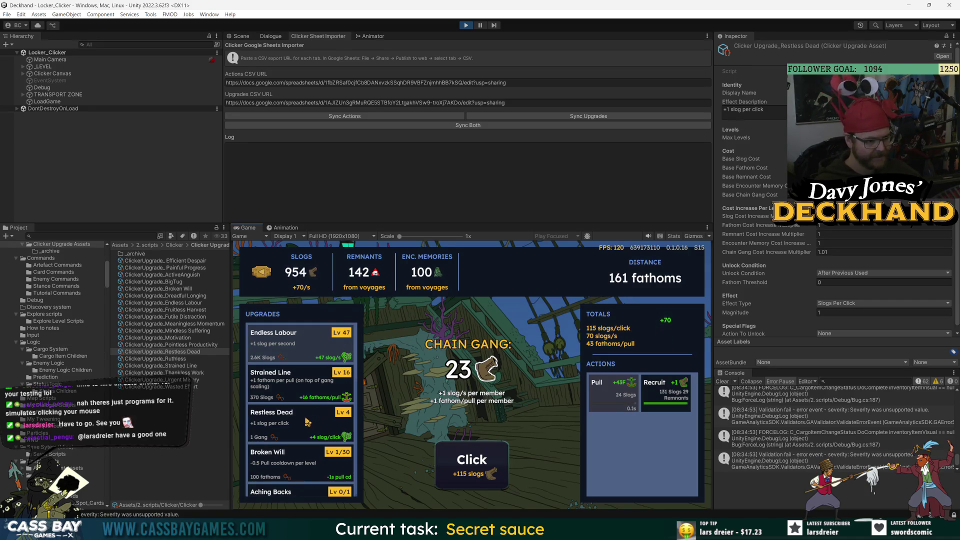
left_click(665, 393)
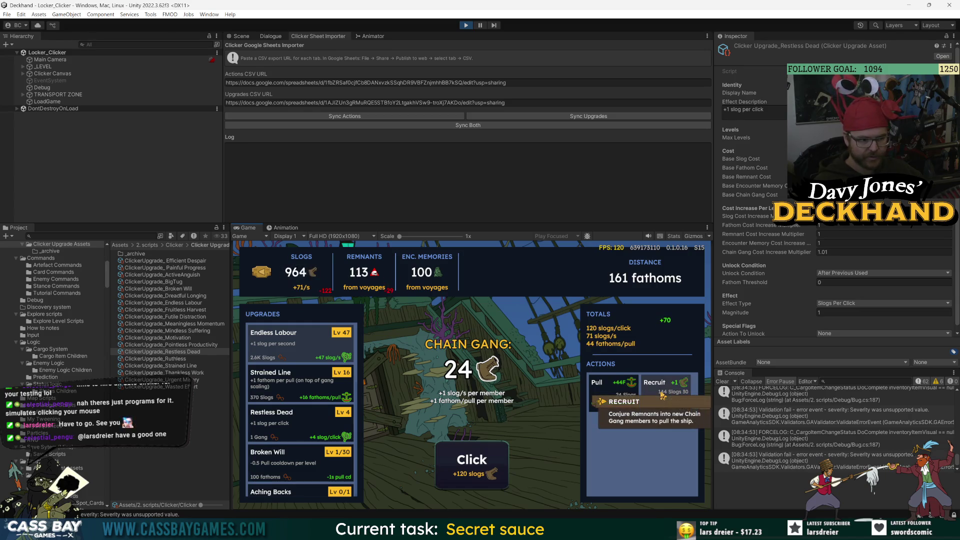
left_click(624, 399)
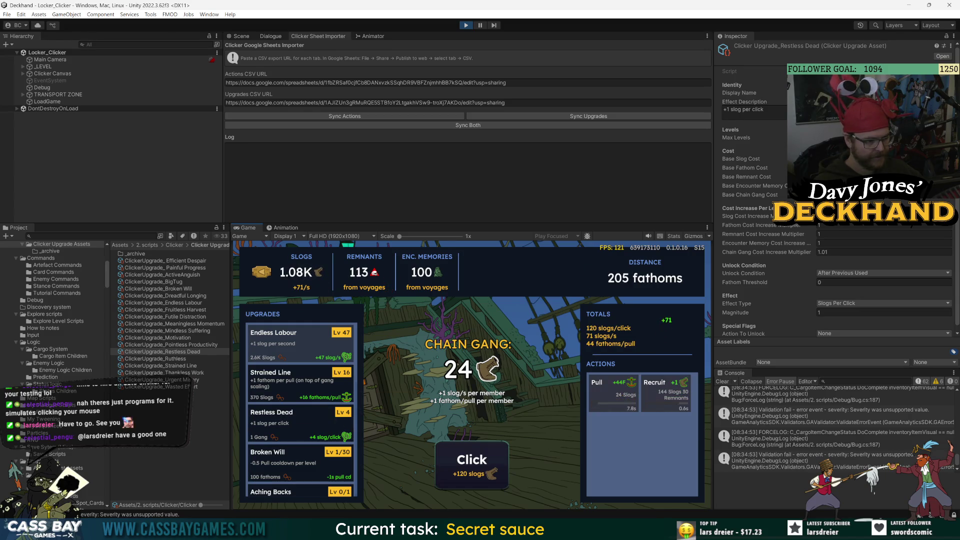
Upgrade Restless Dead three levels, then recruit, pull and click for more slogs
left_click(297, 430)
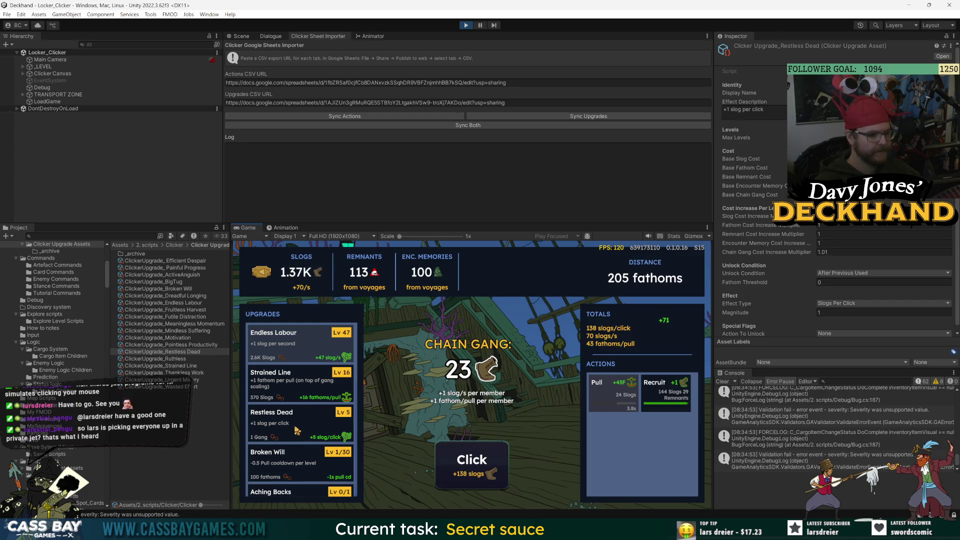
left_click(297, 431)
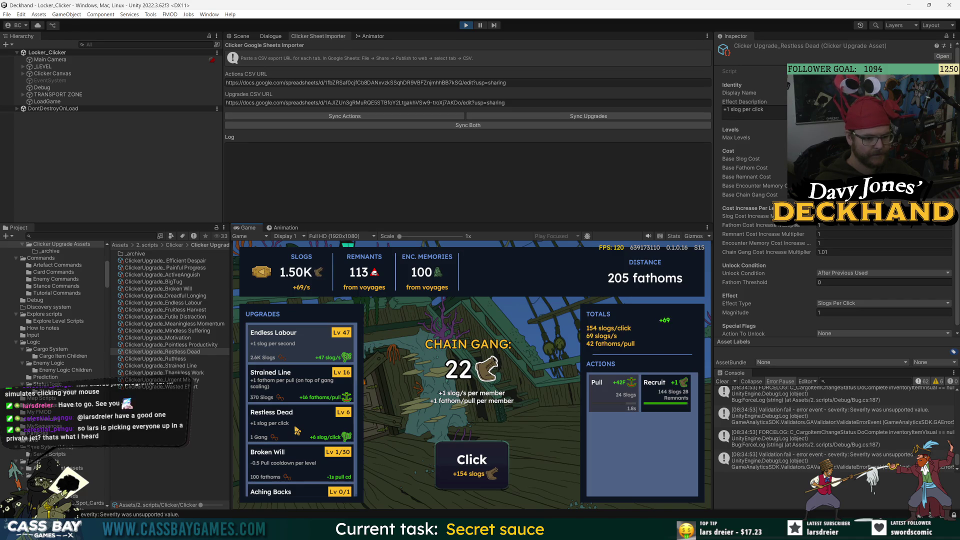
left_click(297, 431)
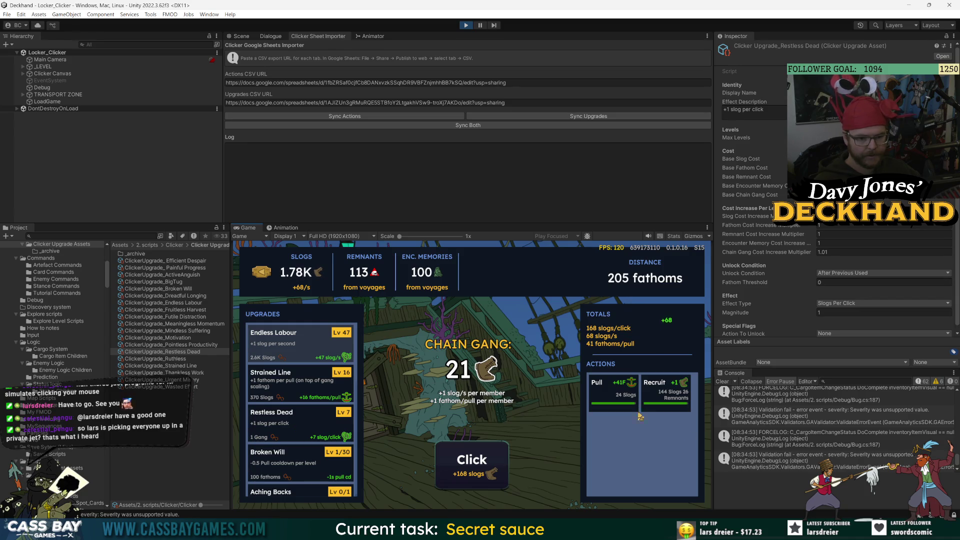
left_click(665, 393)
left_click(620, 395)
left_click(473, 475)
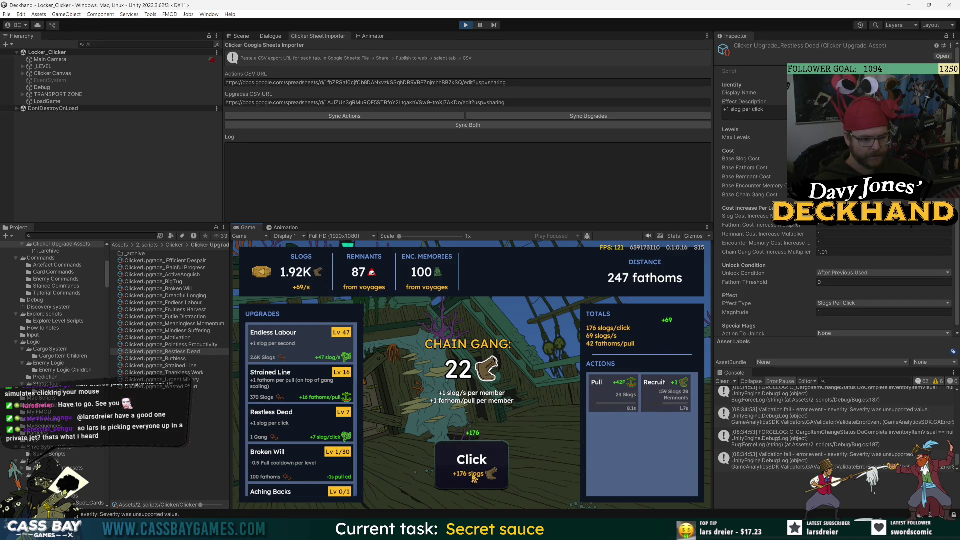
left_click(473, 476)
left_click(474, 478)
left_click(474, 477)
left_click(474, 478)
left_click(475, 478)
left_click(474, 477)
left_click(474, 477)
Recruit, upgrade Restless Dead to Lv 8, pull, and rapid-click for slogs
left_click(665, 393)
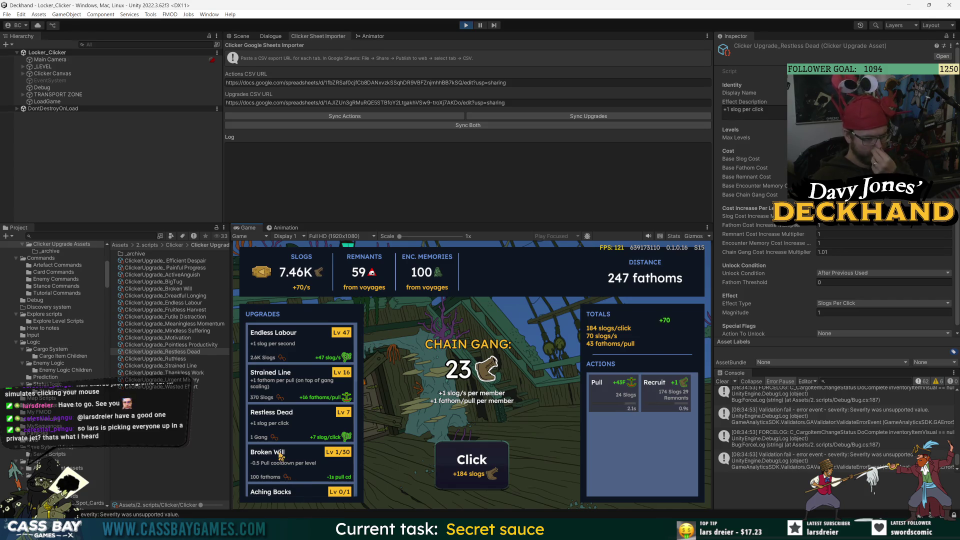
left_click(299, 424)
left_click(601, 395)
left_click(665, 392)
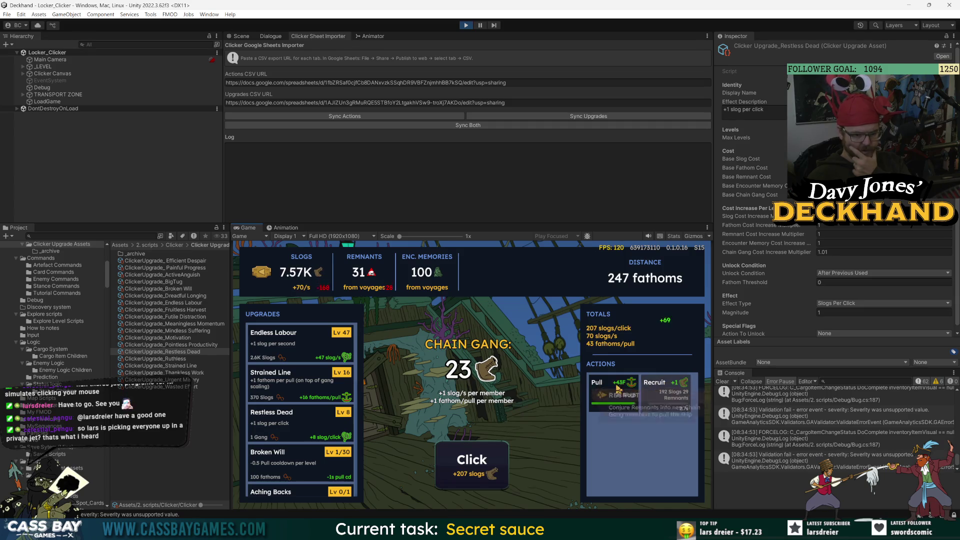
left_click(494, 456)
left_click(494, 456)
left_click(494, 456)
left_click(494, 456)
double_click(494, 457)
double_click(495, 456)
left_click(495, 456)
double_click(494, 456)
double_click(494, 456)
left_click(495, 457)
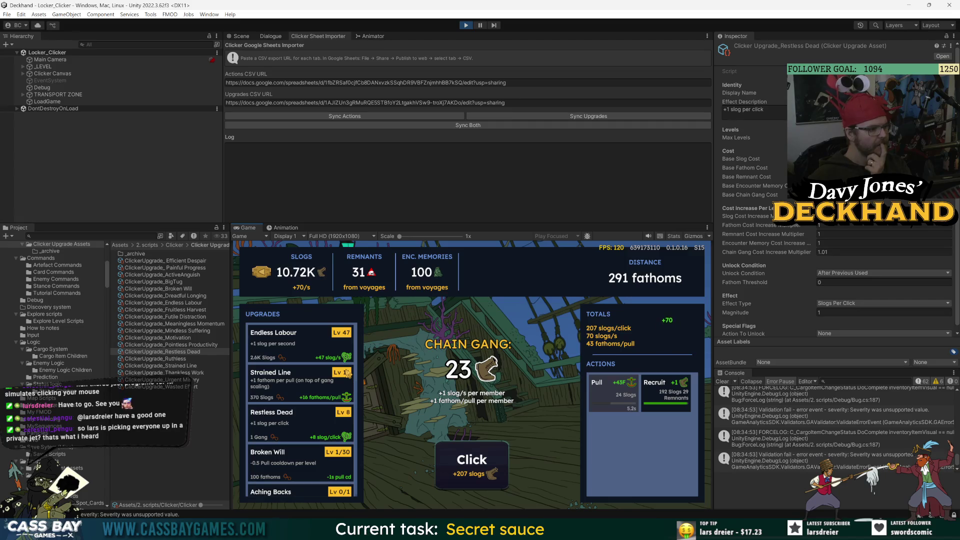
Buy three Endless Labour levels, raise Strained Line to Lv 20, then pull and recruit
triple_click(308, 345)
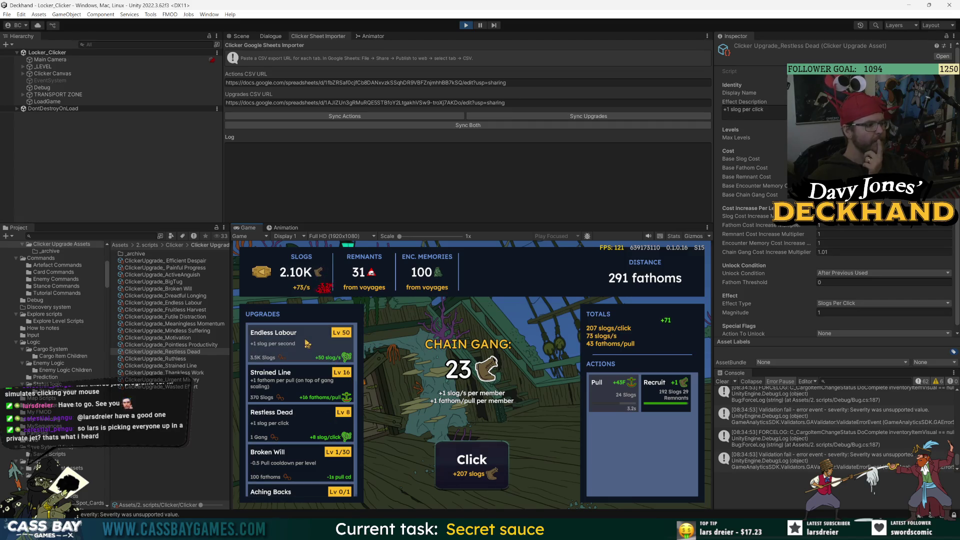
left_click(303, 393)
left_click(303, 393)
left_click(303, 393)
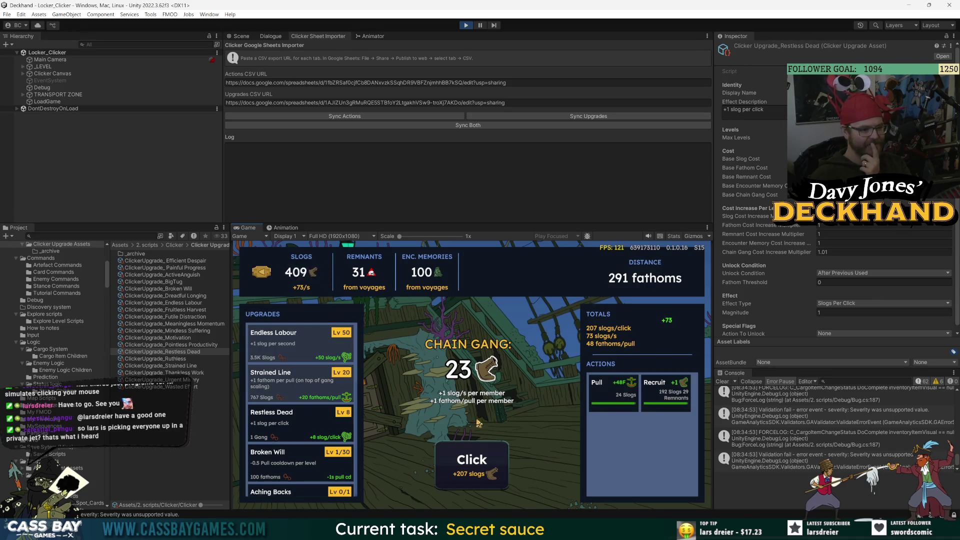
left_click(602, 397)
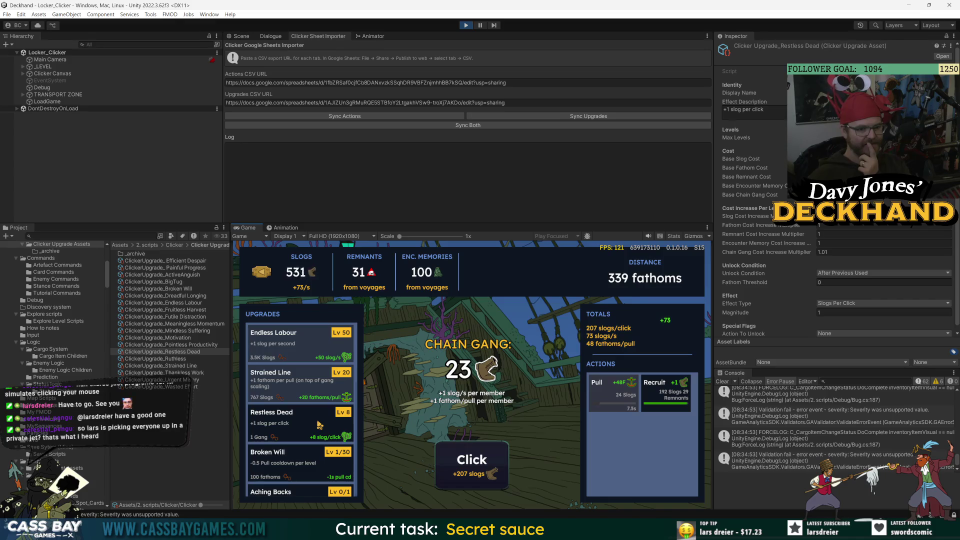
left_click(666, 392)
left_click(471, 460)
left_click(471, 460)
left_click(471, 460)
left_click(472, 460)
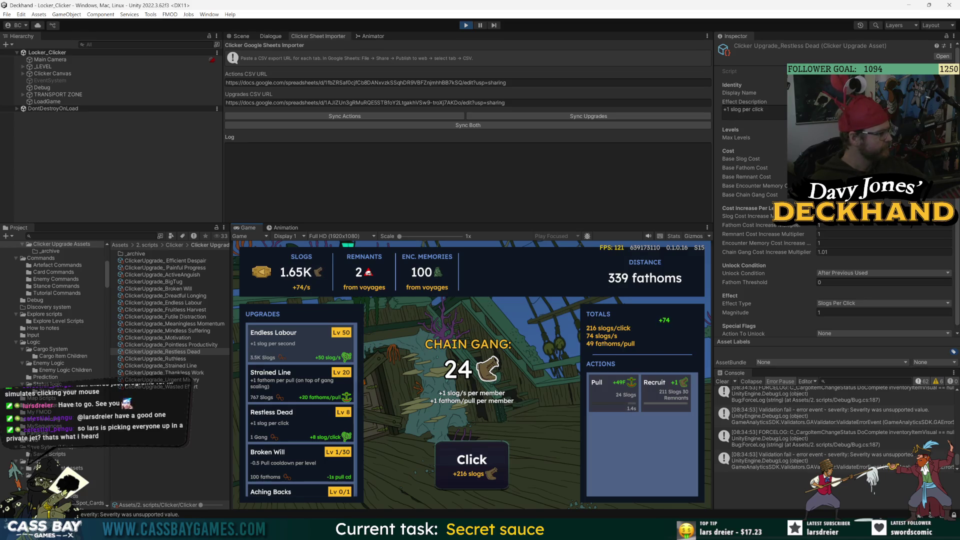
scroll(296, 401, "down", 5)
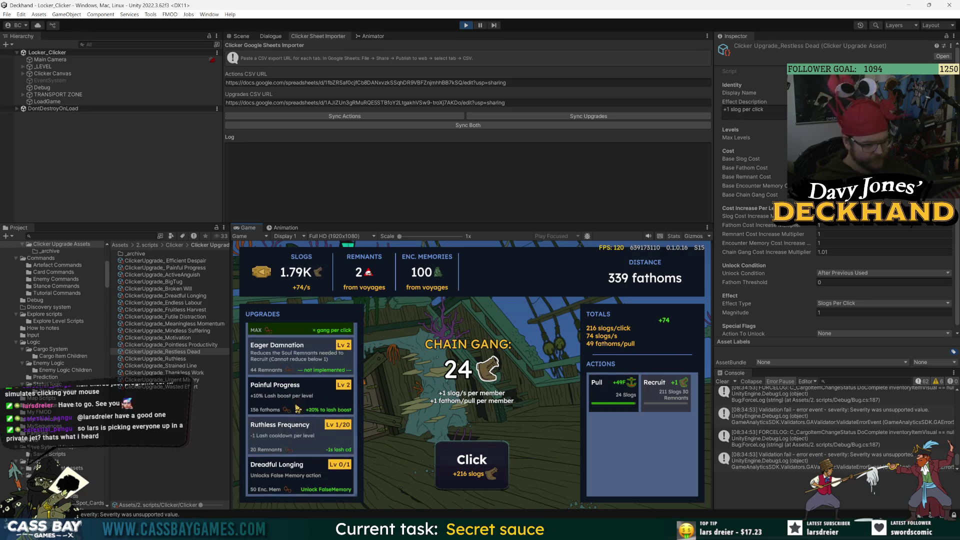
scroll(293, 422, "up", 2)
scroll(297, 417, "up", 3)
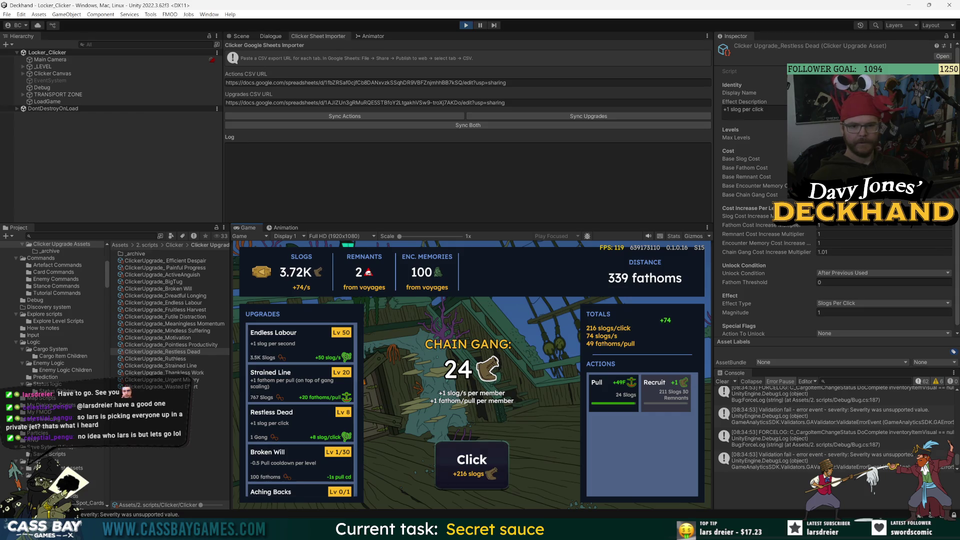
Reset the game state to zero through the Debug object's test harness
left_click(44, 87)
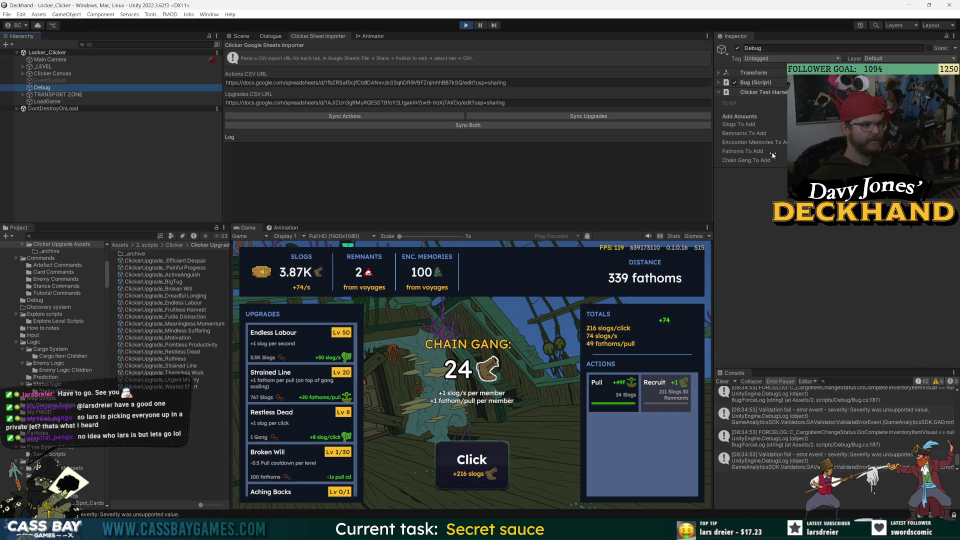
right_click(778, 92)
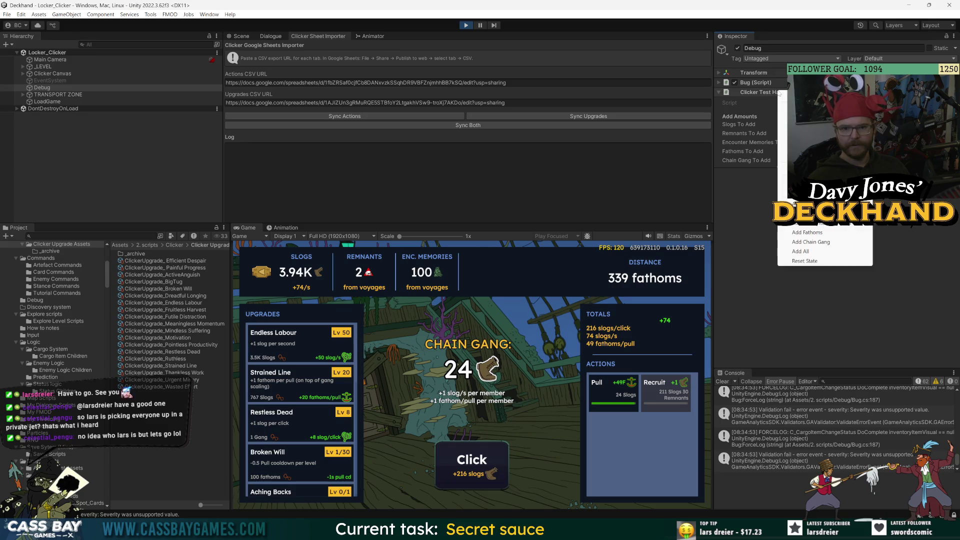
left_click(806, 261)
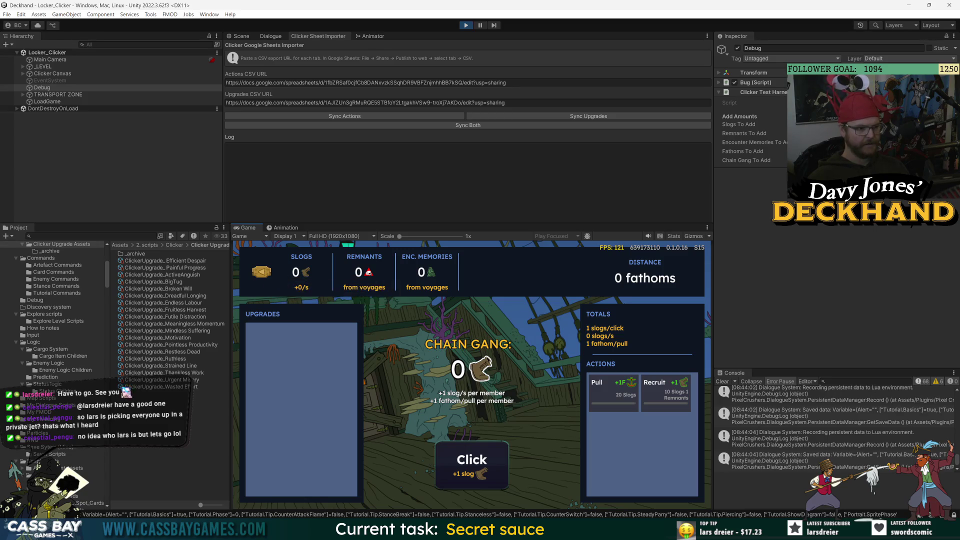
left_click(94, 139)
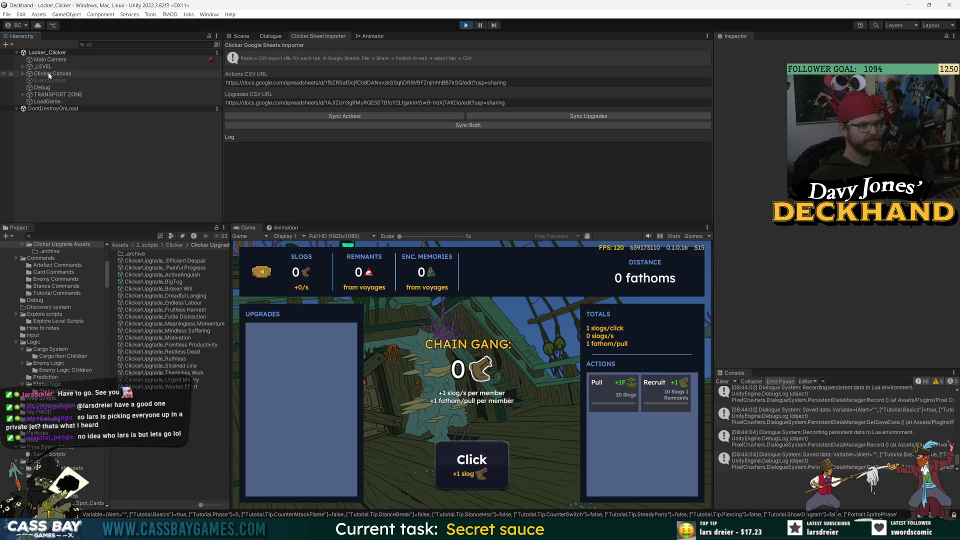
Expand Clicker Canvas down to CHAIN GANG in the Hierarchy, then bring up Load Scene with Ctrl+O
left_click(23, 72)
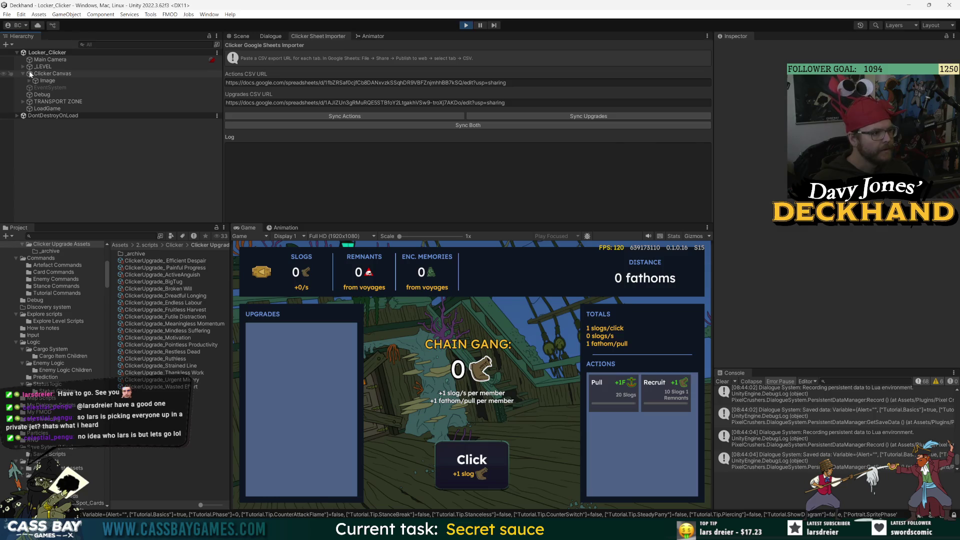
left_click(30, 81)
left_click(35, 87)
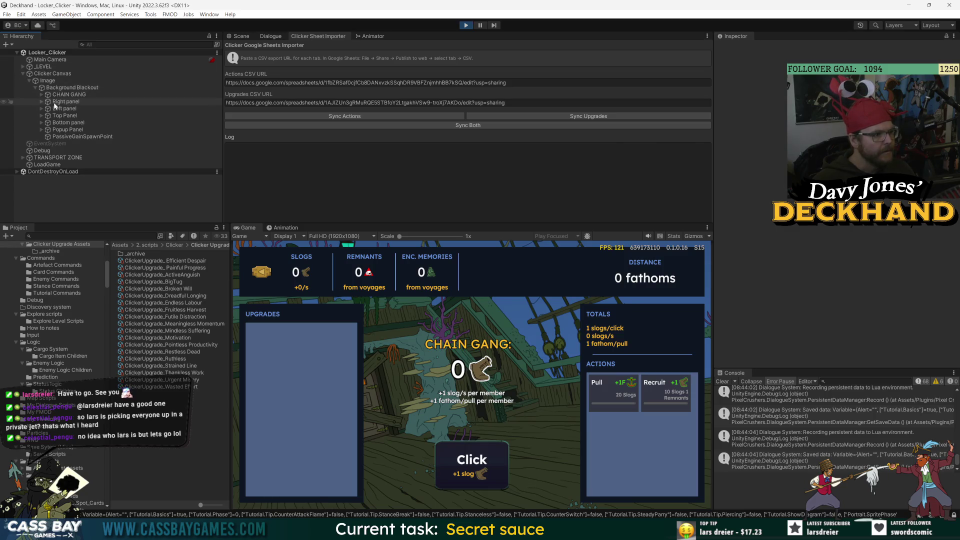
left_click(41, 94)
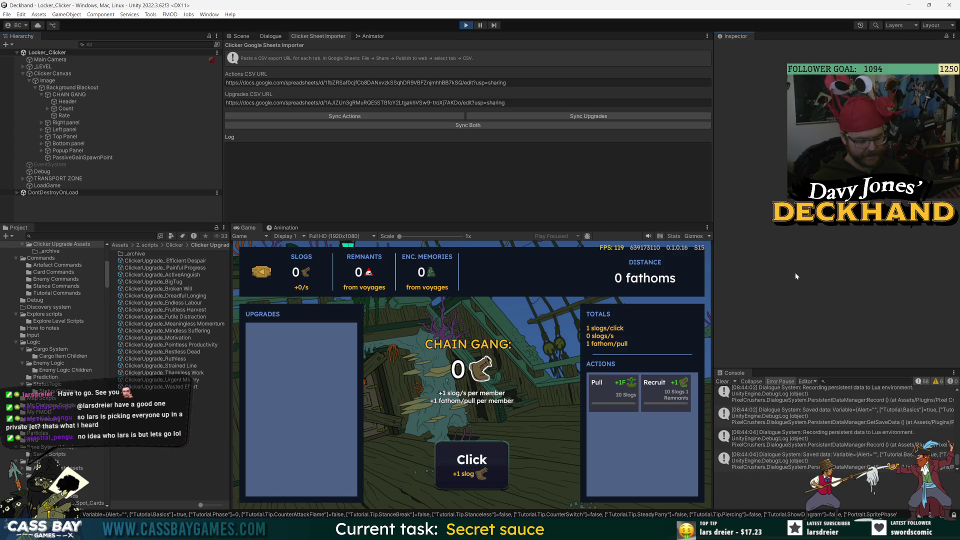
key("ctrl+o")
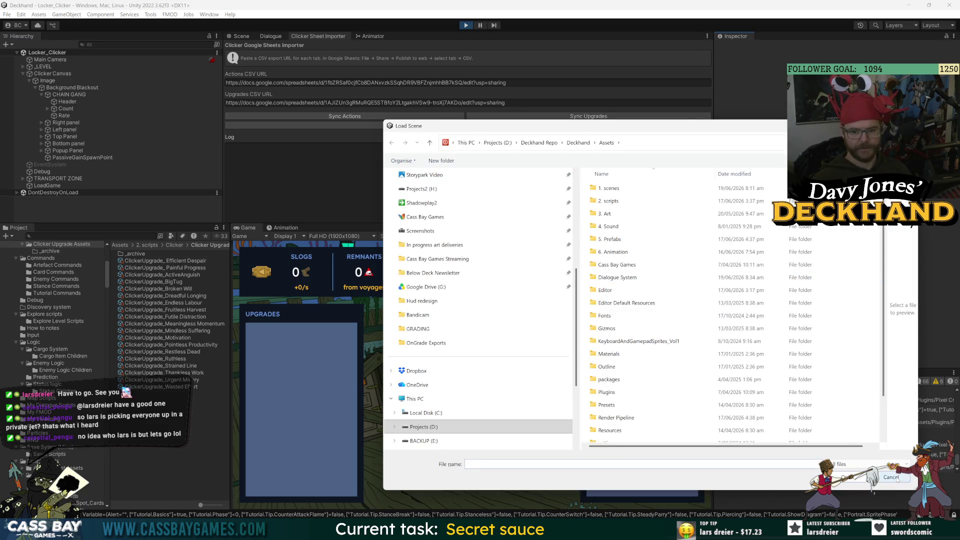
Dismiss Load Scene, stop play mode, and open Clicker Canvas in Prefab Mode to scroll its Inspector
key("Escape")
left_click(466, 25)
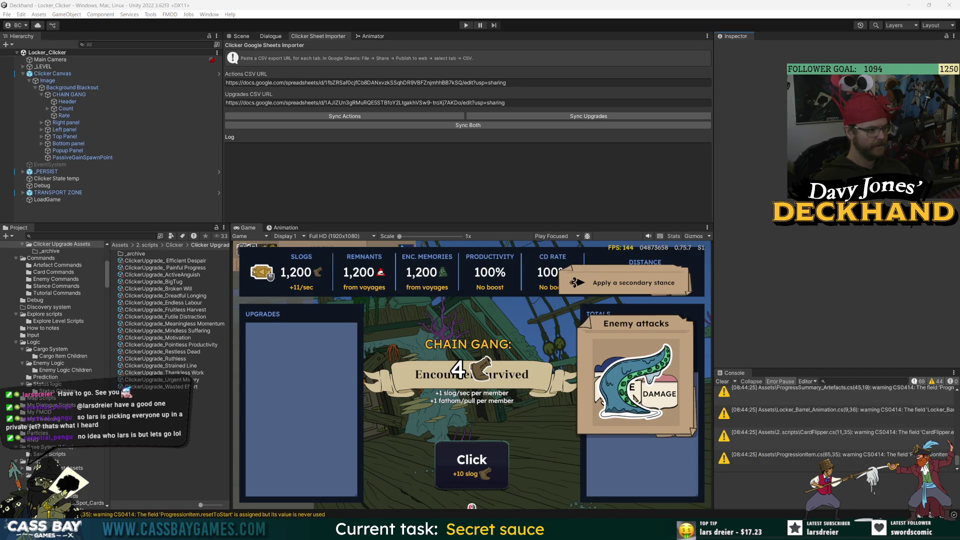
left_click(53, 73)
left_click(756, 82)
left_click(870, 72)
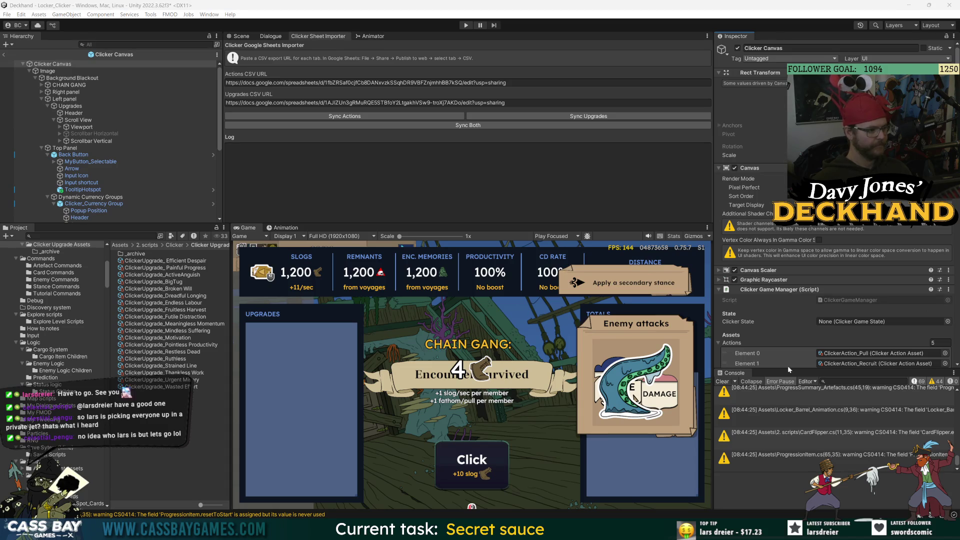
scroll(776, 314, "down", 10)
scroll(780, 331, "down", 10)
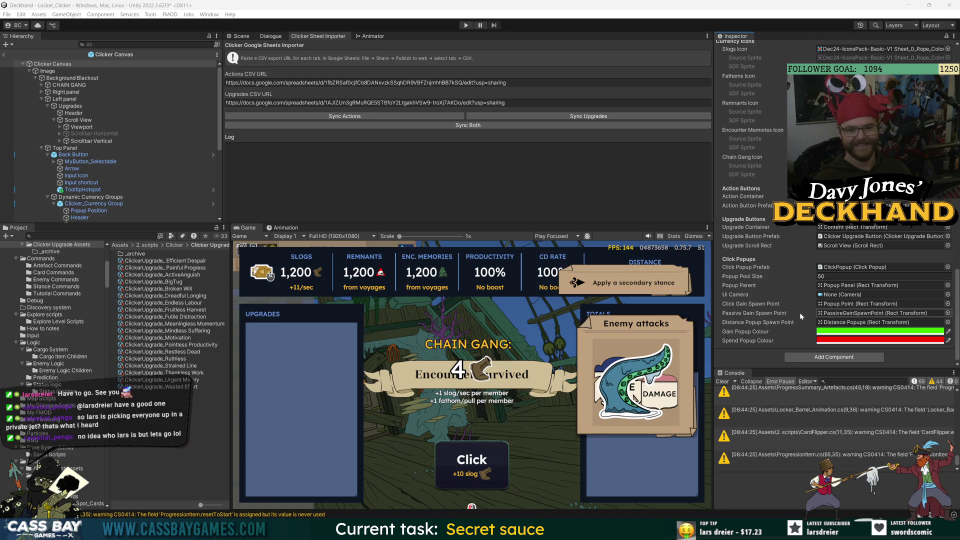
scroll(799, 313, "up", 10)
scroll(779, 124, "up", 10)
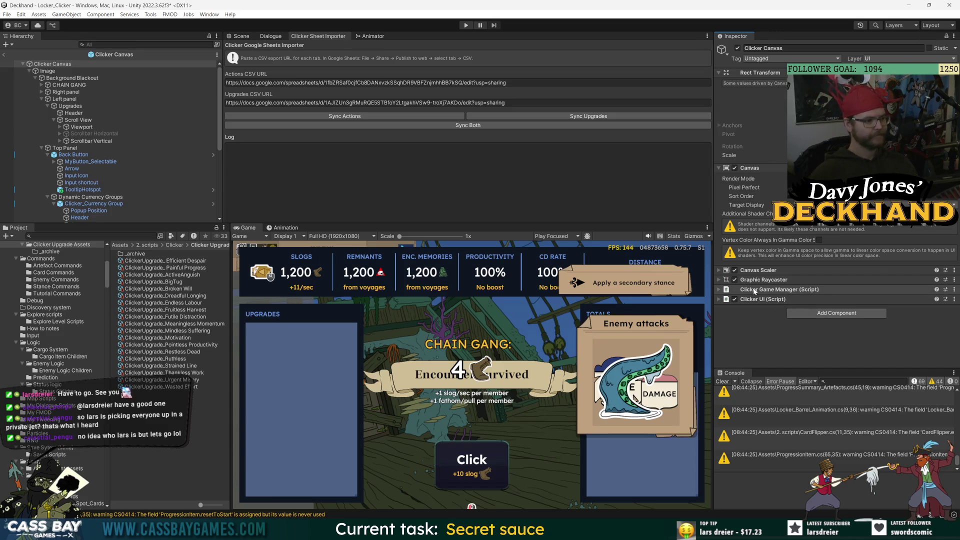
Expand Clicker Game Manager and peek at its ClickerGameManager script in Visual Studio
left_click(776, 290)
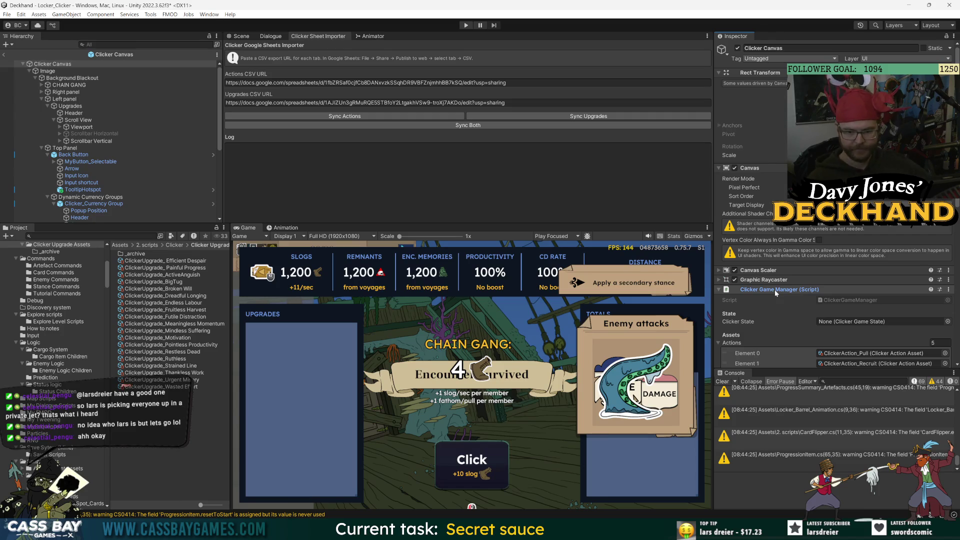
left_click(776, 290)
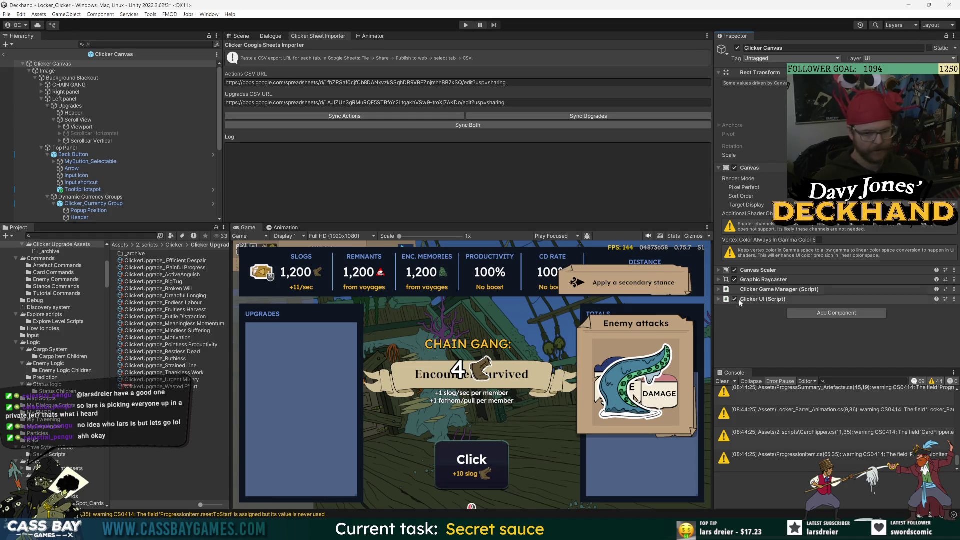
left_click(820, 289)
left_click(842, 300)
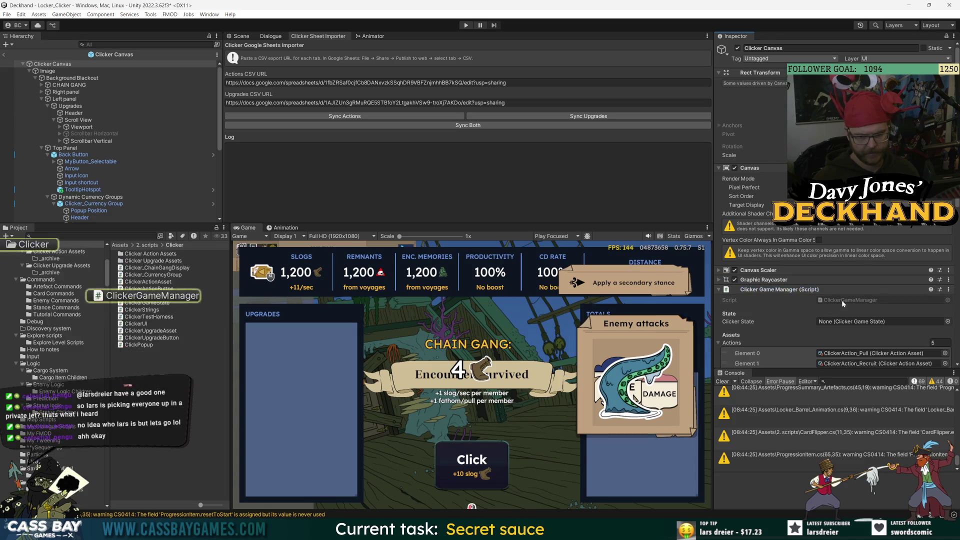
double_click(842, 300)
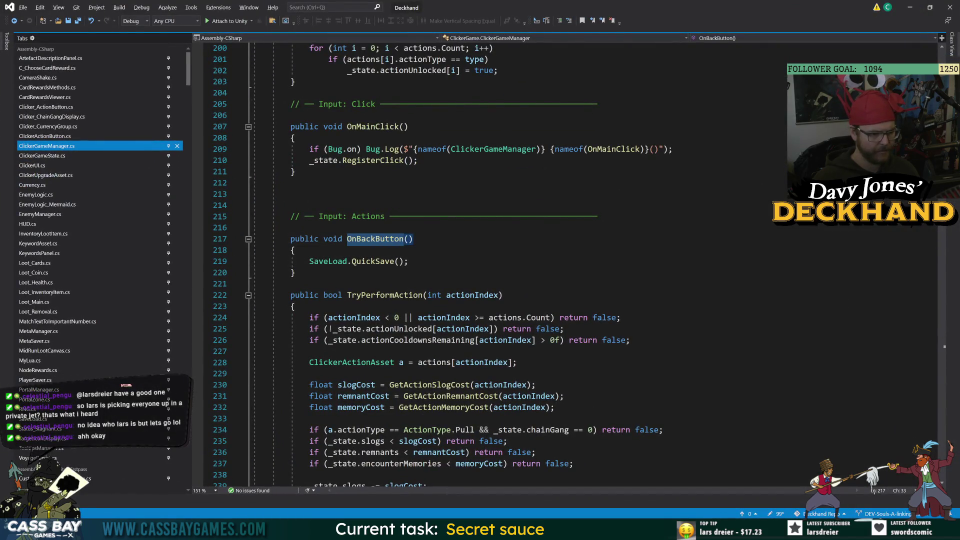
key("alt+Tab")
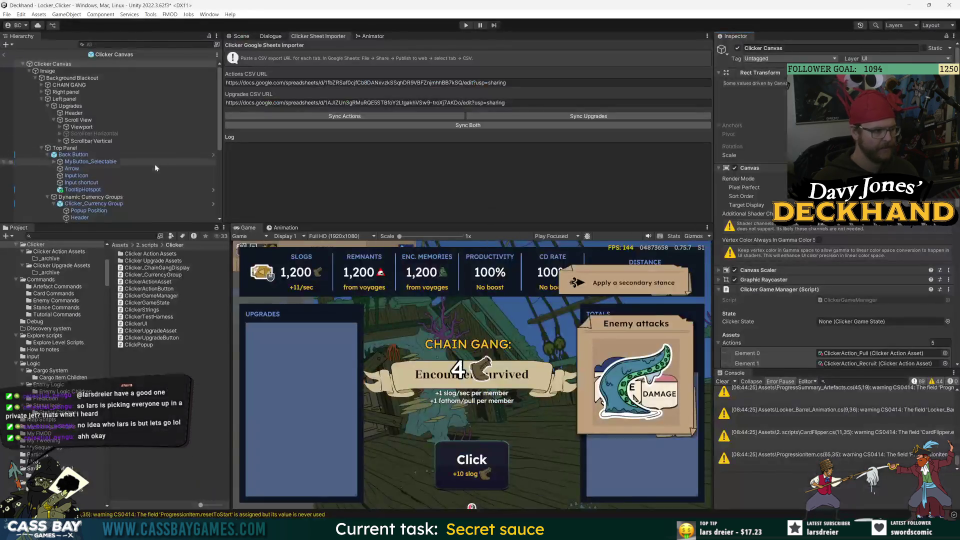
Exit Prefab Mode, select TRANSPORT ZONE, and open its PortalZone script
left_click(23, 64)
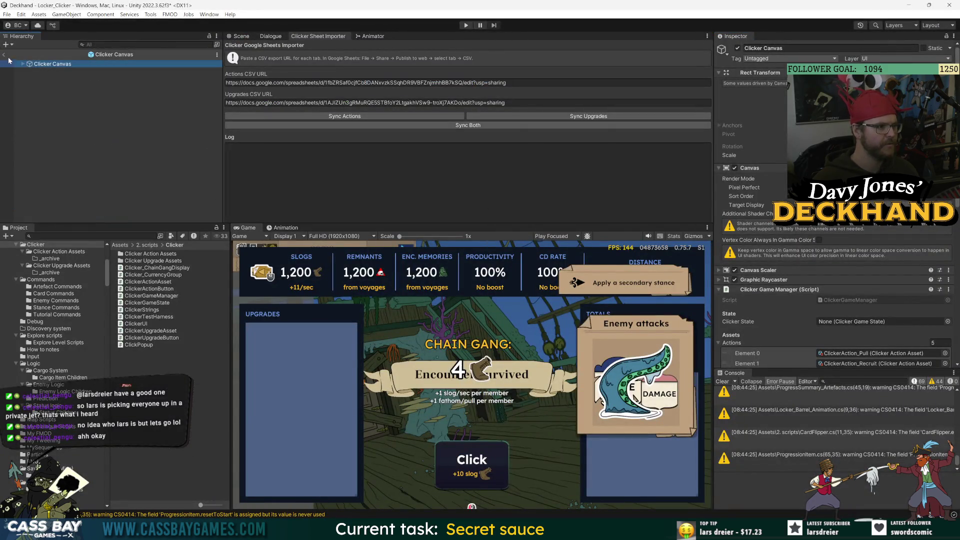
left_click(5, 55)
left_click(50, 193)
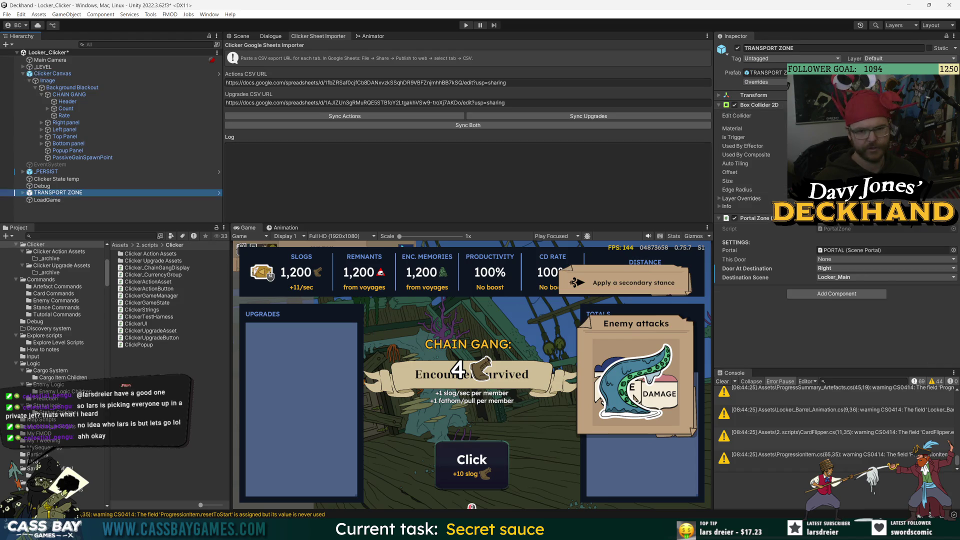
double_click(841, 229)
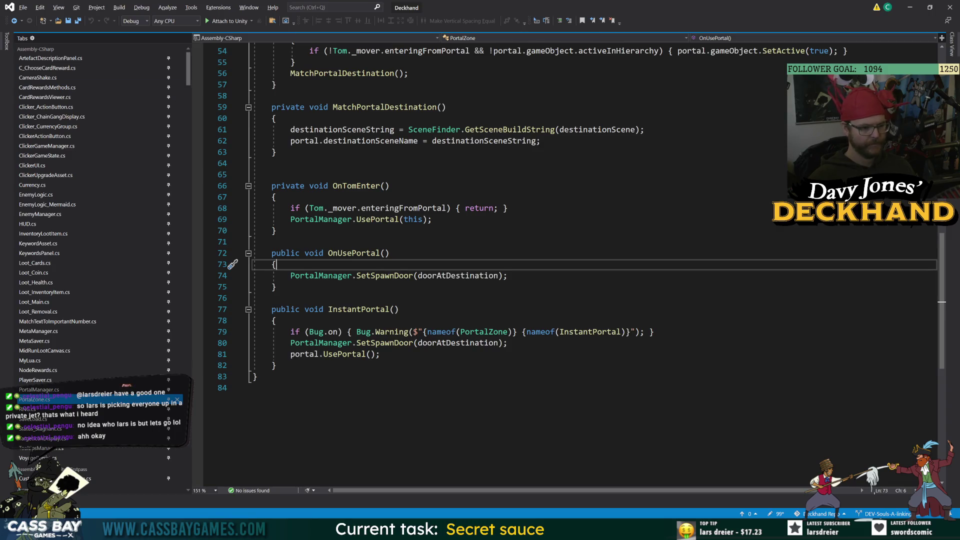
Go to the doorAtDestination declaration, then to the UsePortal definition in ScenePortal.cs
double_click(447, 344)
key("F12")
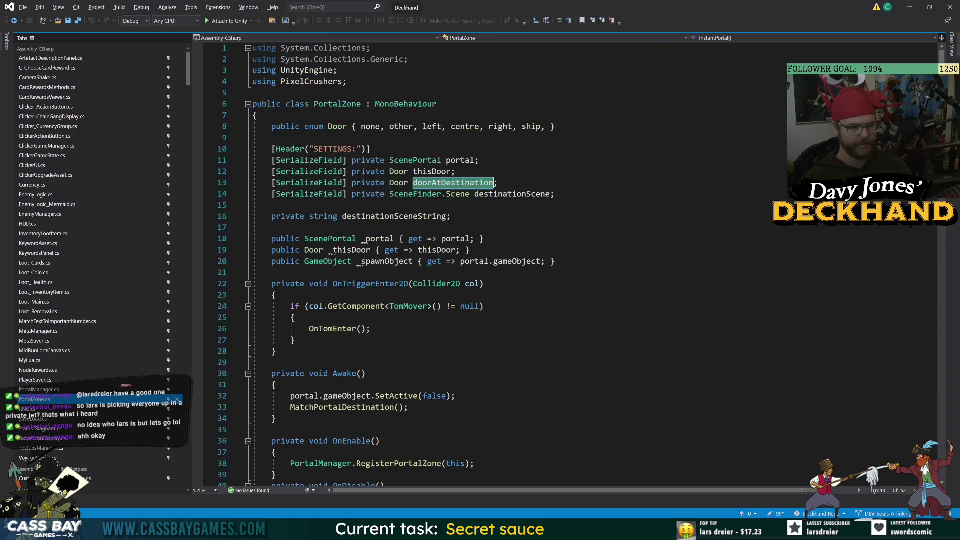
scroll(500, 266, "down", 19)
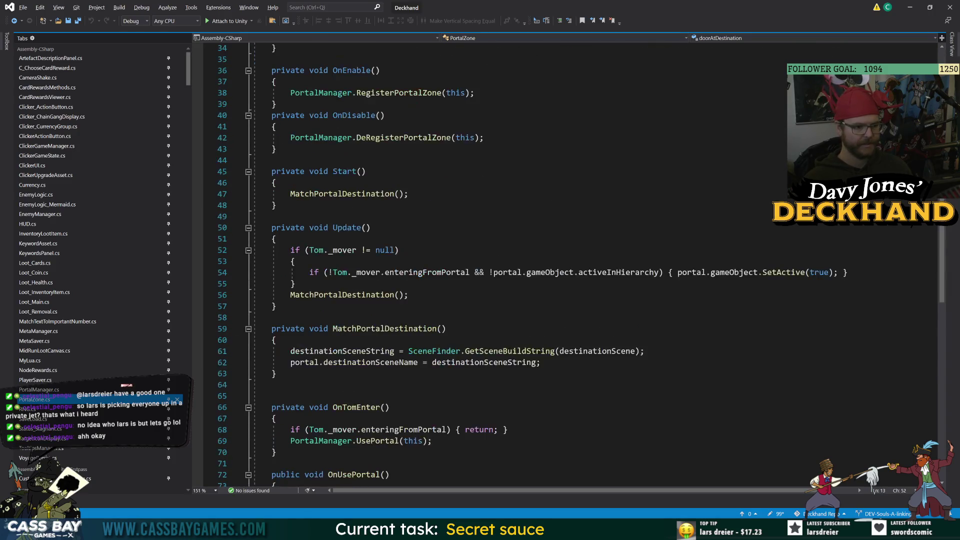
left_click(385, 294)
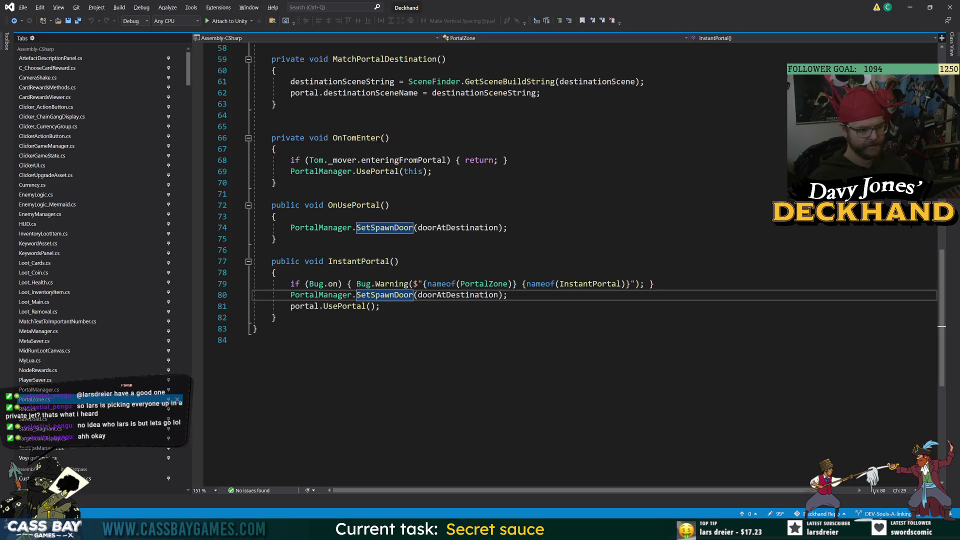
mouse_move(385, 295)
left_click(346, 306)
key("F12")
Select the UsePortal body, the LoadScene call and the SaveSystem.LoadScene line 72
left_click_drag(296, 332, 291, 264)
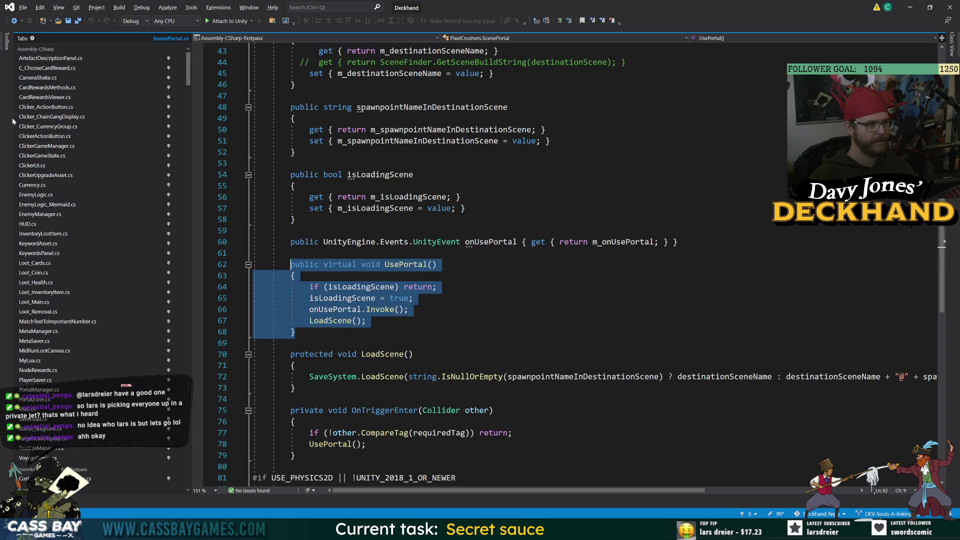
left_click(368, 321)
left_click_drag(368, 321, 310, 287)
left_click(368, 321)
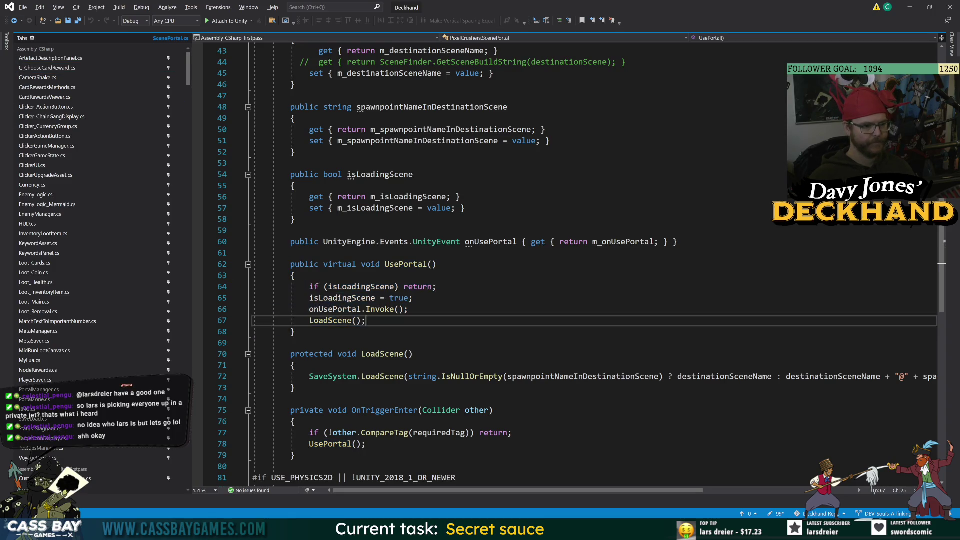
double_click(334, 321)
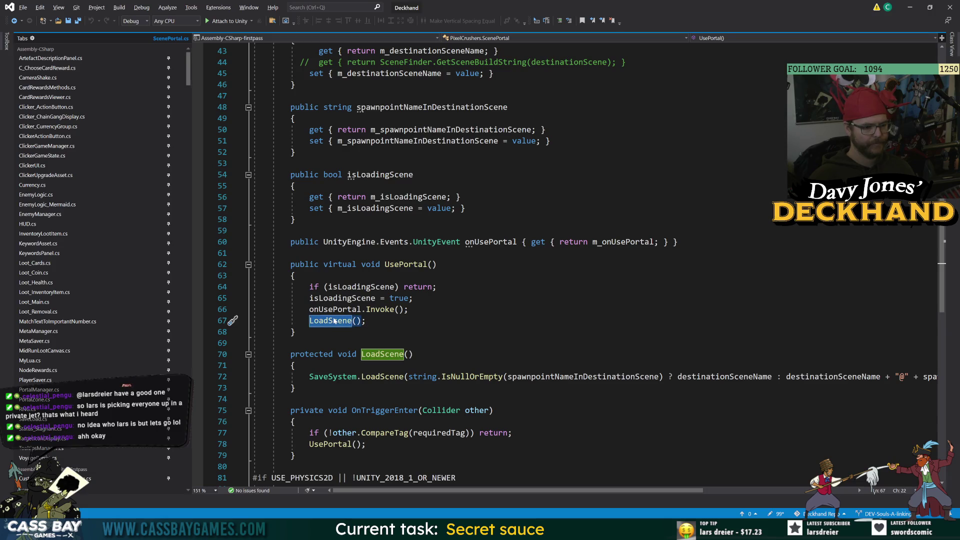
triple_click(302, 375)
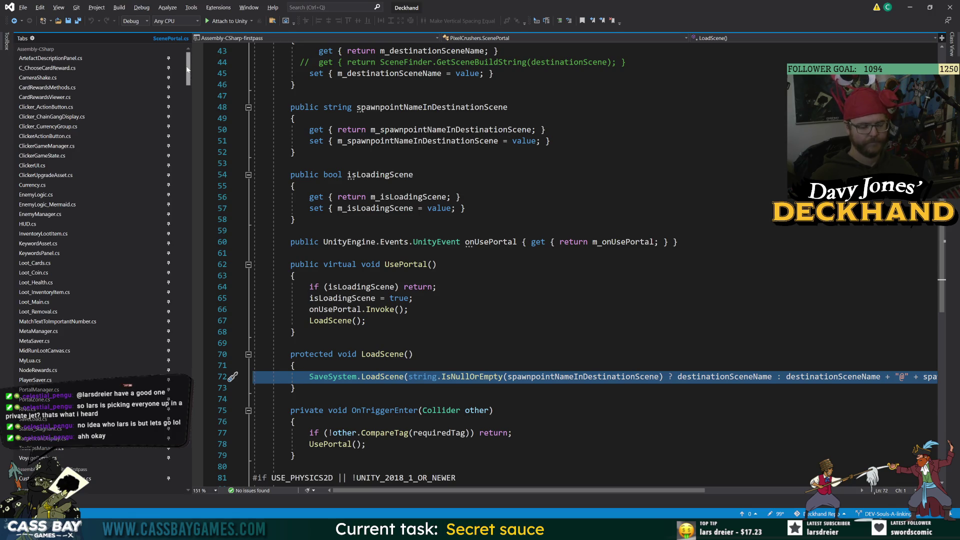
key("Escape")
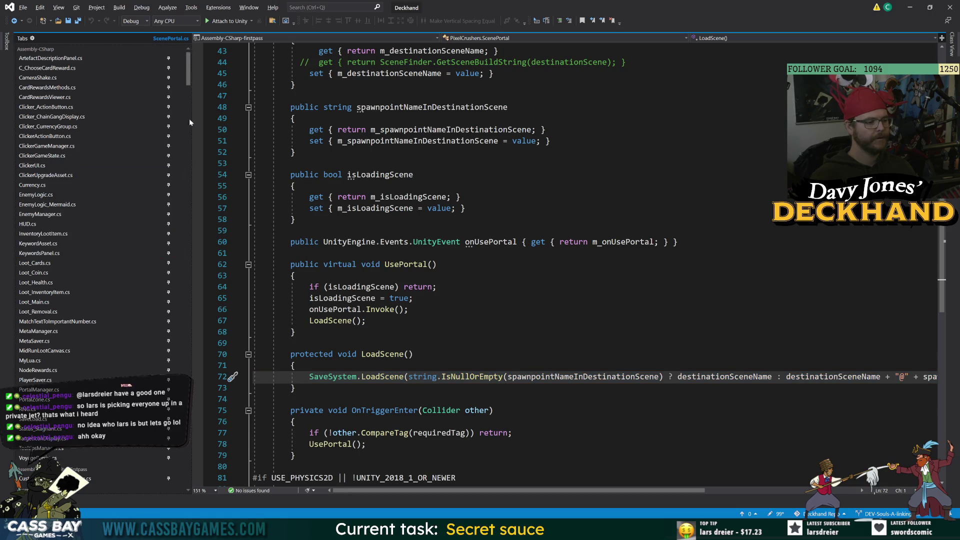
mouse_move(188, 70)
left_mouse_down()
mouse_move(195, 430)
mouse_move(206, 108)
mouse_move(196, 69)
left_mouse_up()
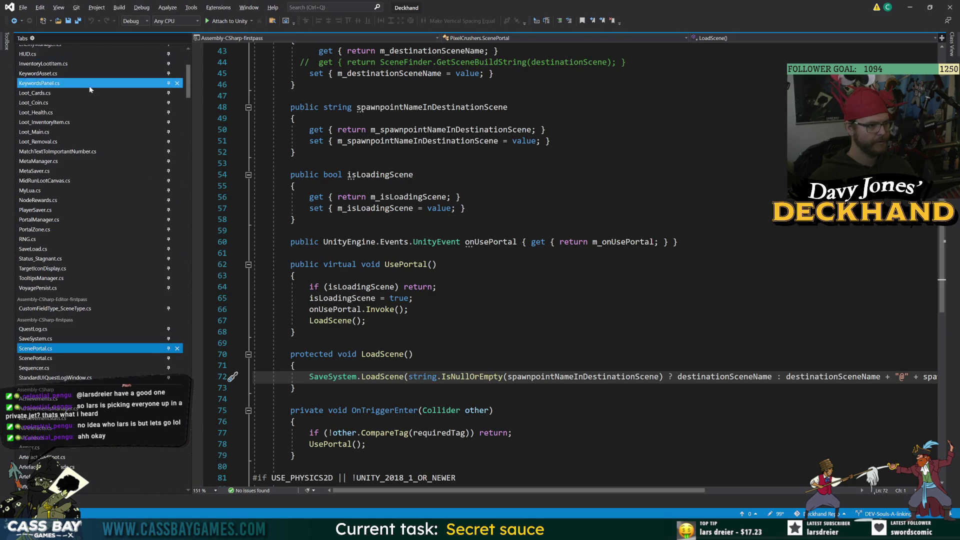
scroll(89, 79, "up", 3)
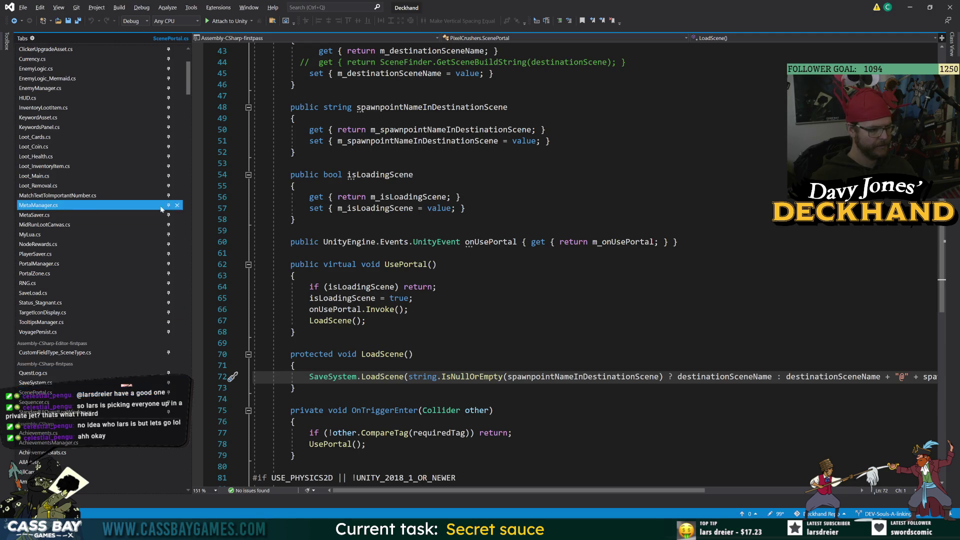
scroll(163, 214, "up", 10)
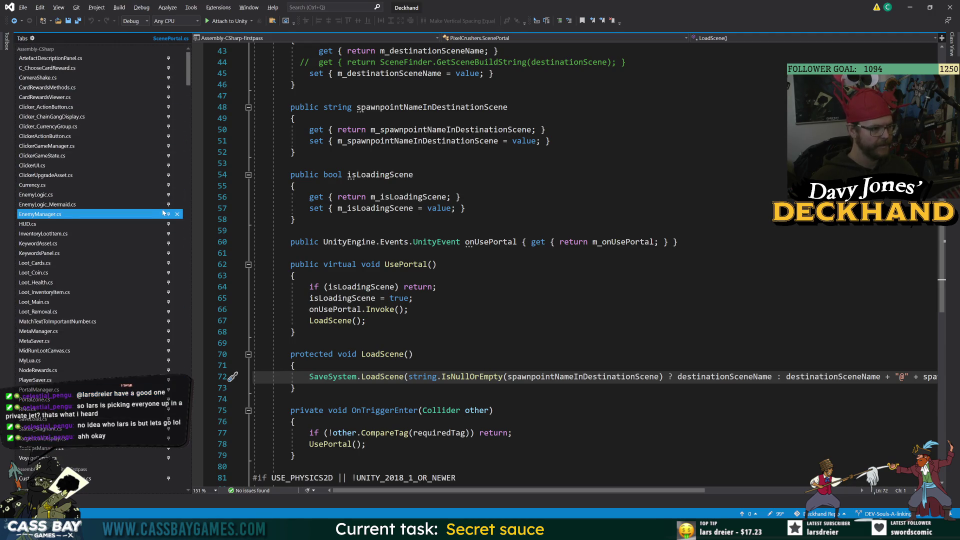
Close the other open scripts, from EnemyManager.cs and the Loot files to EnemyLogic.cs
middle_click(163, 214)
middle_click(168, 206)
middle_click(169, 205)
middle_click(168, 205)
middle_click(169, 205)
middle_click(168, 205)
middle_click(169, 205)
middle_click(169, 205)
middle_click(169, 205)
middle_click(168, 205)
middle_click(168, 205)
middle_click(169, 205)
middle_click(169, 205)
middle_click(168, 205)
middle_click(169, 205)
middle_click(168, 205)
middle_click(169, 205)
middle_click(168, 205)
middle_click(169, 205)
middle_click(169, 206)
middle_click(169, 205)
middle_click(169, 205)
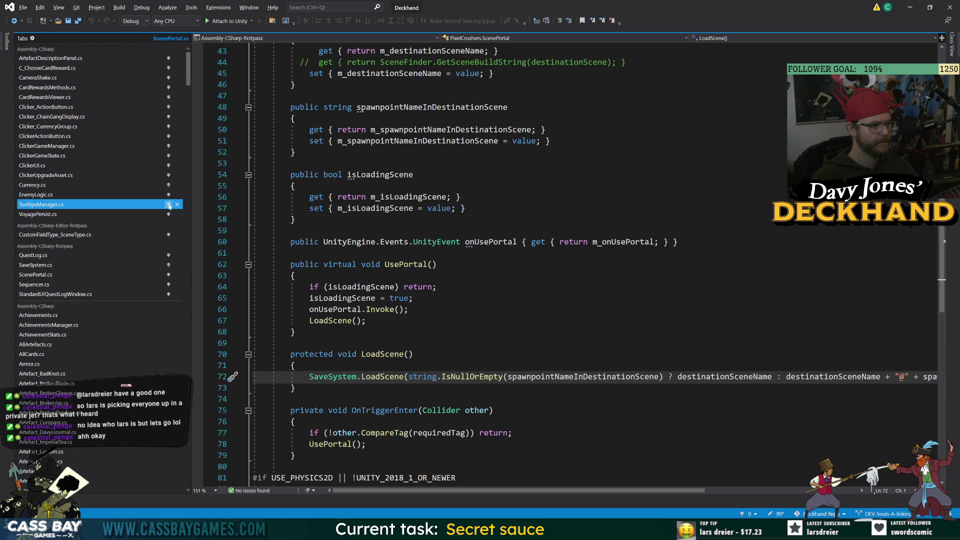
middle_click(168, 205)
middle_click(168, 205)
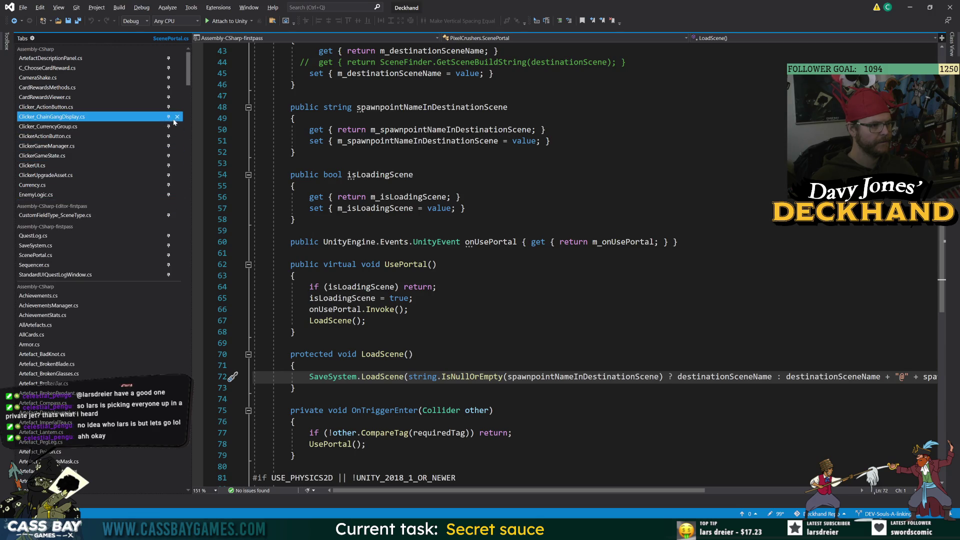
middle_click(169, 58)
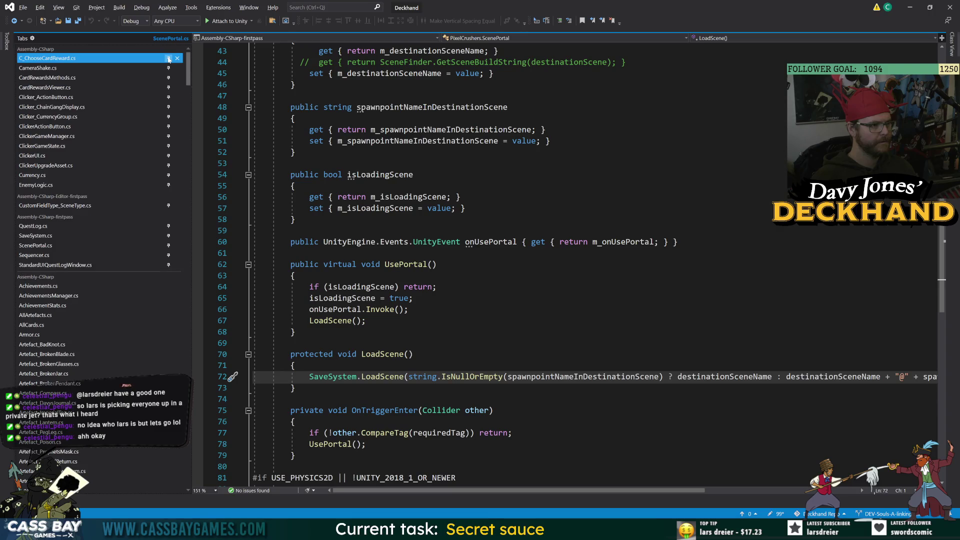
middle_click(169, 59)
middle_click(169, 59)
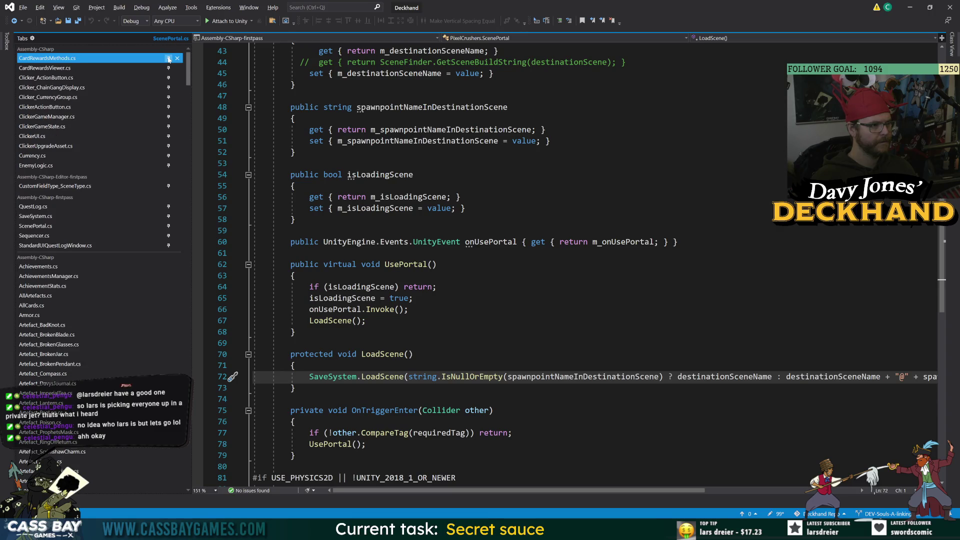
middle_click(174, 60)
middle_click(174, 61)
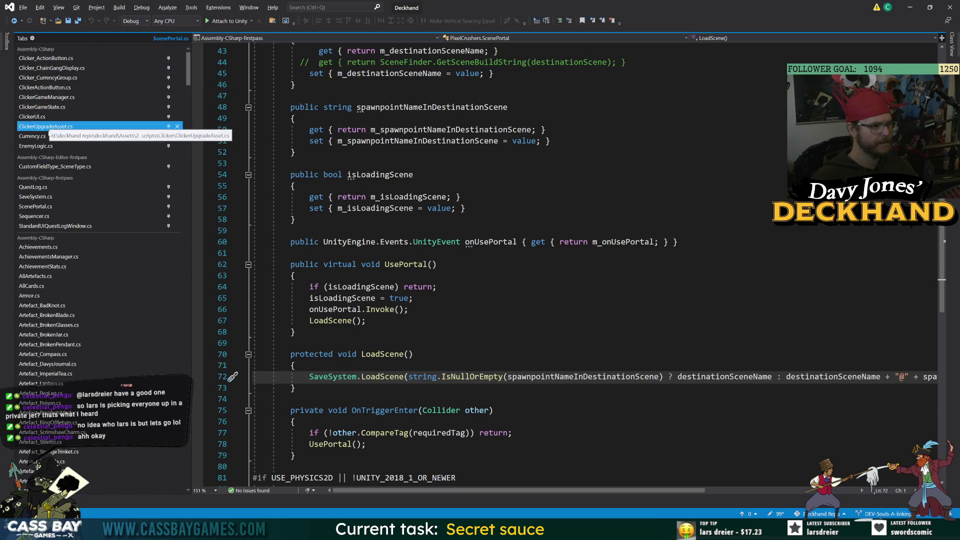
middle_click(145, 146)
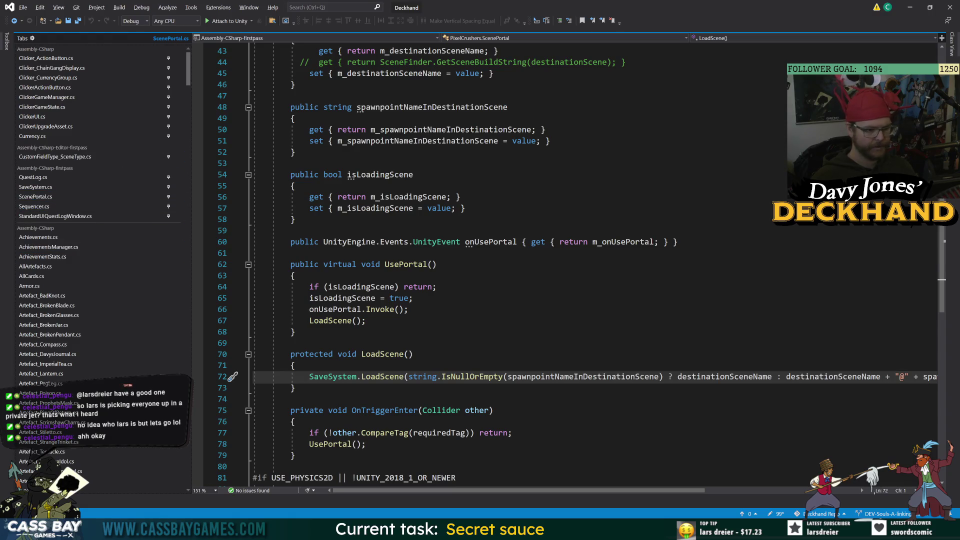
Close the extra ScenePortal.cs tab and pin the remaining ScenePortal.cs
key("ctrl+minus")
middle_click(167, 199)
scroll(235, 292, "down", 1)
scroll(100, 310, "down", 10)
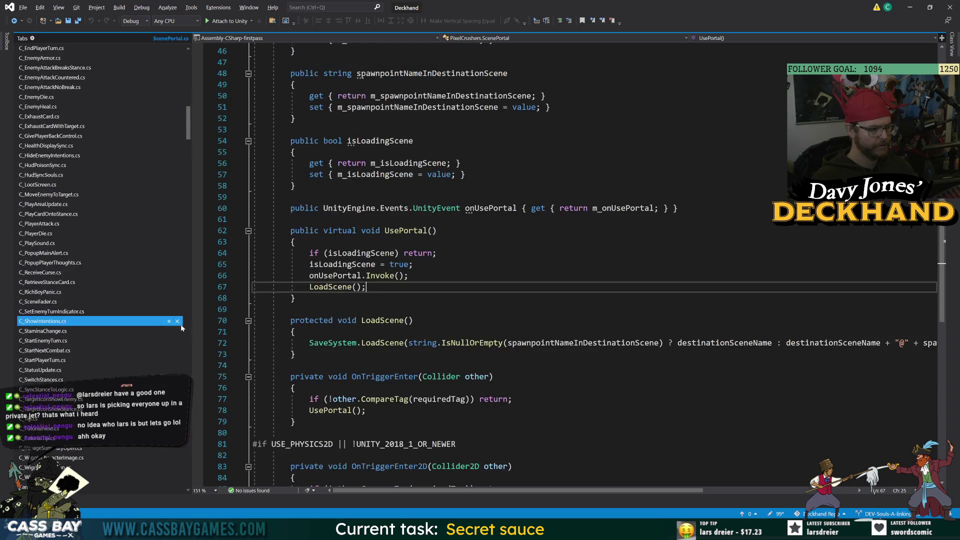
scroll(145, 329, "down", 15)
scroll(501, 251, "down", 14)
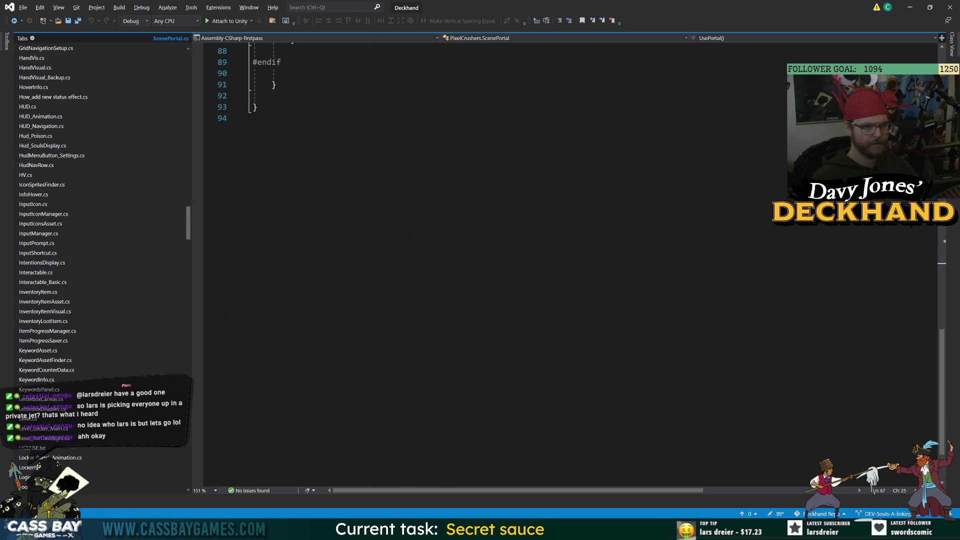
scroll(182, 307, "down", 15)
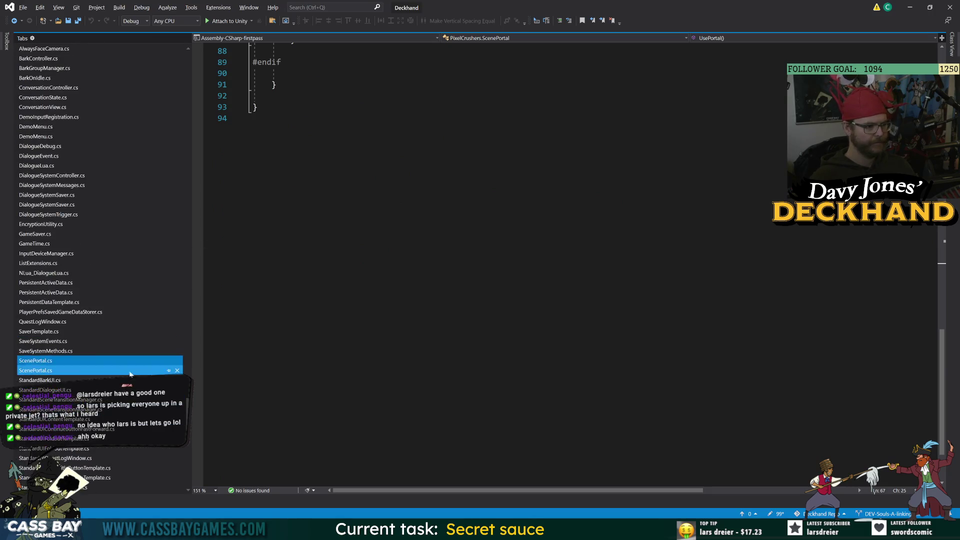
left_click(169, 362)
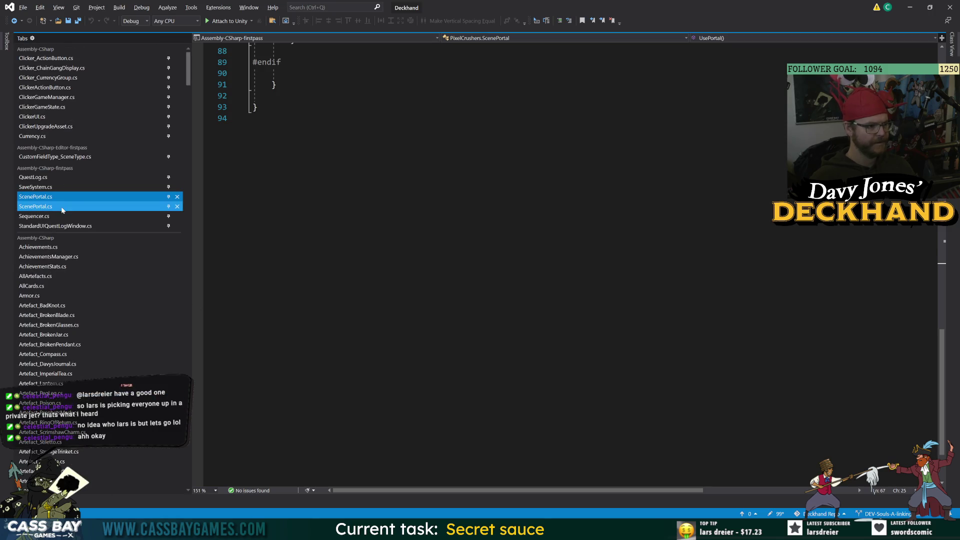
Open the wrapper and original ScenePortal files and inspect their using directives
left_click(62, 206)
left_click(63, 197)
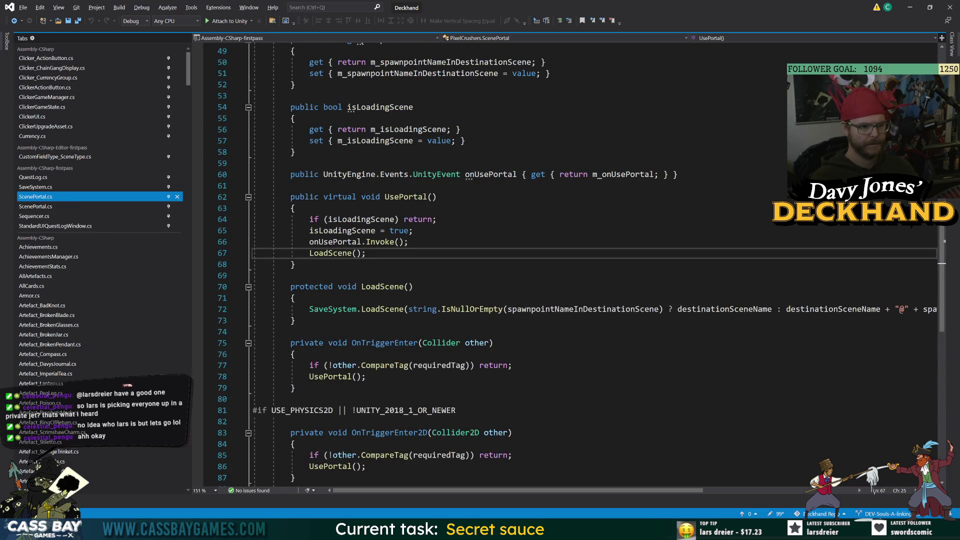
scroll(500, 265, "up", 9)
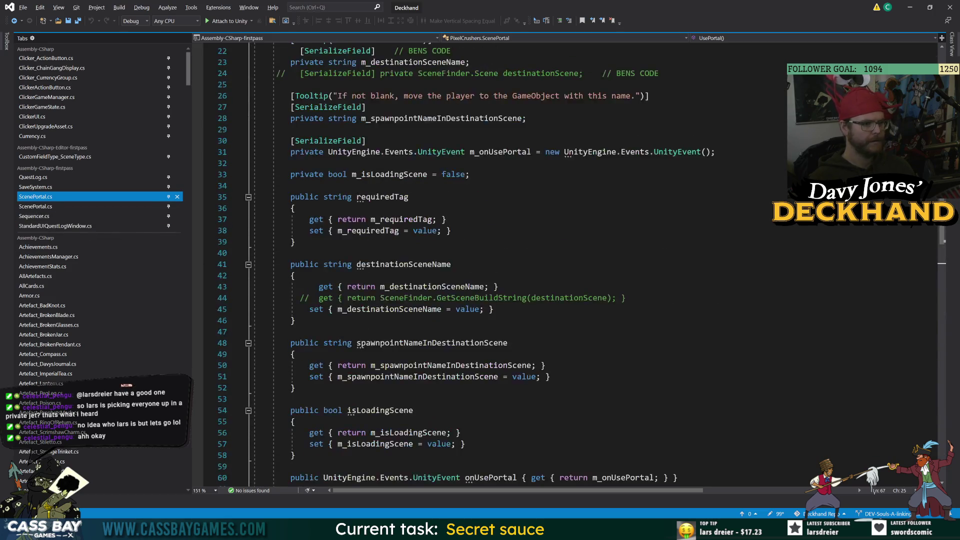
scroll(500, 265, "up", 7)
left_click(409, 93)
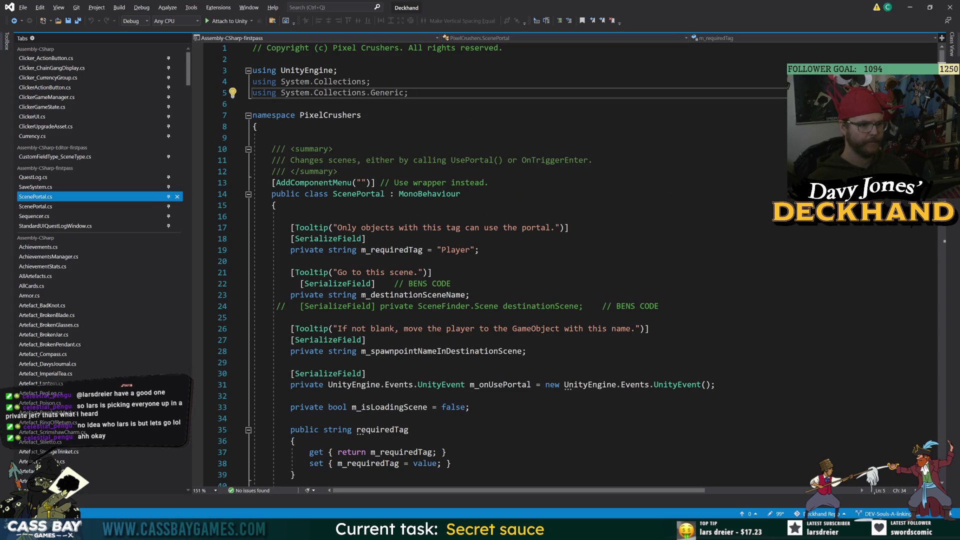
left_click(363, 115)
scroll(500, 266, "down", 20)
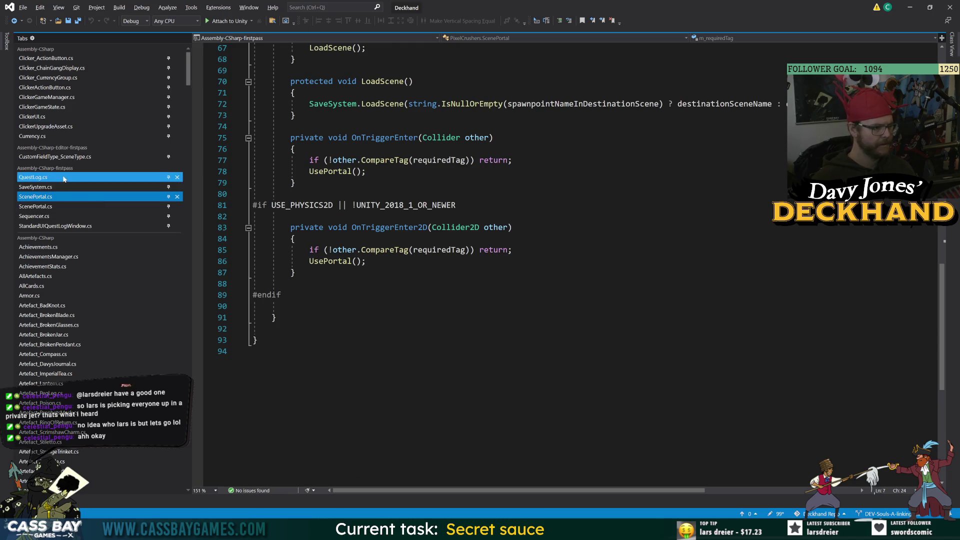
Reopen the PortalZone script from Unity's Inspector in Visual Studio
key("alt+Tab")
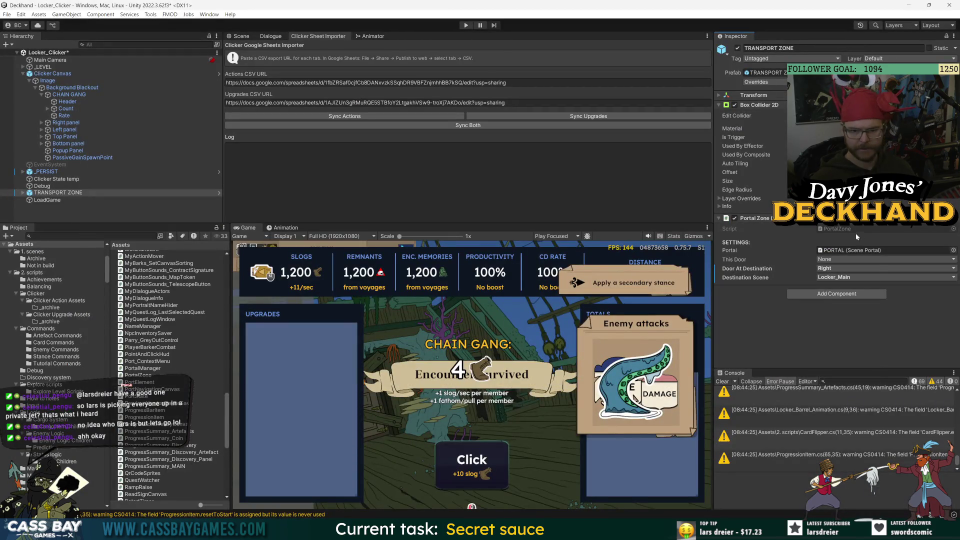
double_click(843, 229)
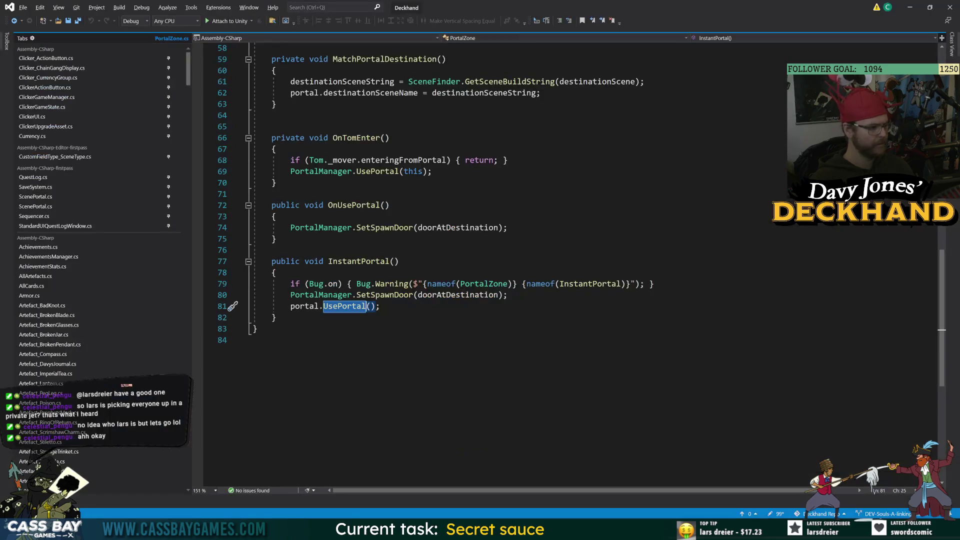
left_click(184, 68)
left_click_drag(188, 72, 196, 450)
key("alt+Tab")
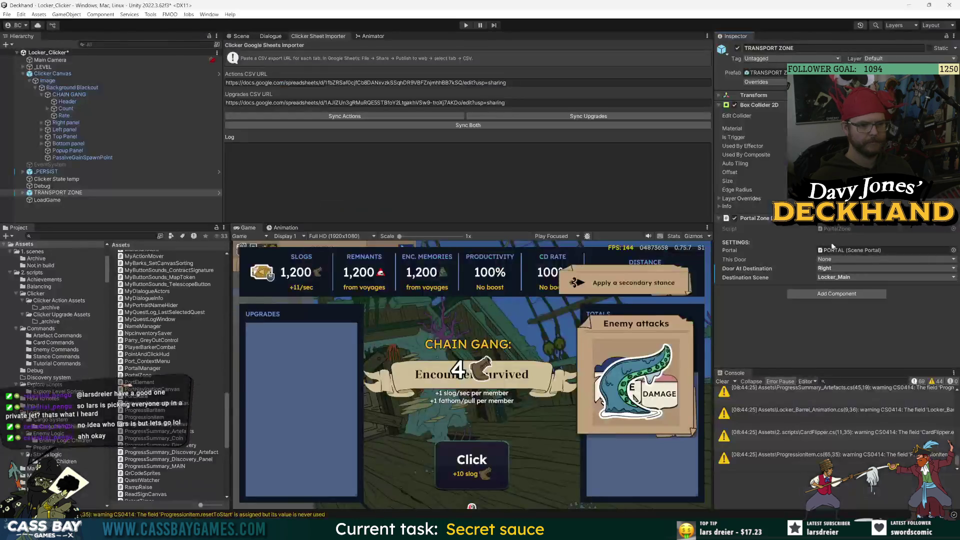
double_click(845, 228)
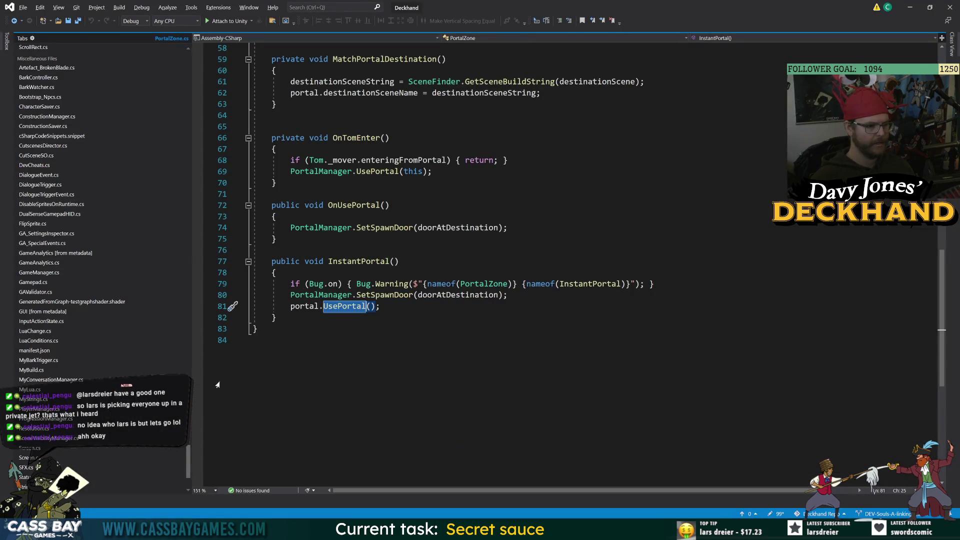
left_click_drag(192, 461, 197, 287)
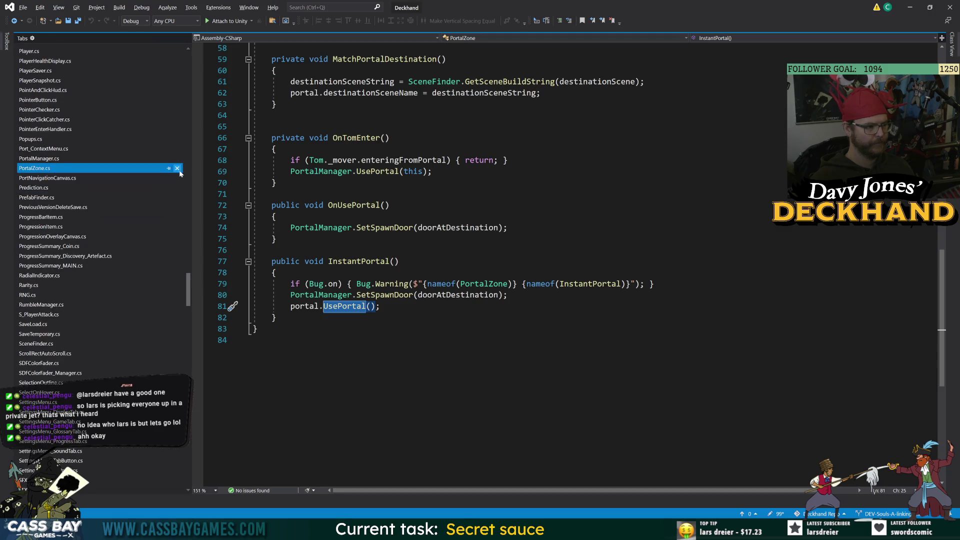
Pin PortalZone.cs, jump to UsePortal's definition, and unpin the duplicate ScenePortal.cs
left_click(169, 168)
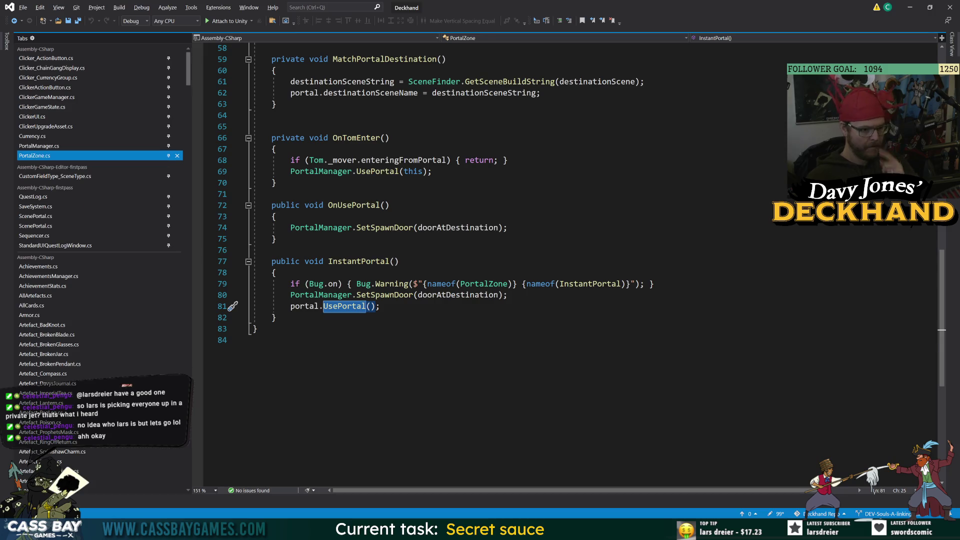
key("F12")
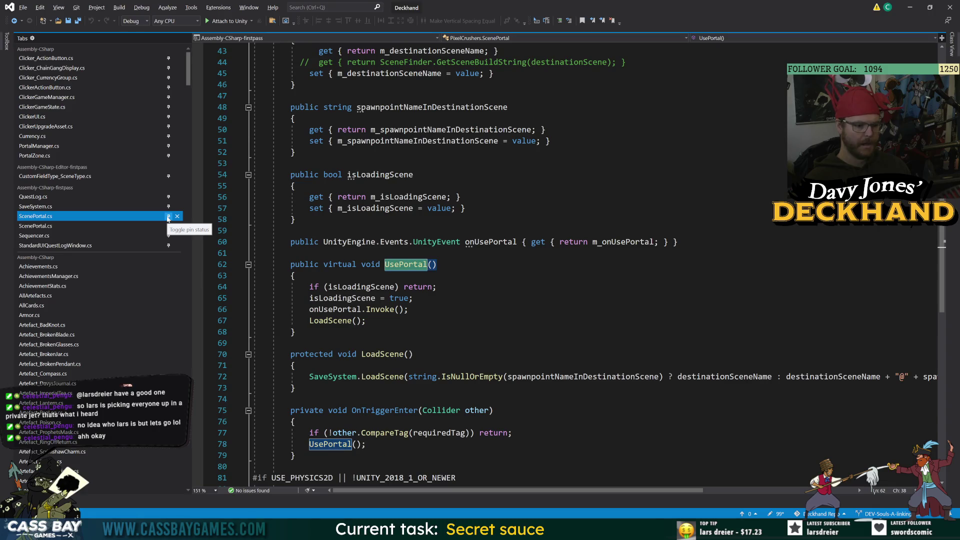
left_click(168, 218)
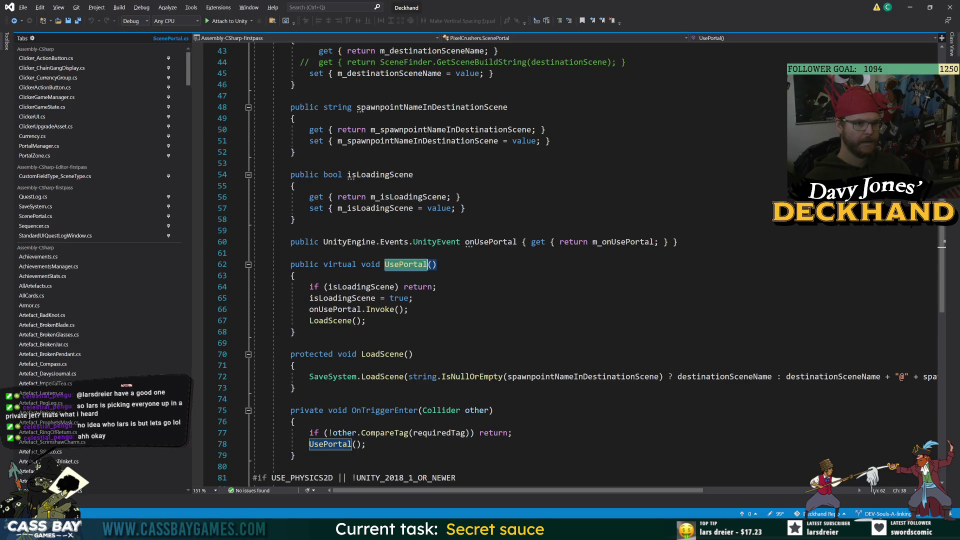
left_click(461, 196)
left_click(405, 264)
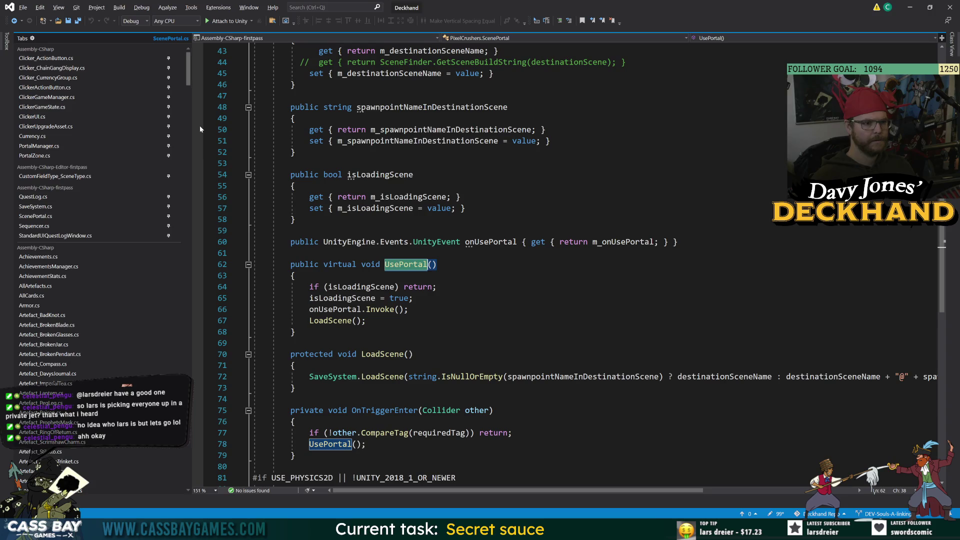
scroll(224, 130, "up", 14)
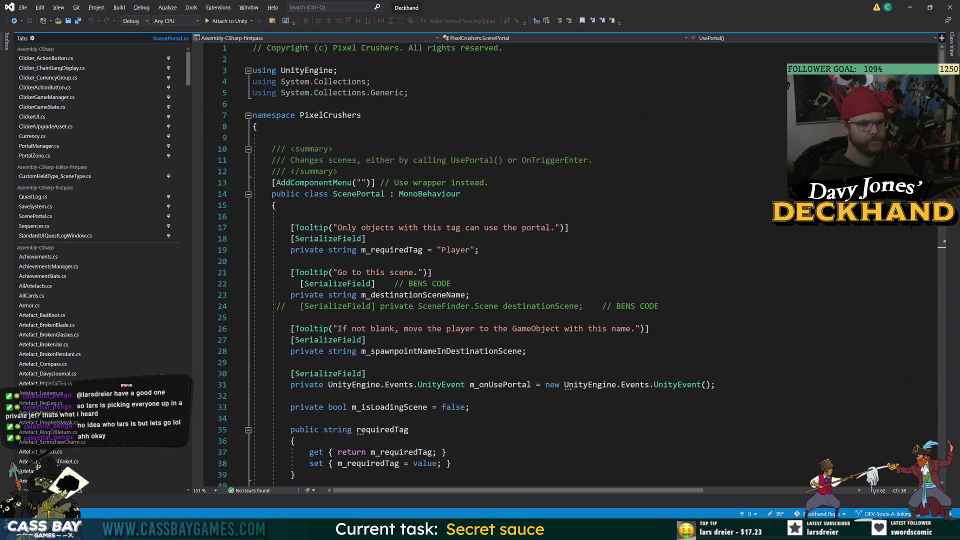
scroll(225, 185, "down", 2)
Go back to line 76 of PortalZone.cs, then bring Unity Editor forward
left_click(44, 156)
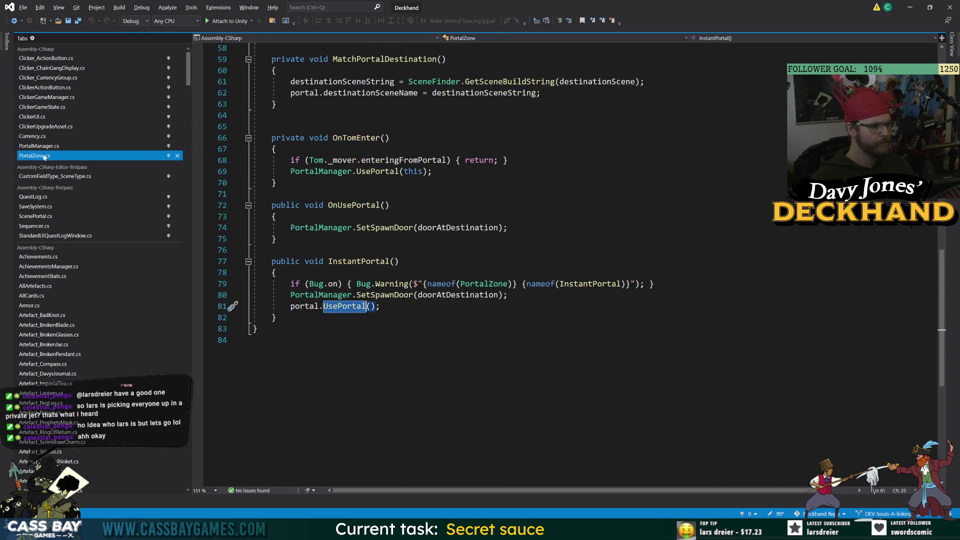
left_click(232, 250)
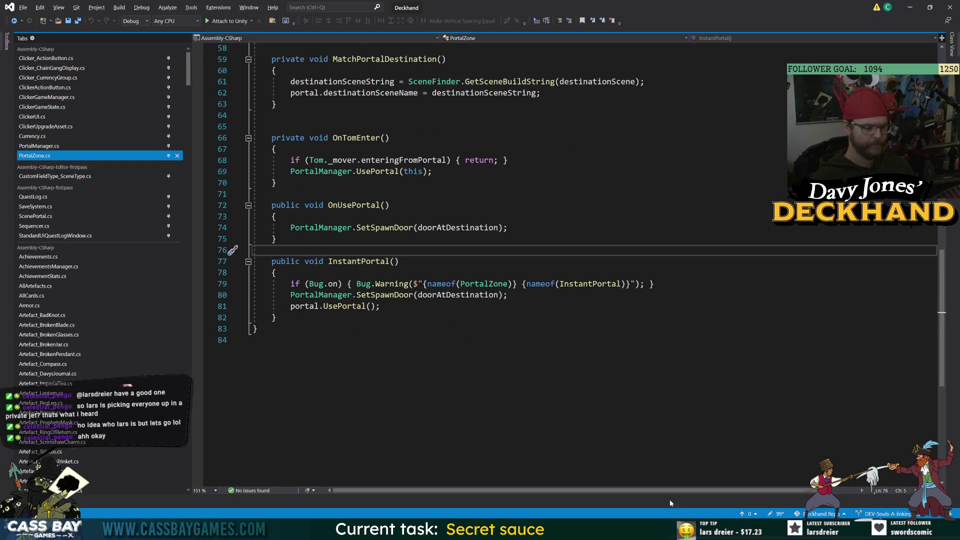
mouse_move(655, 531)
left_click(654, 483)
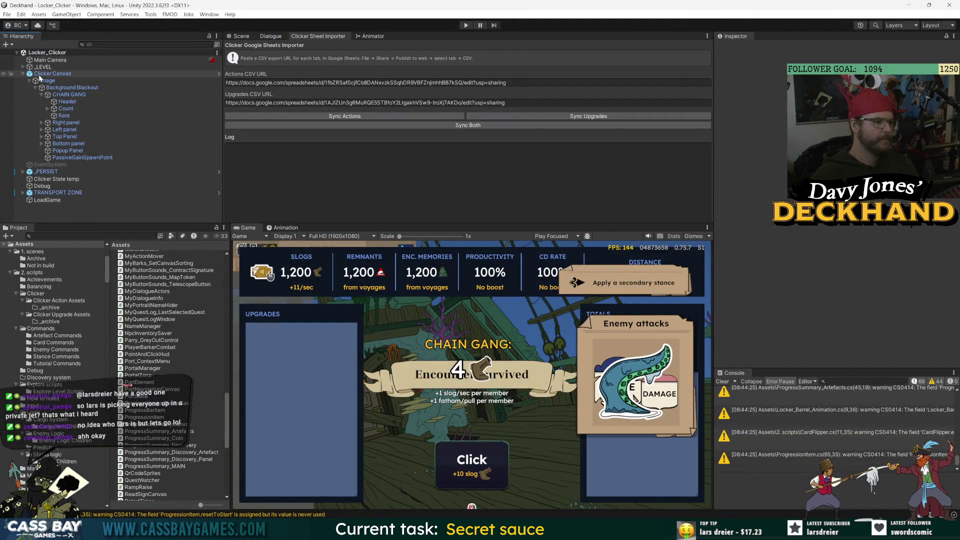
Rename the TRANSPORT ZONE object to TRANSPORT ZONE RETURN and save the scene
left_click(66, 193)
left_click(70, 196)
type("TURN")
key("Return")
key("ctrl+s")
Open the ClickerGameManager script on Clicker Canvas in Visual Studio
left_click(53, 73)
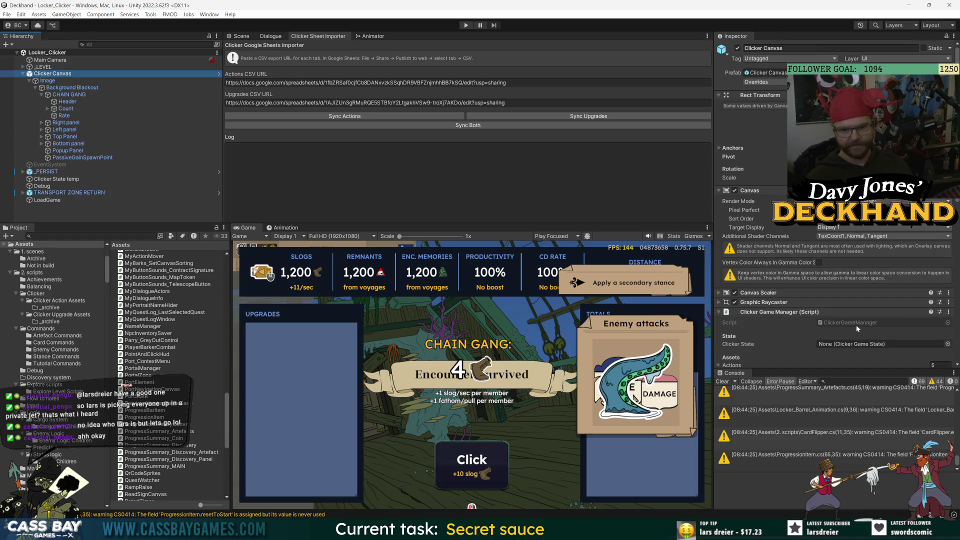
left_click(70, 193)
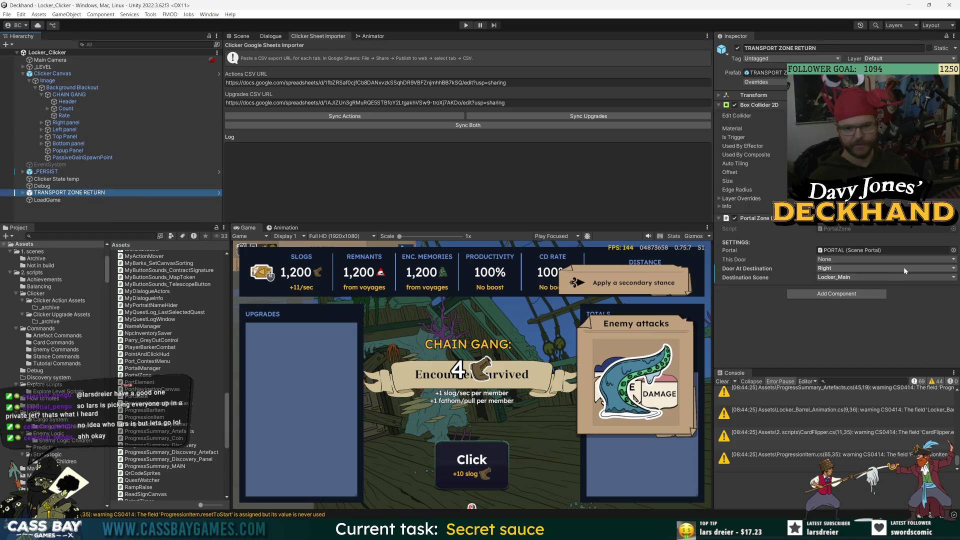
left_click(46, 77)
double_click(865, 319)
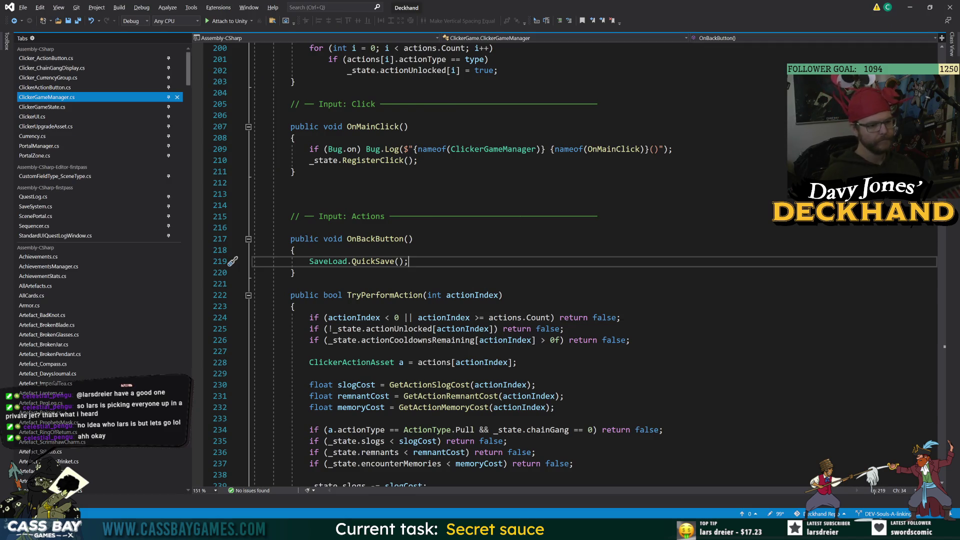
After the QuickSave call, add 'PortalZone portalZone = FindAnyObjectByType<PortalZone>();'
key("Return")
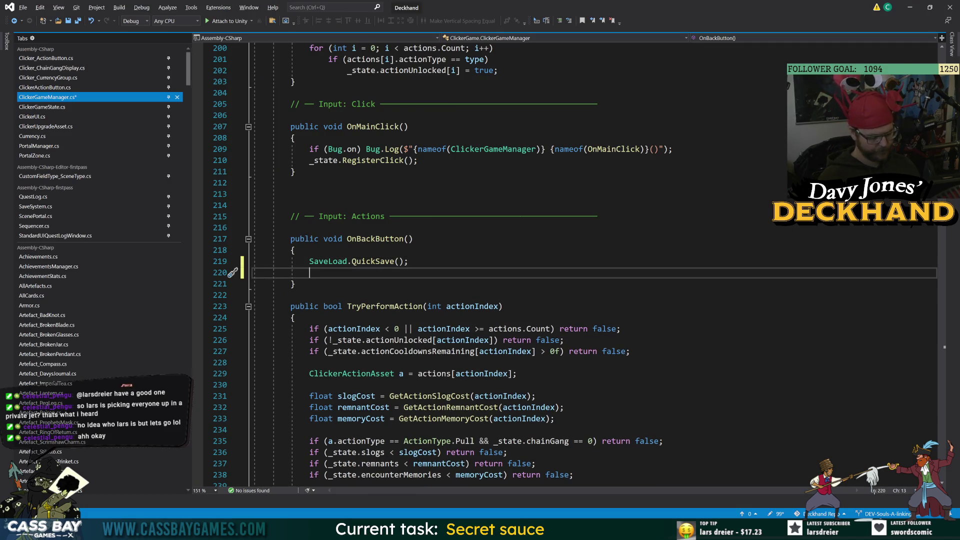
type("PortalZ")
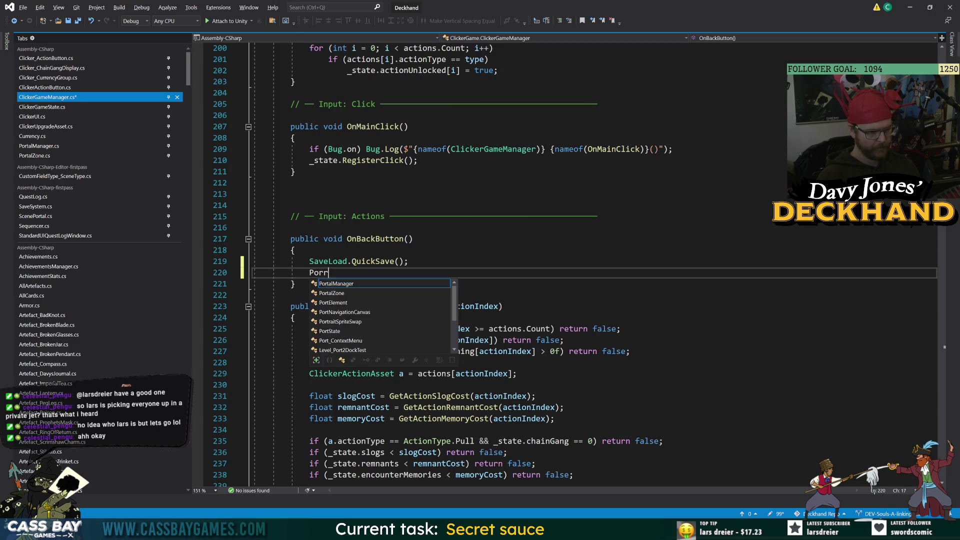
key("Tab")
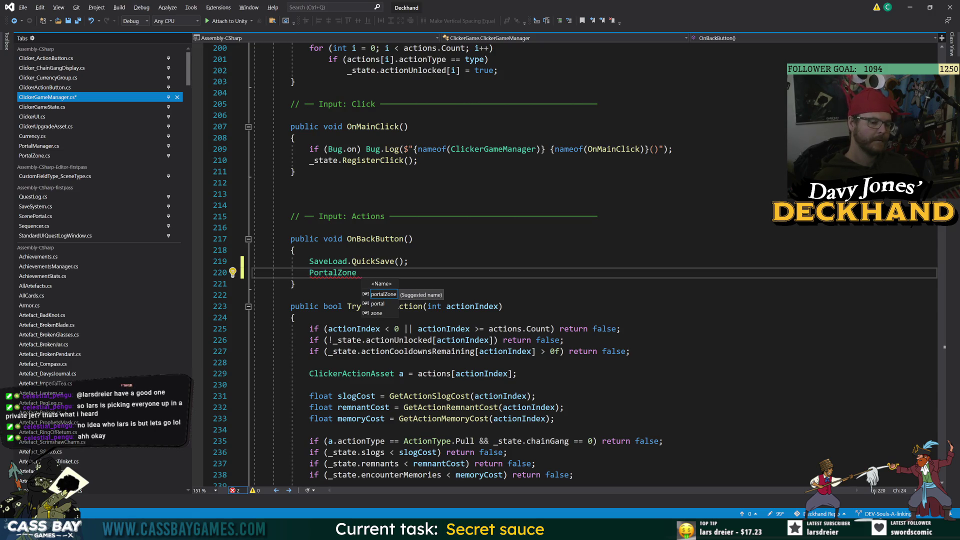
type("portalZone = Find")
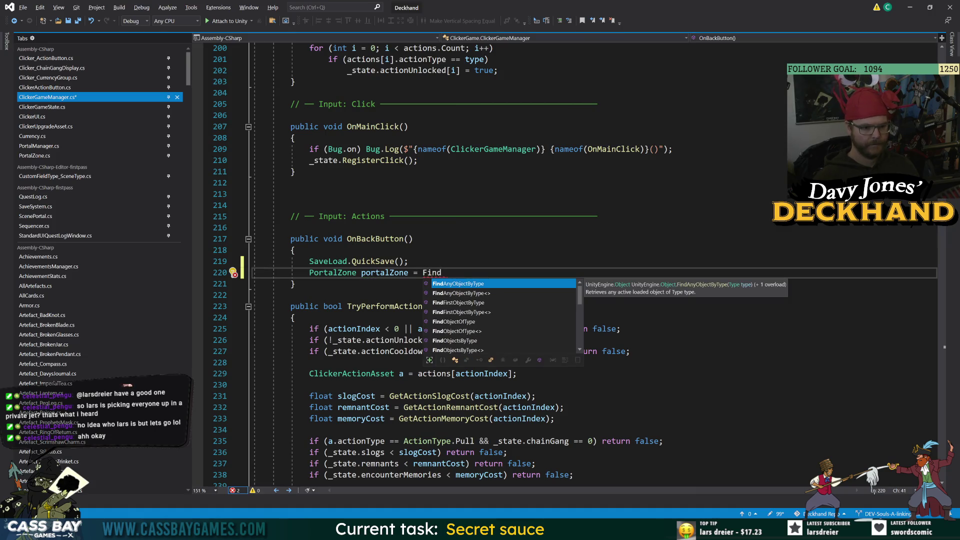
key("Down")
key("Up")
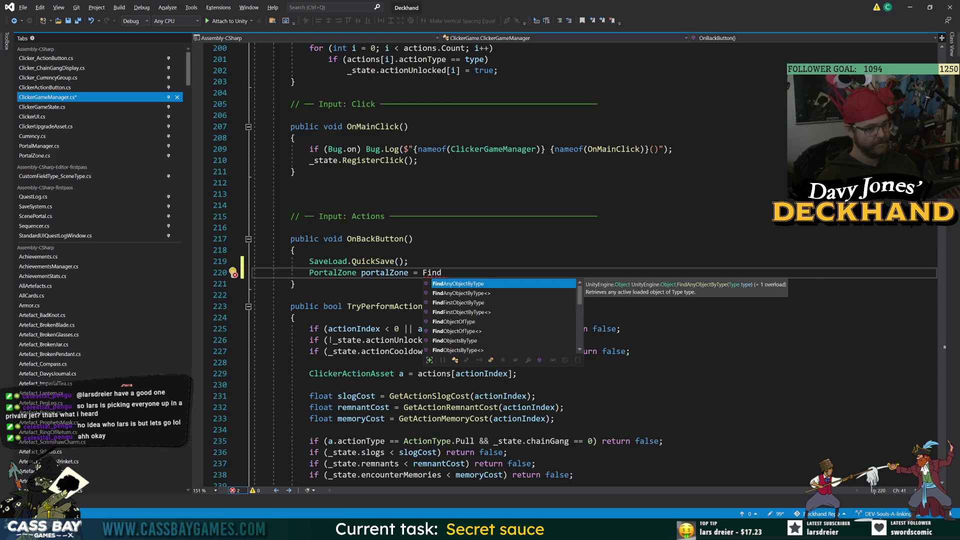
key("Tab")
type("<portalZ")
key("Tab")
type(">();")
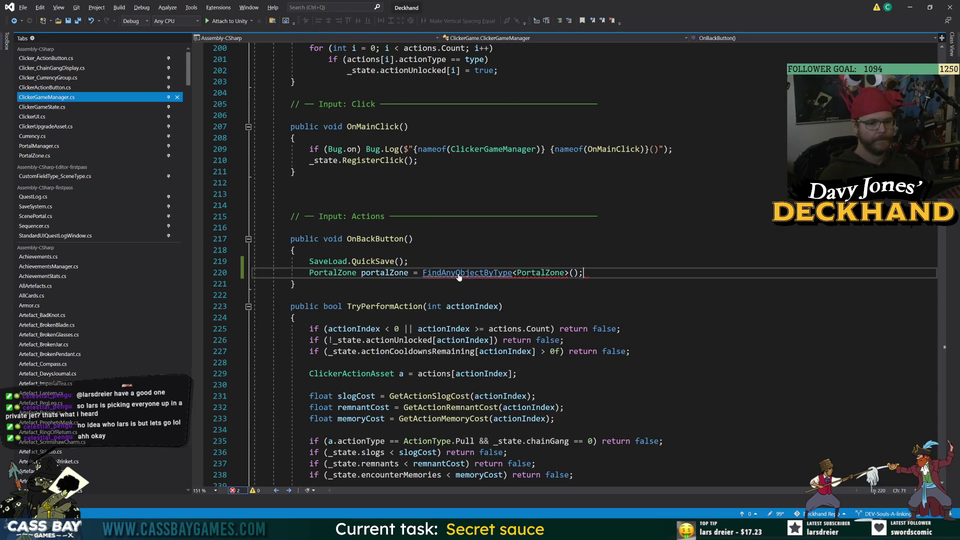
key("Return")
Start an 'if (portalZone != null)' block and browse portalZone's members
type("portalZ")
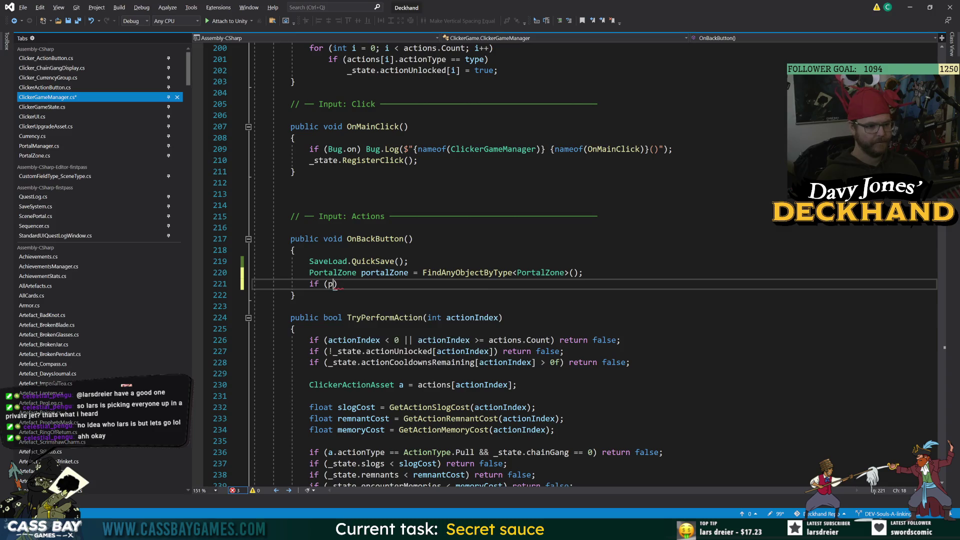
key("Tab")
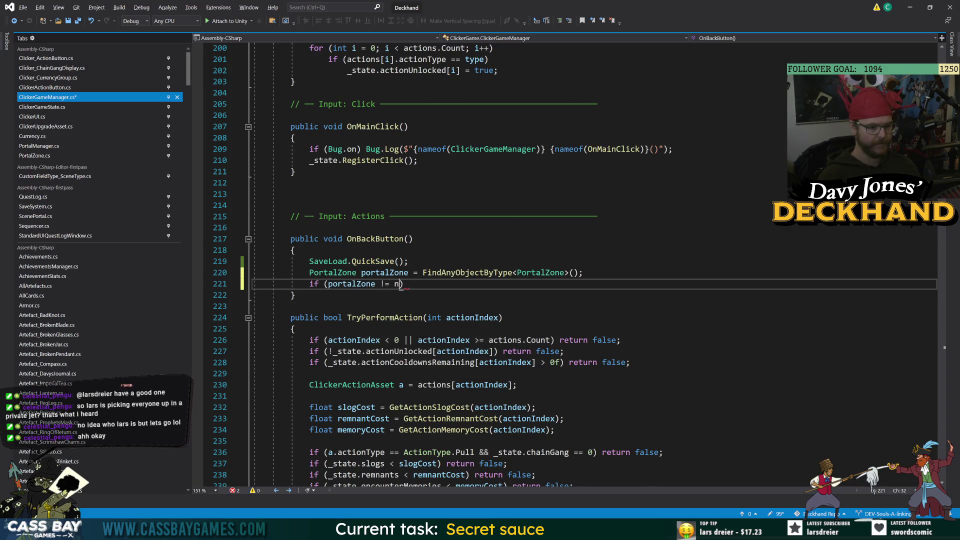
key("Tab")
type(")")
key("Return")
type("{")
key("Return")
type("portalZ.")
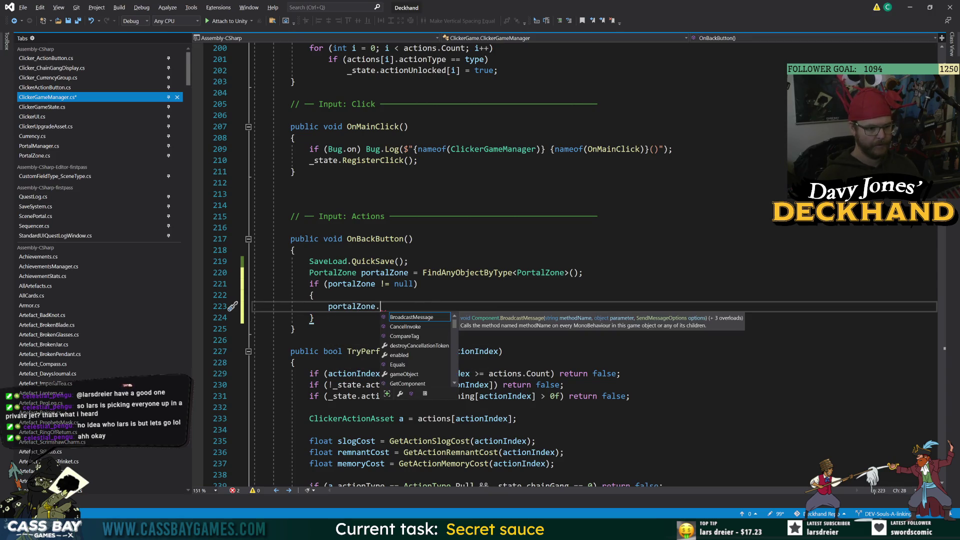
type("hid")
key("BackSpace")
key("BackSpace")
key("BackSpace")
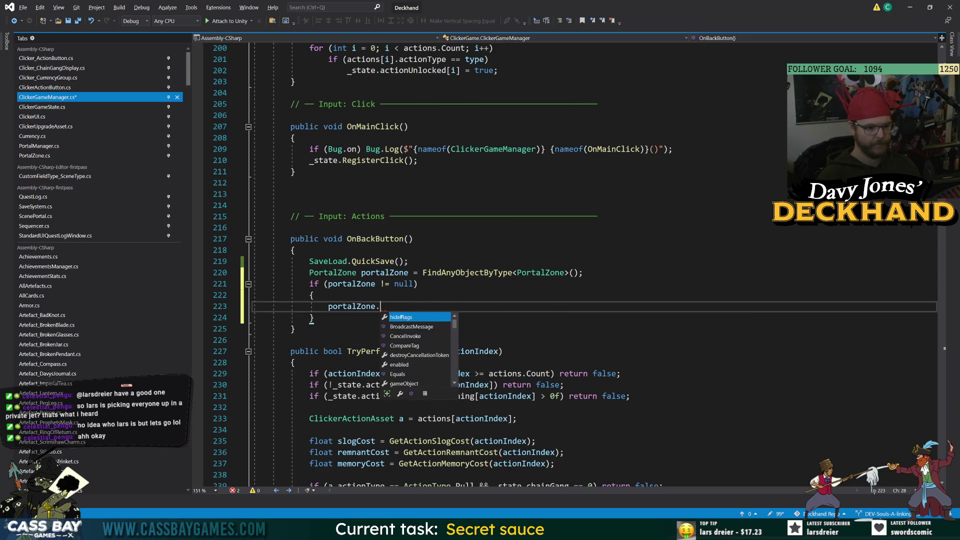
key("Down")
key("Down")
key("Down")
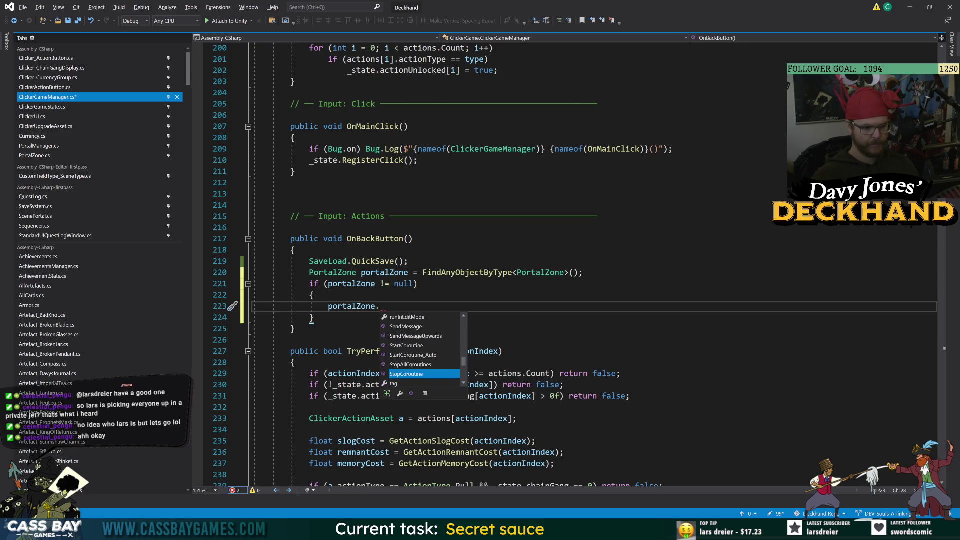
key("Down")
key("Down")
key("Down")
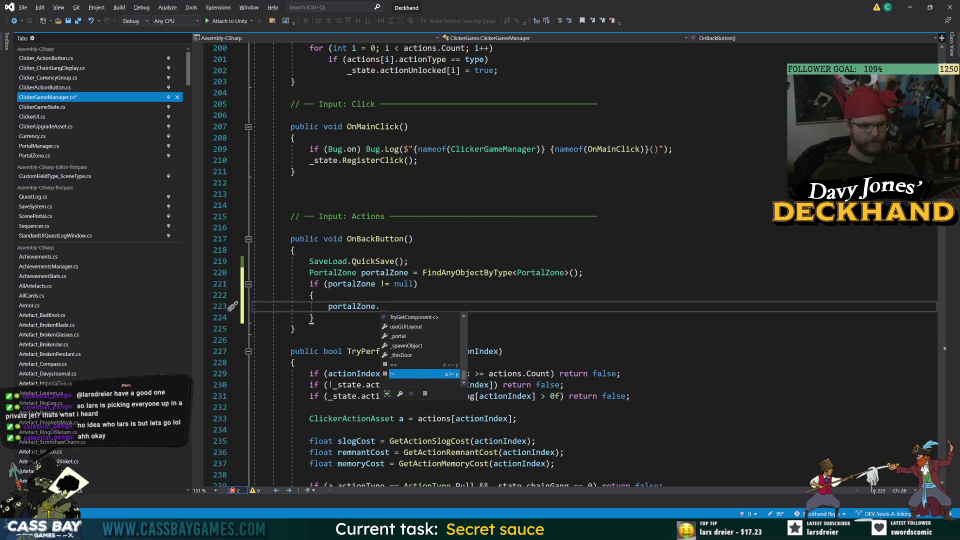
Call portalZone.InstantPortal() inside the block, save the script, and return to Unity
key("ctrl+z")
key("ctrl+z")
key("ctrl+z")
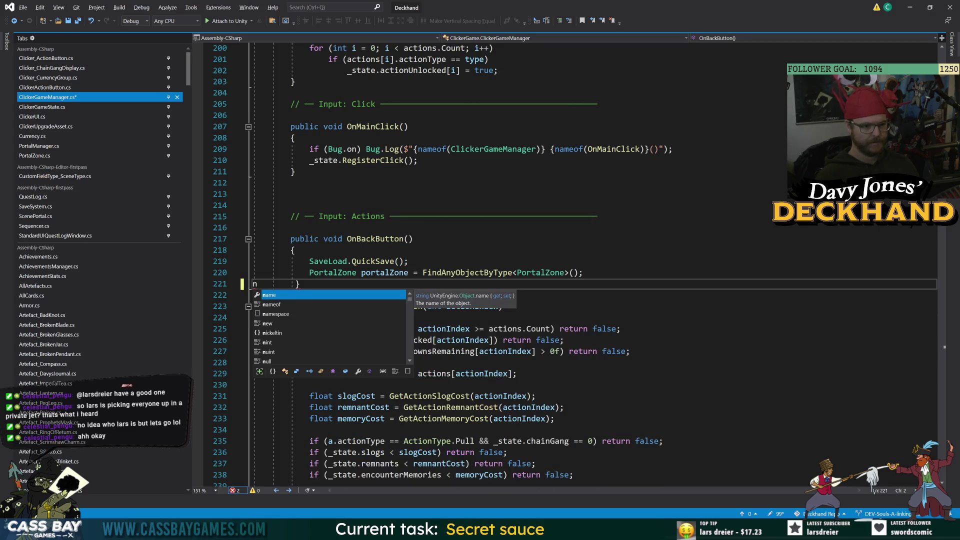
key("ctrl+y")
key("ctrl+y")
key("ctrl+y")
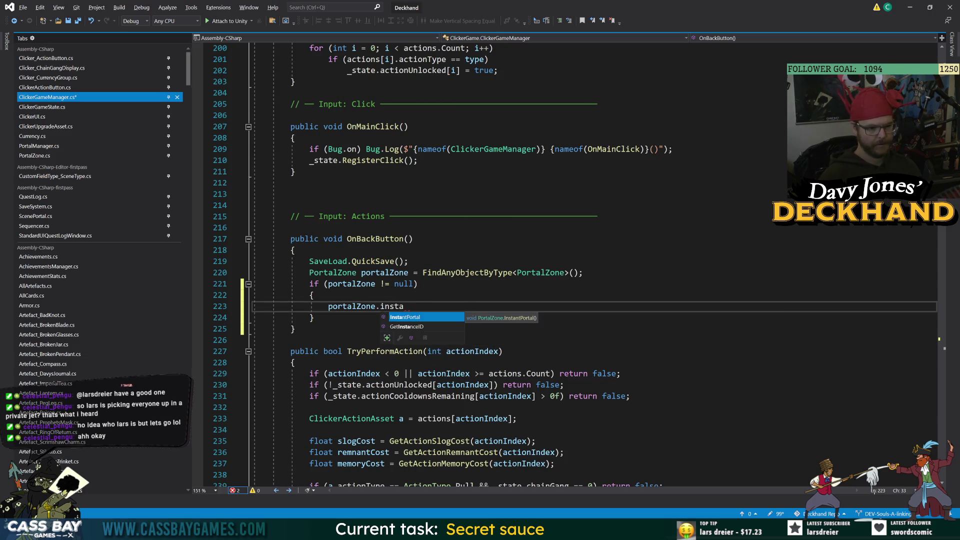
key("Tab")
type("();")
key("ctrl+s")
key("Up")
key("Up")
key("Up")
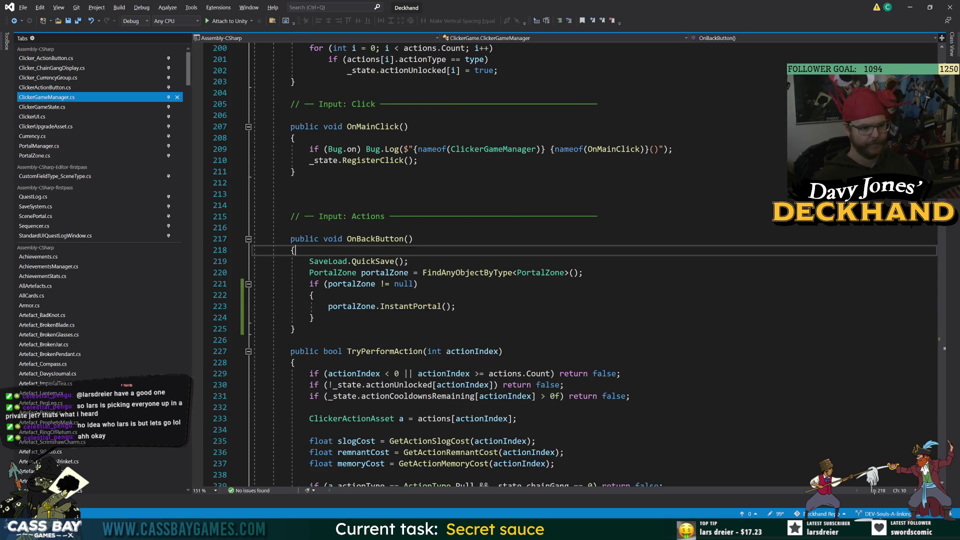
left_click(654, 529)
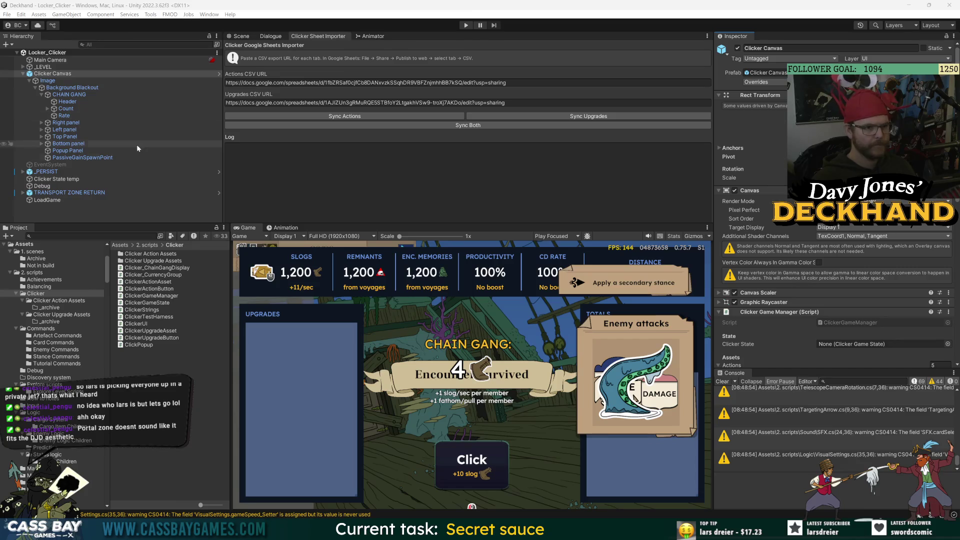
Once scripts recompile, enter Play mode to launch the game on the ship deck
left_click(42, 186)
key("ctrl+p")
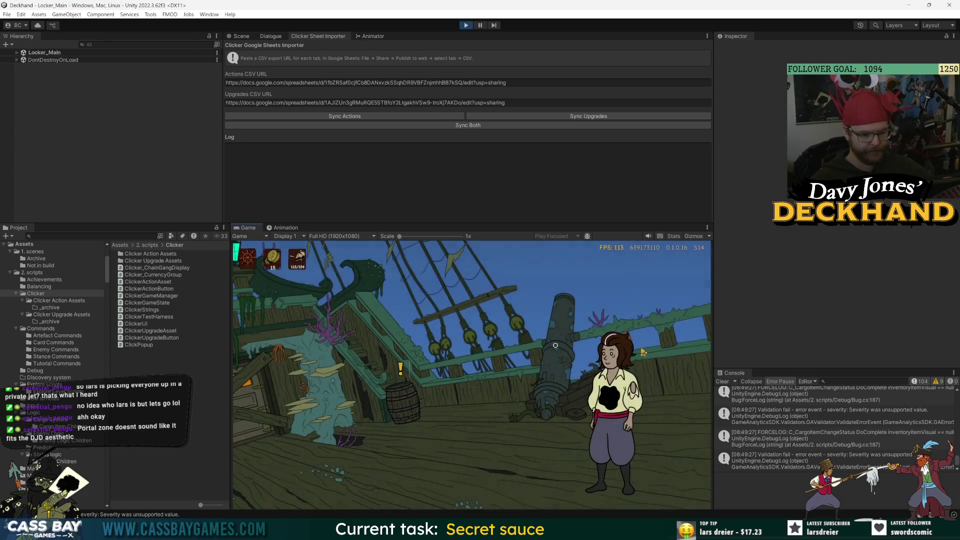
Walk to the barrel and take the Scurvy Boost artefact
left_click(412, 418)
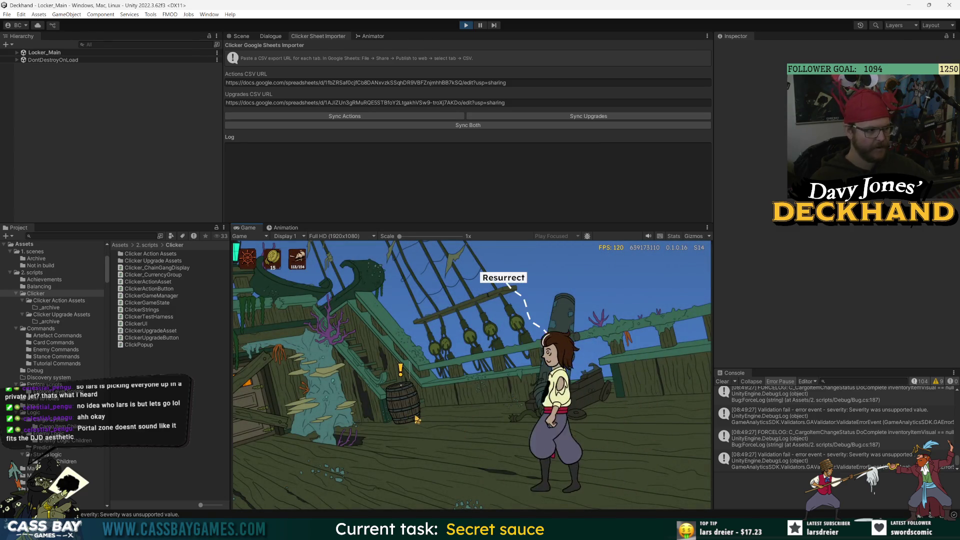
left_click(446, 301)
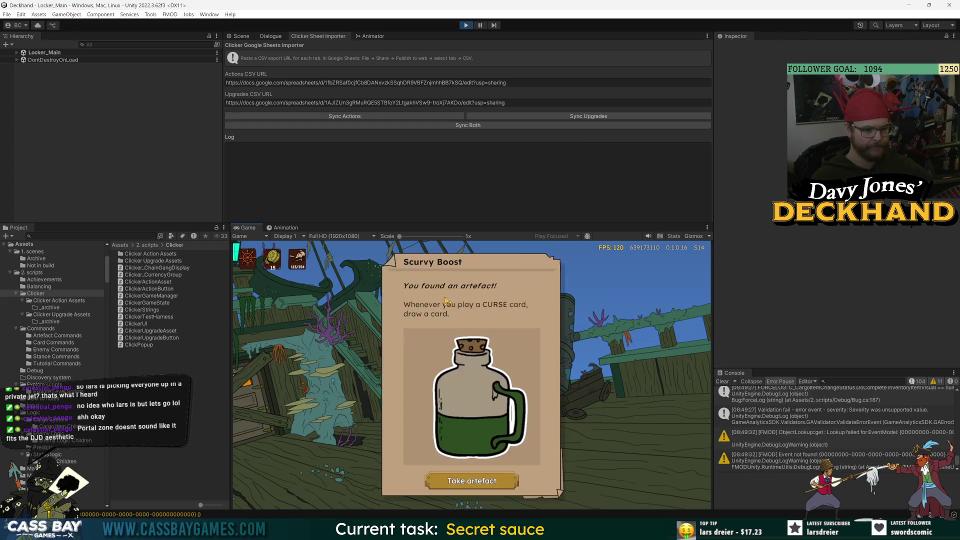
left_click(480, 481)
left_click(673, 401)
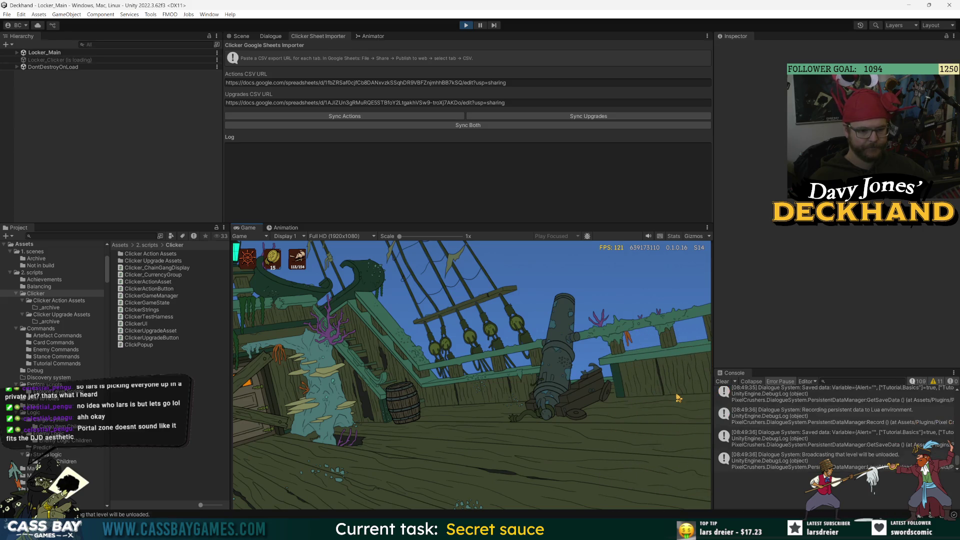
Click repeatedly in the clicker to earn slogs
left_click(478, 460)
left_click(478, 460)
left_click(477, 460)
left_click(478, 462)
left_click(478, 461)
left_click(478, 460)
left_click(478, 461)
left_click(478, 460)
left_click(477, 460)
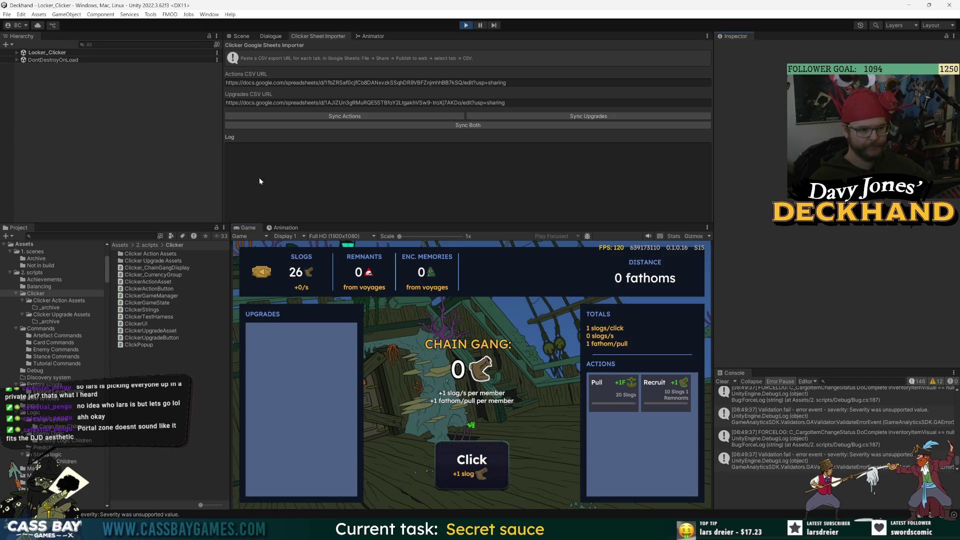
Use the Debug test harness cheat to give the player 200 remnants
left_click(17, 53)
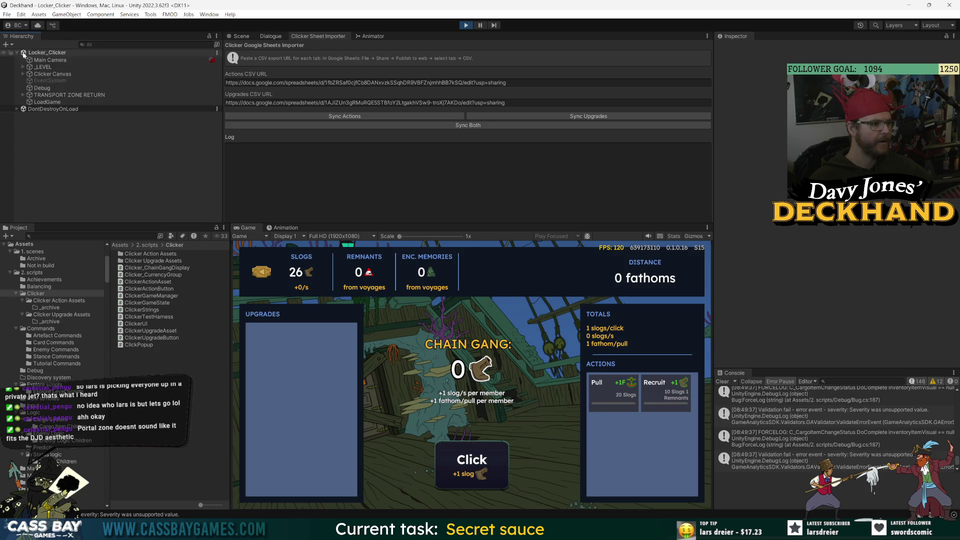
left_click(37, 86)
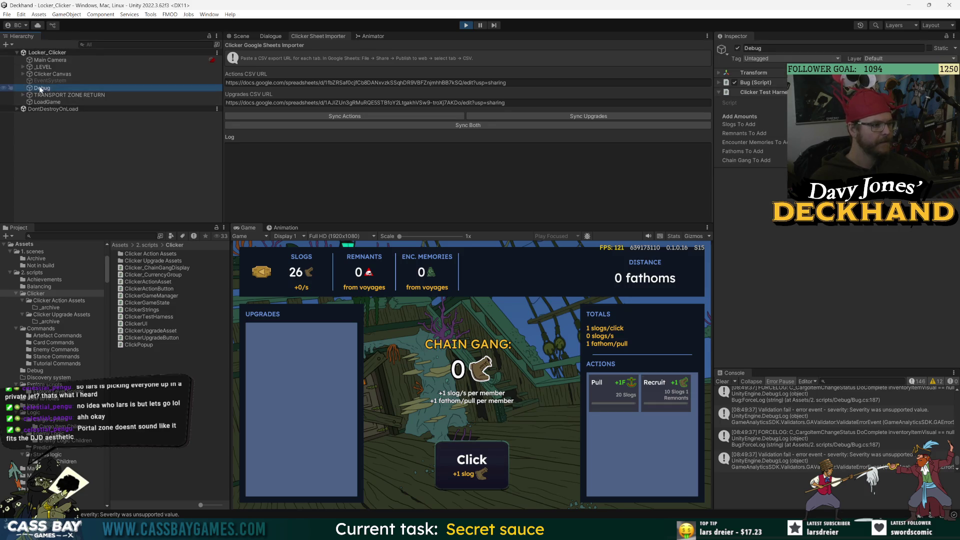
right_click(38, 86)
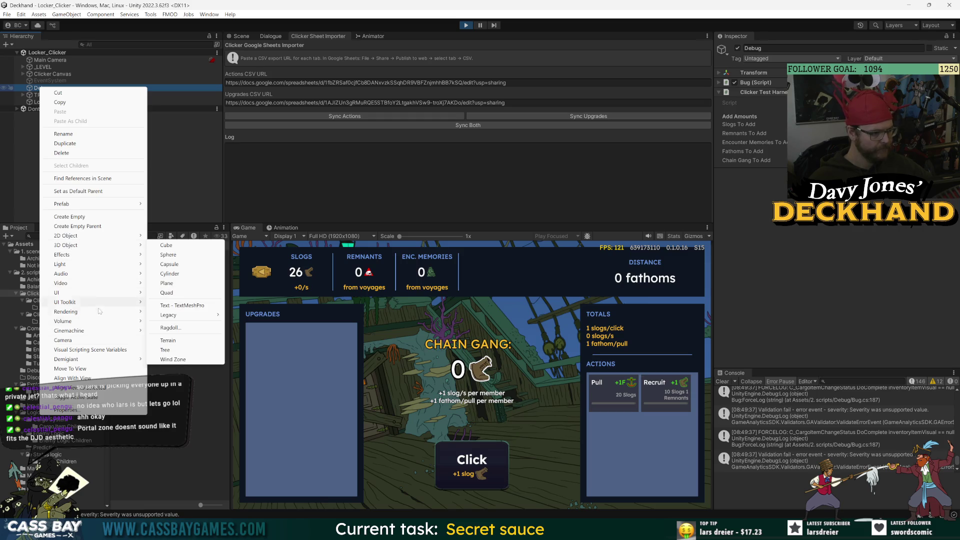
mouse_move(98, 323)
left_click(727, 224)
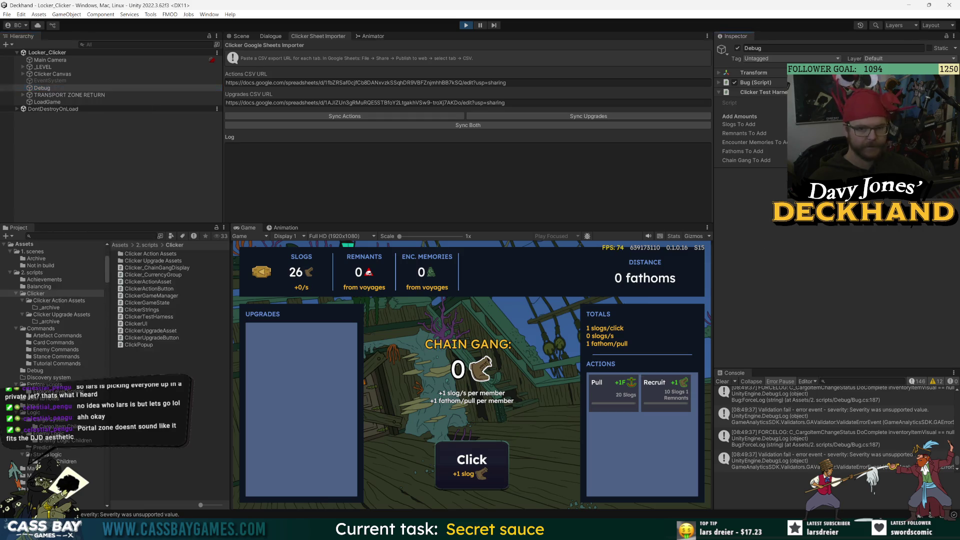
right_click(791, 92)
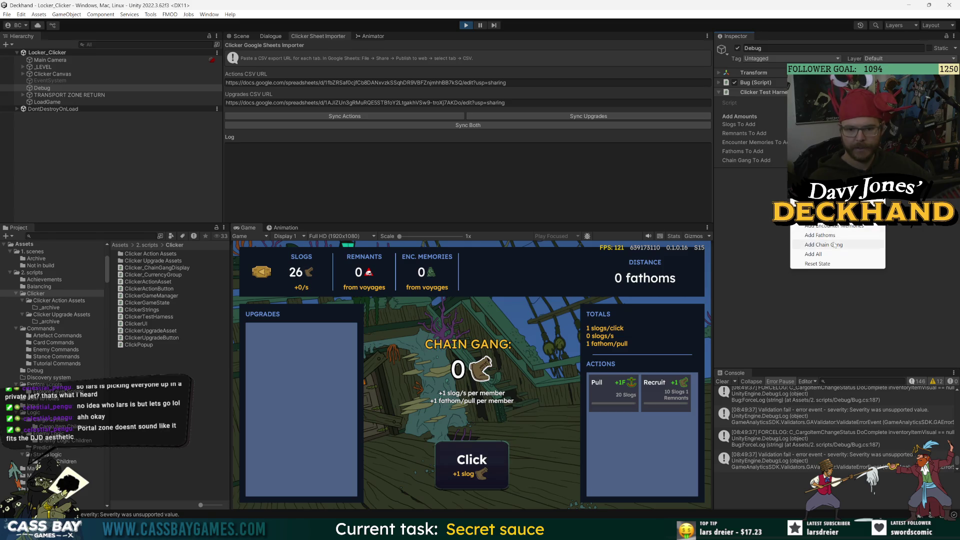
left_click(820, 216)
Recruit the first Chain Gang member, pull the ship 2 fathoms, and click for more slogs
left_click(648, 395)
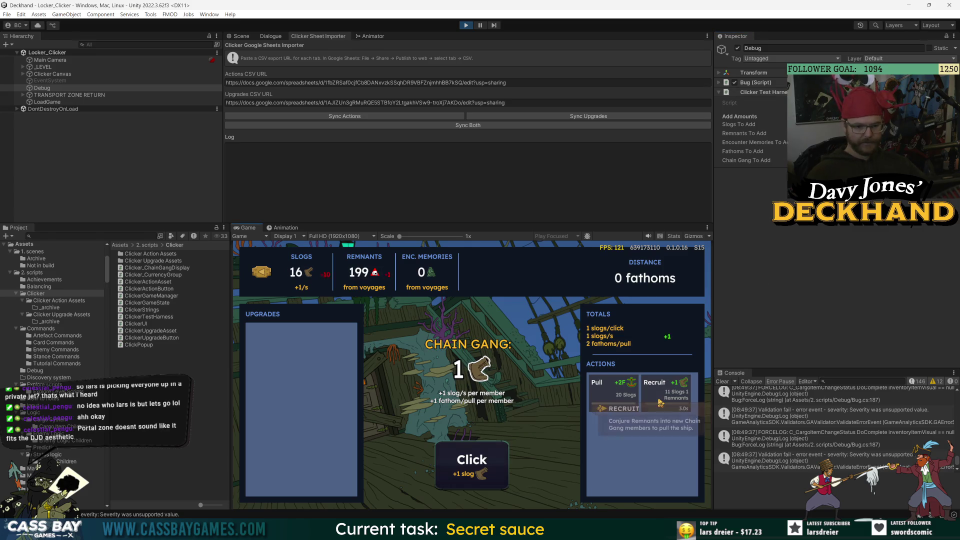
left_click(503, 468)
left_click(504, 469)
left_click(503, 469)
left_click(504, 469)
left_click(615, 396)
left_click(480, 468)
left_click(476, 467)
left_click(475, 468)
left_click(475, 468)
left_click(475, 467)
left_click(461, 472)
left_click(451, 478)
left_click(451, 477)
left_click(450, 476)
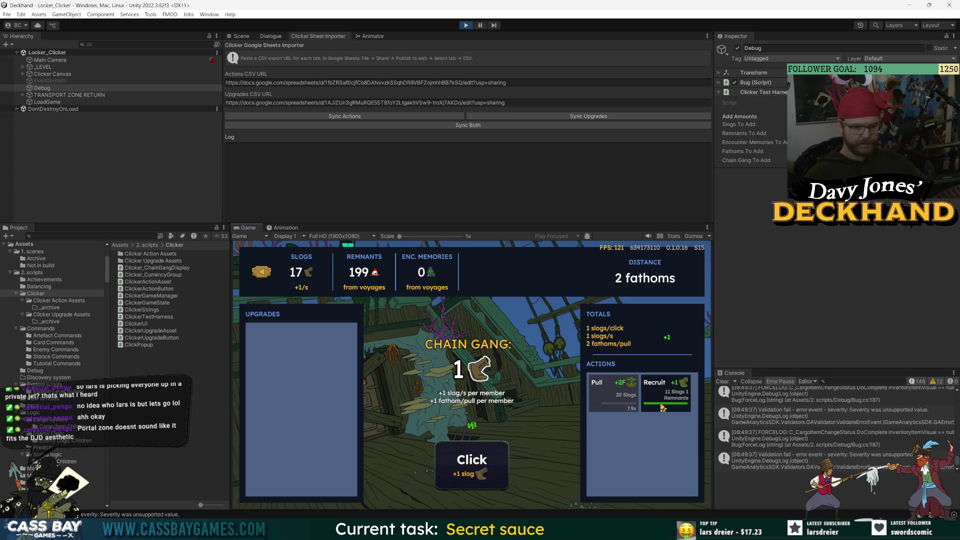
left_click(445, 478)
left_click(442, 480)
left_click(442, 482)
left_click(442, 485)
left_click(442, 485)
left_click(442, 485)
left_click(444, 484)
left_click(446, 485)
left_click(447, 484)
left_click(448, 484)
left_click(451, 483)
left_click(454, 483)
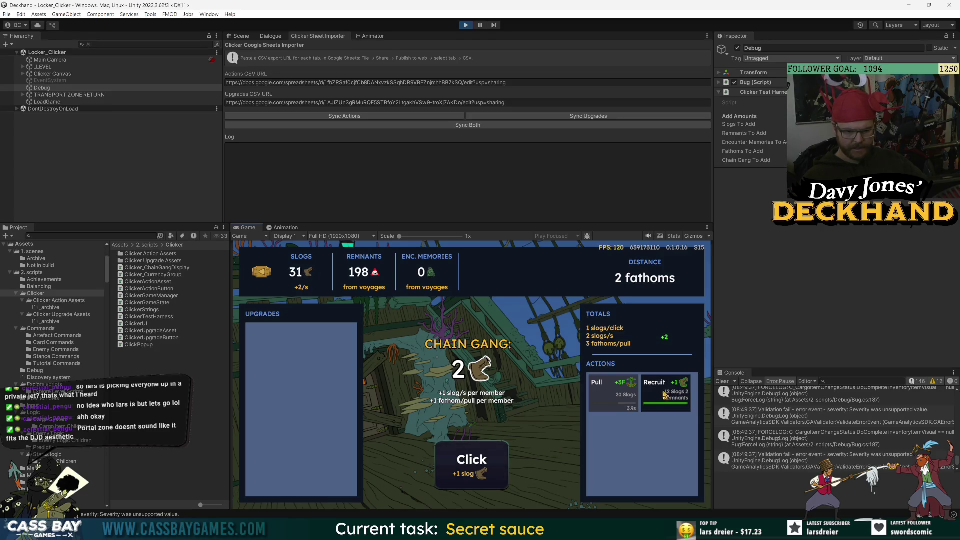
Recruit the third and fourth Chain Gang members while clicking for slogs
left_click(668, 394)
left_click(465, 476)
left_click(465, 475)
left_click(464, 476)
left_click(464, 477)
left_click(464, 477)
left_click(464, 478)
left_click(463, 478)
left_click(463, 478)
left_click(464, 478)
left_click(464, 478)
left_click(464, 478)
left_click(463, 478)
left_click(669, 393)
left_click(468, 458)
left_click(469, 457)
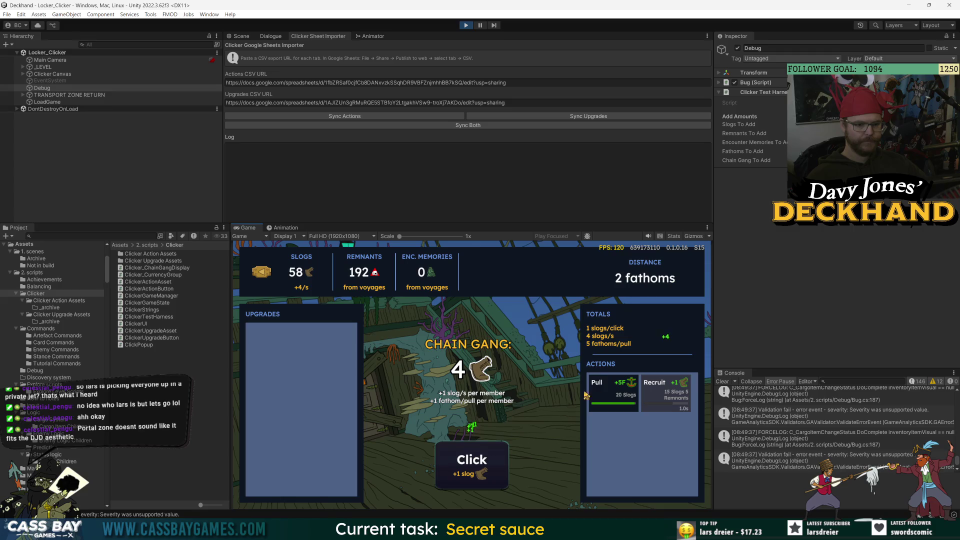
left_click(470, 470)
left_click(469, 480)
left_click(468, 482)
left_click(469, 482)
left_click(470, 482)
left_click(469, 481)
left_click(469, 481)
left_click(469, 482)
left_click(469, 482)
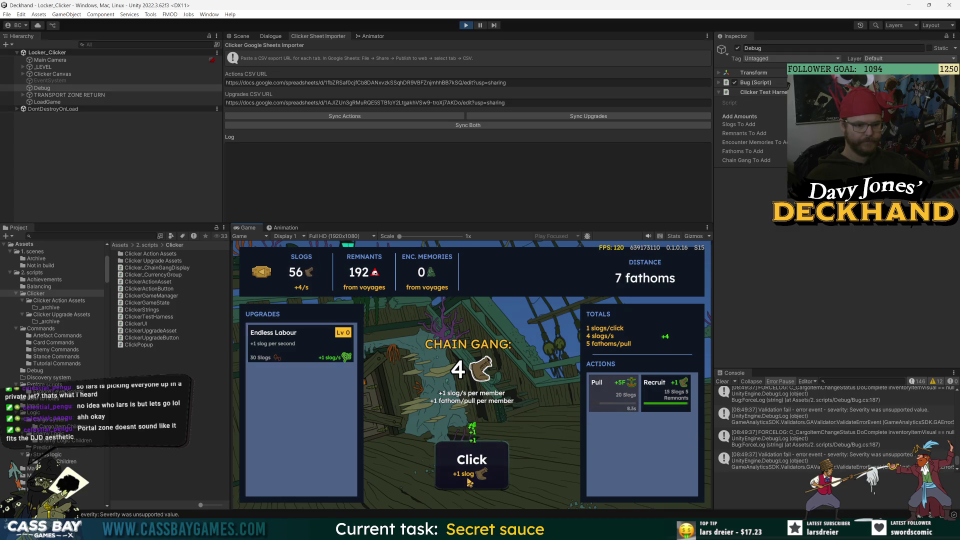
Buy the Endless Labour and Strained Line upgrades, earning slogs between purchases
left_click(310, 347)
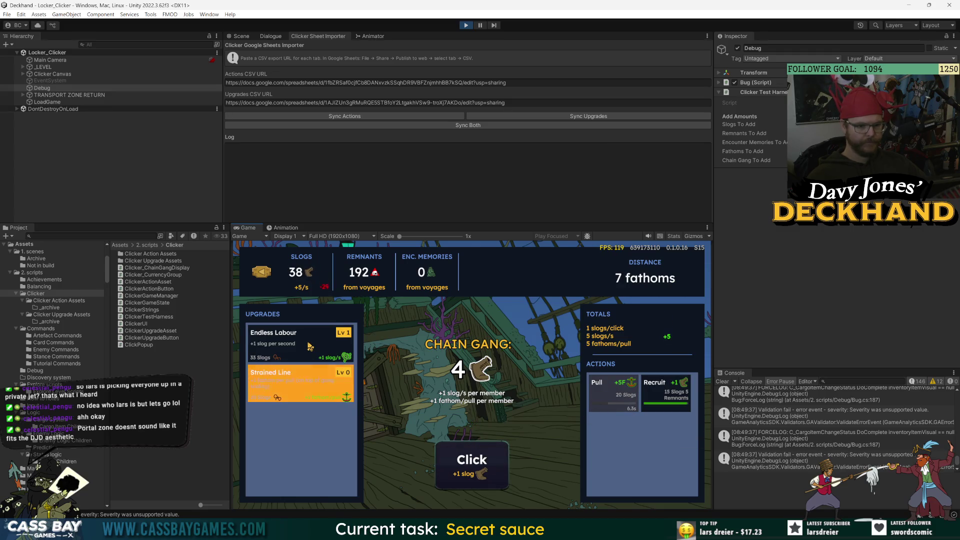
left_click(473, 457)
left_click(473, 457)
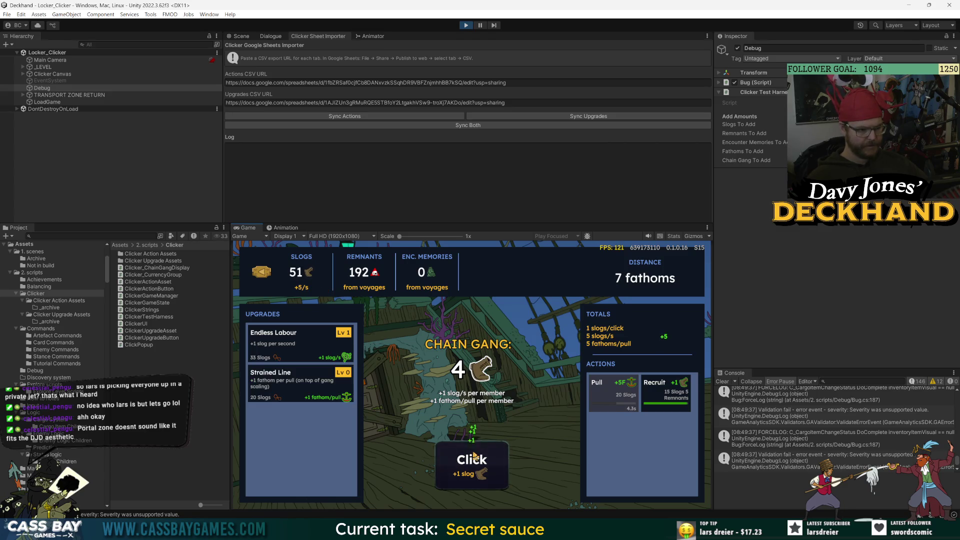
left_click(292, 386)
left_click(472, 478)
left_click(472, 478)
left_click(473, 477)
left_click(472, 478)
left_click(473, 478)
left_click(474, 479)
left_click(475, 479)
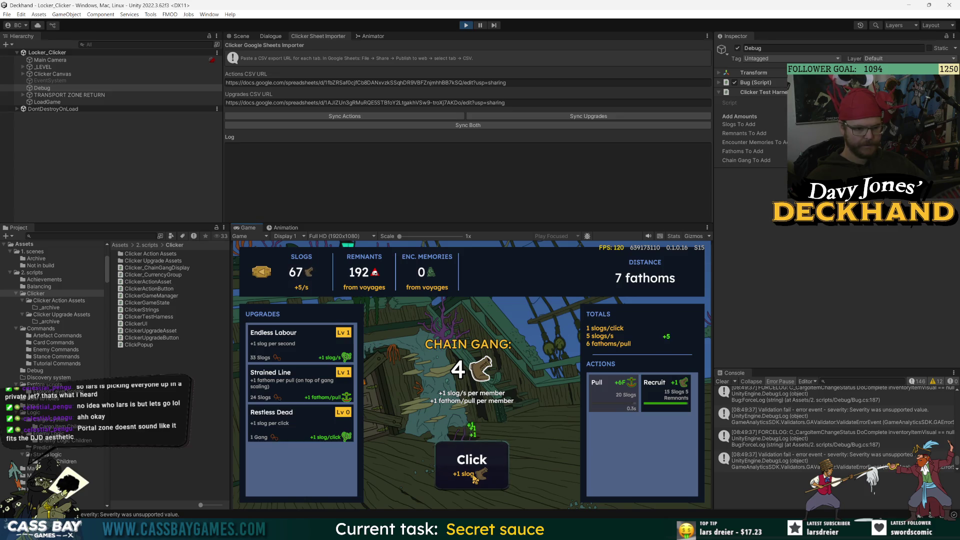
left_click(474, 479)
left_click(474, 479)
left_click(475, 479)
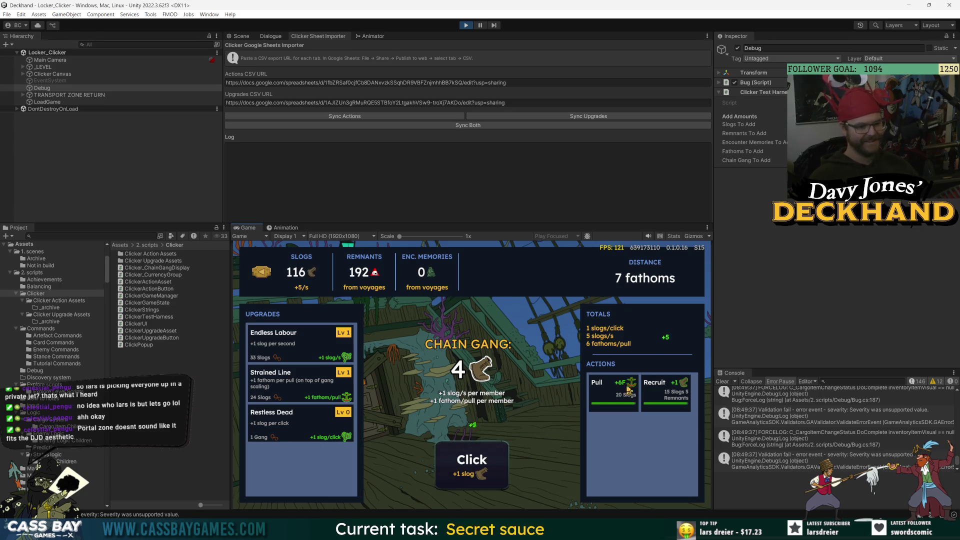
Recruit the fifth and sixth Chain Gang members and buy Restless Dead level 1
left_click(662, 395)
left_click(466, 475)
left_click(466, 475)
left_click(466, 475)
left_click(466, 475)
left_click(466, 475)
left_click(466, 475)
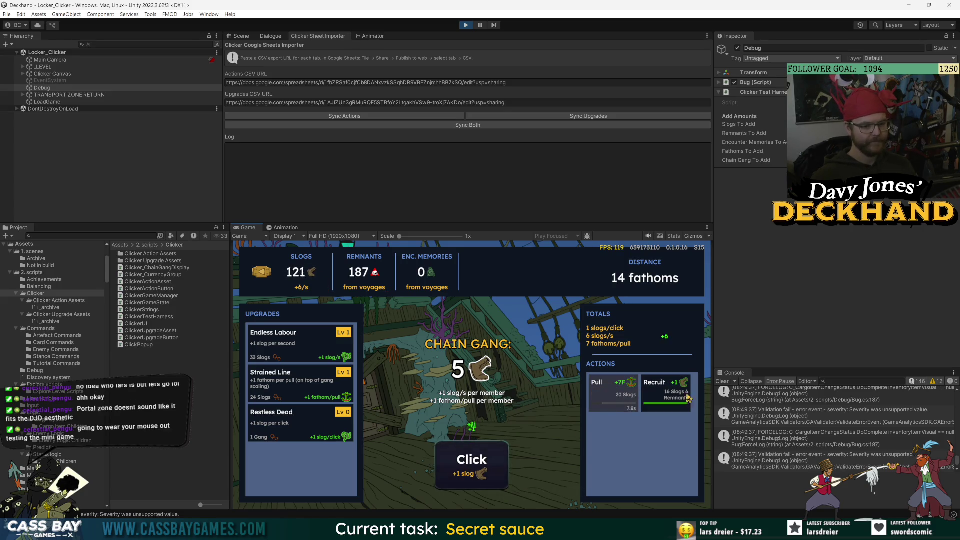
left_click(665, 394)
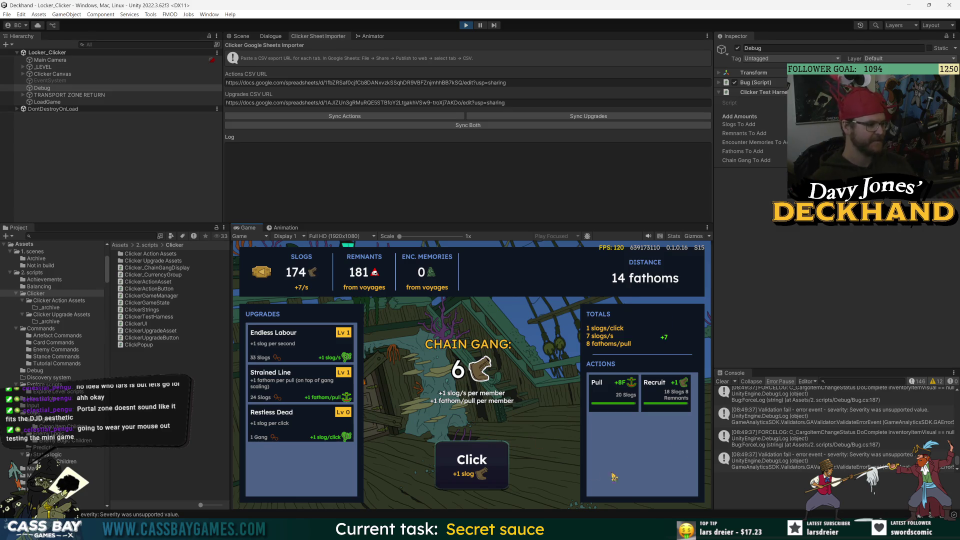
left_click(657, 387)
Recruit another Chain Gang member and click repeatedly to gather slogs
left_click(614, 391)
left_click(468, 460)
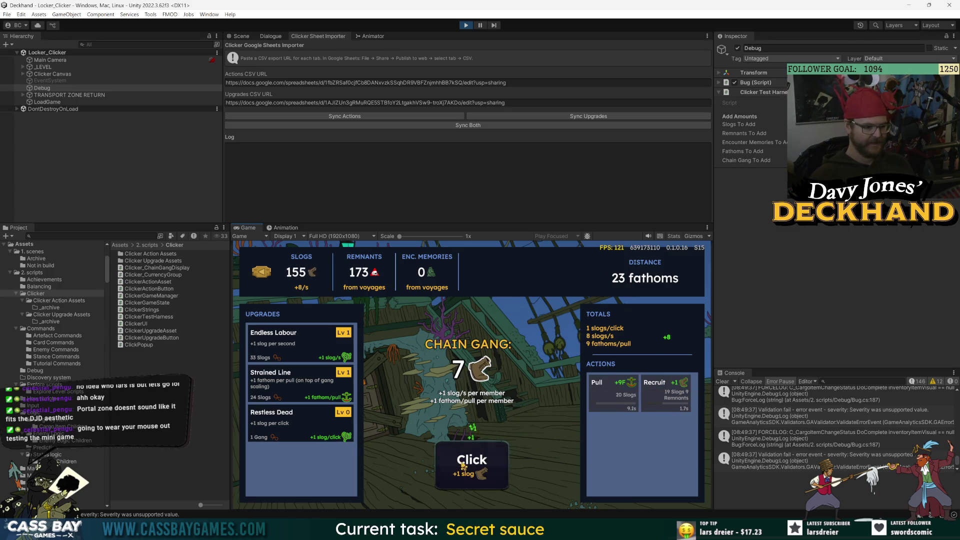
left_click(298, 426)
left_click(472, 463)
left_click(472, 463)
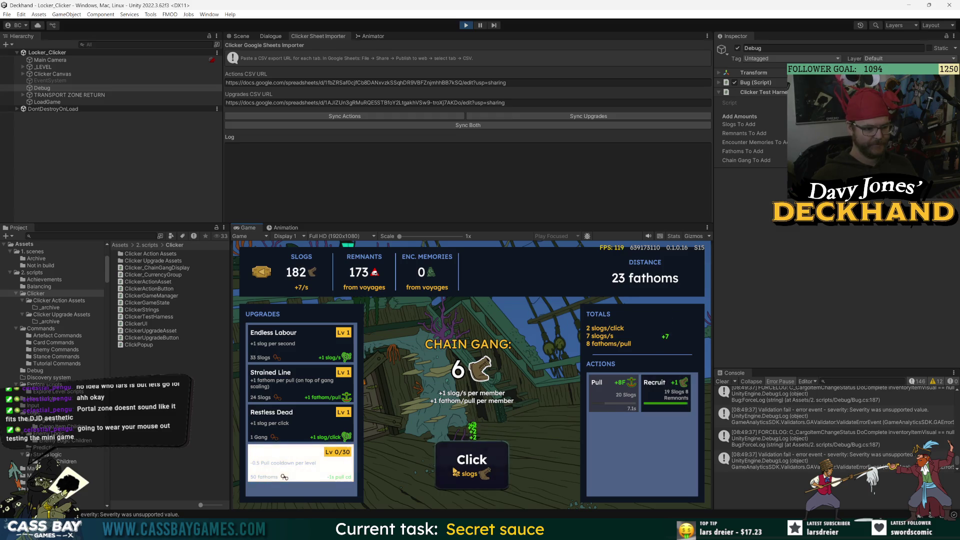
left_click(472, 463)
left_click(459, 459)
left_click(460, 457)
left_click(460, 457)
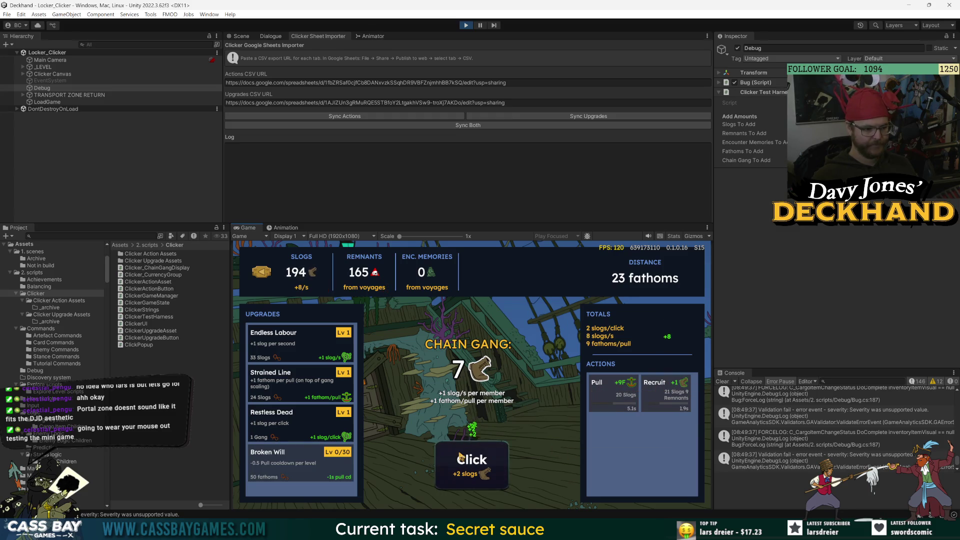
left_click(461, 457)
left_click(461, 458)
left_click(461, 458)
left_click(461, 457)
left_click(461, 457)
left_click(461, 457)
left_click(461, 457)
left_click(460, 458)
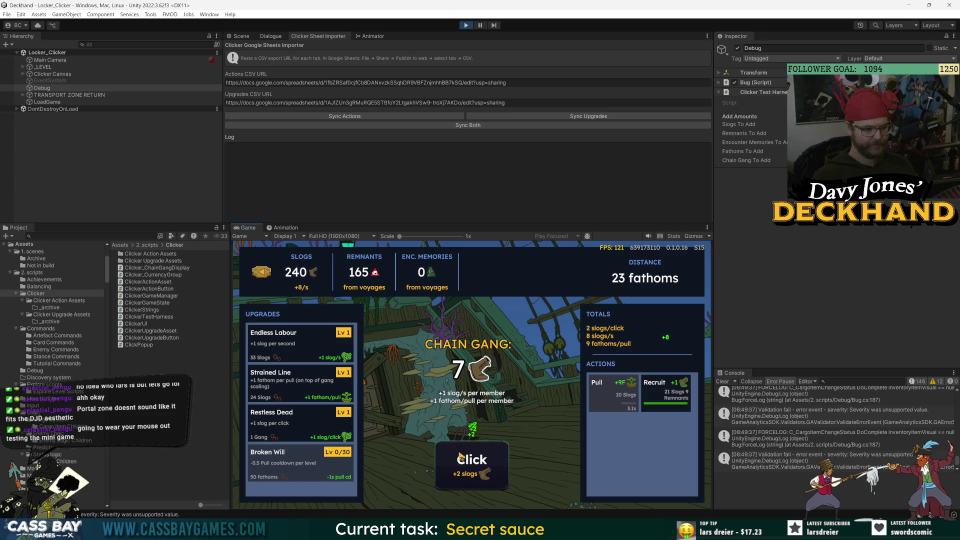
Level Strained Line up to 7, then gather a few more slogs
left_click(303, 388)
left_click(302, 388)
left_click(302, 388)
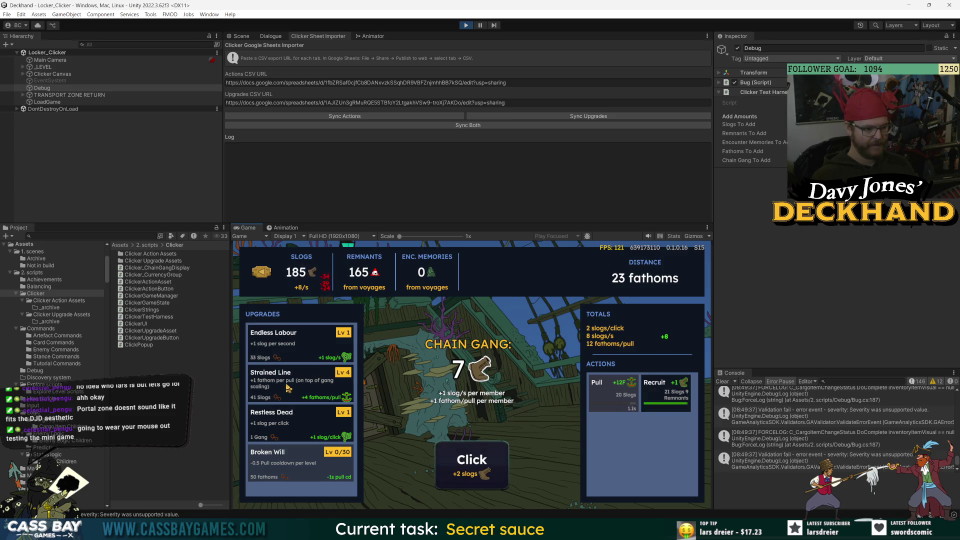
left_click(295, 388)
left_click(293, 387)
left_click(288, 387)
left_click(459, 453)
left_click(459, 453)
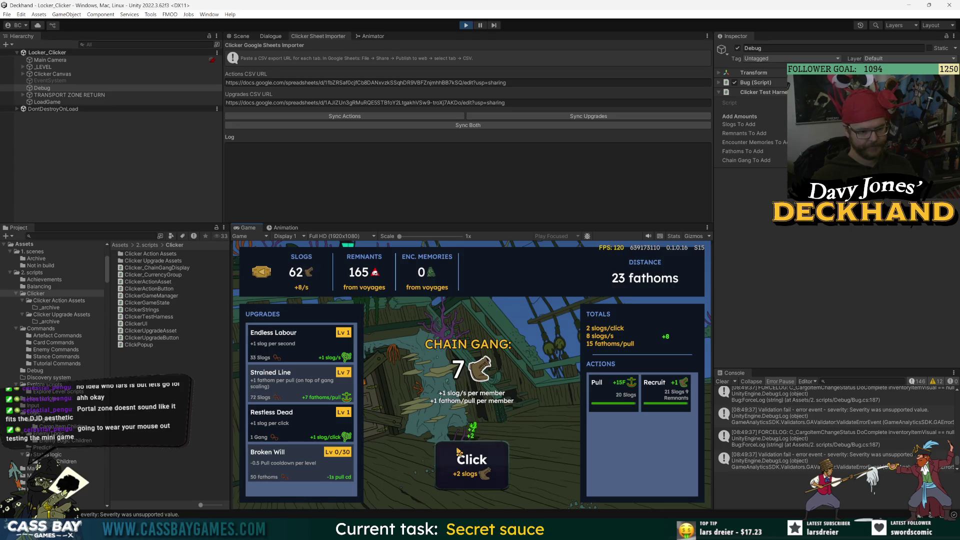
left_click(459, 453)
left_click(459, 452)
left_click(459, 453)
left_click(459, 453)
Raise Strained Line to level 8 and recruit more Chain Gang members
left_click(684, 385)
left_click(596, 383)
left_click(459, 474)
left_click(459, 473)
left_click(459, 473)
left_click(459, 473)
left_click(459, 474)
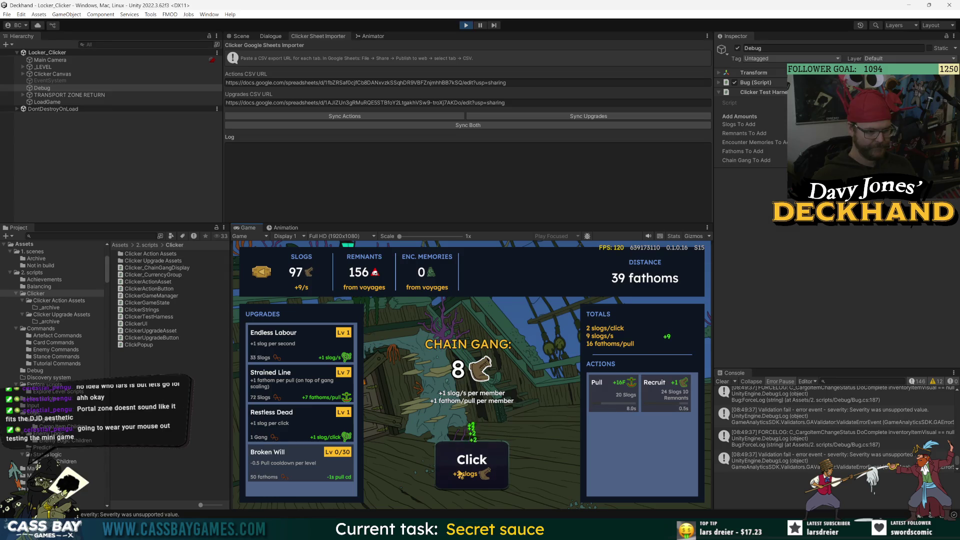
left_click(277, 395)
left_click(459, 467)
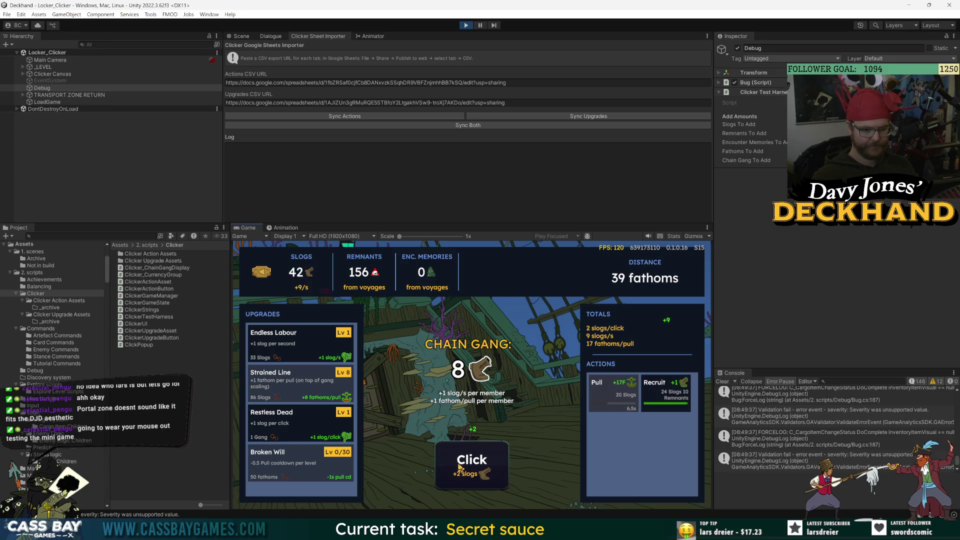
left_click(684, 394)
left_click(473, 464)
left_click(473, 463)
left_click(473, 463)
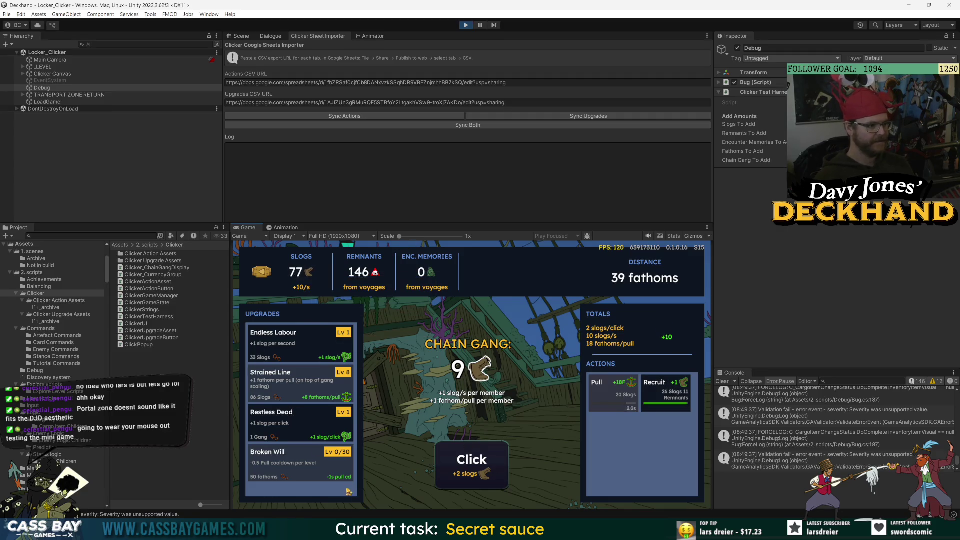
left_click(477, 475)
left_click(477, 475)
left_click(476, 475)
left_click(477, 475)
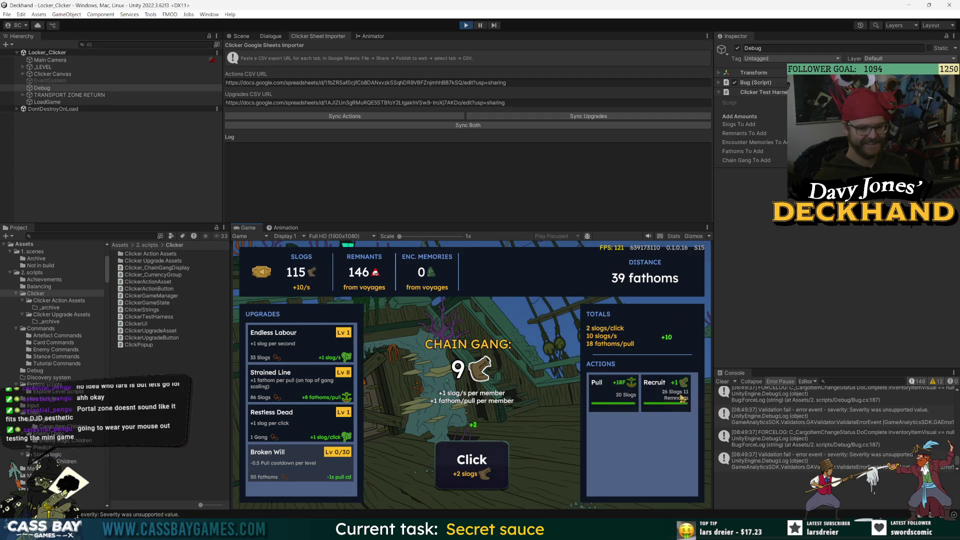
Recruit the 11th gang member and buy Broken Will Lv 1, unlocking Aching Backs
left_click(500, 466)
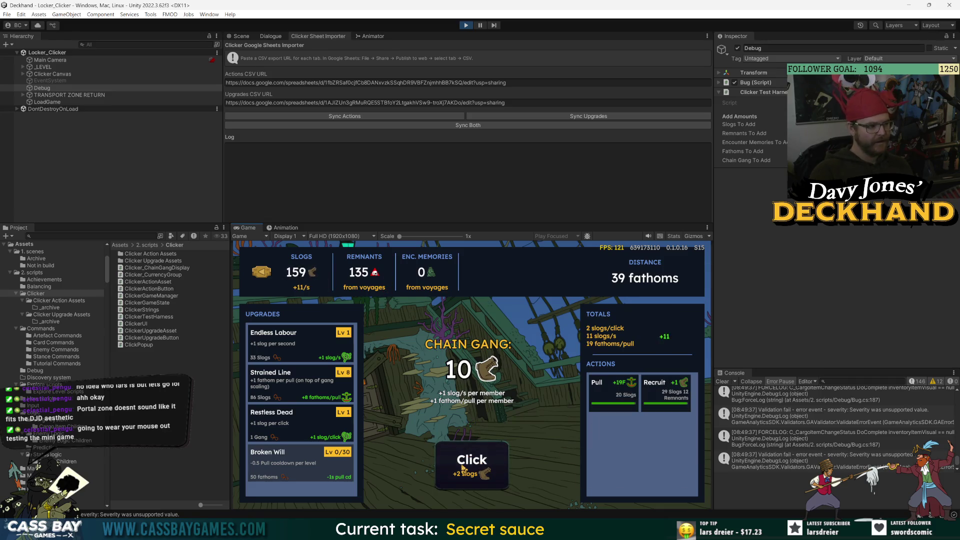
left_click(458, 477)
left_click(456, 480)
left_click(294, 469)
left_click(458, 473)
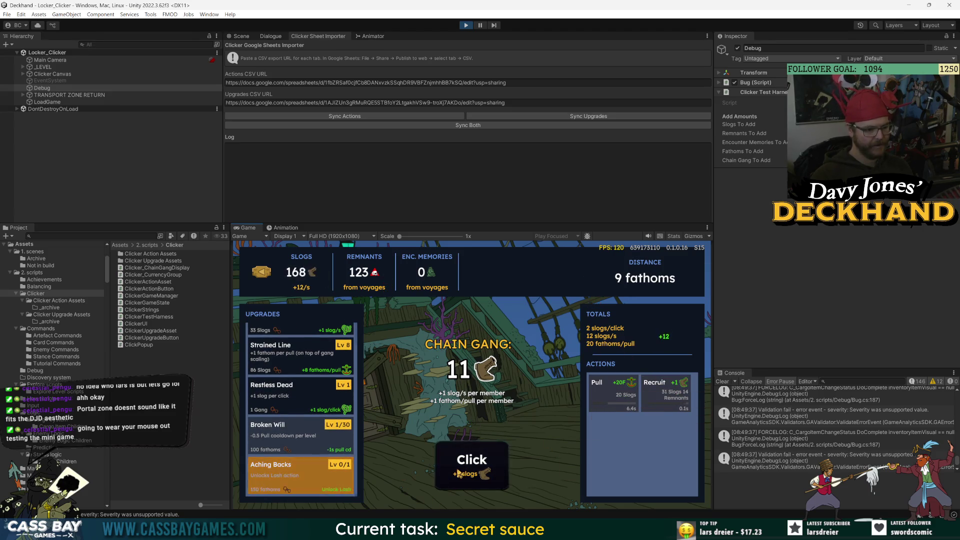
left_click(458, 474)
left_click(459, 473)
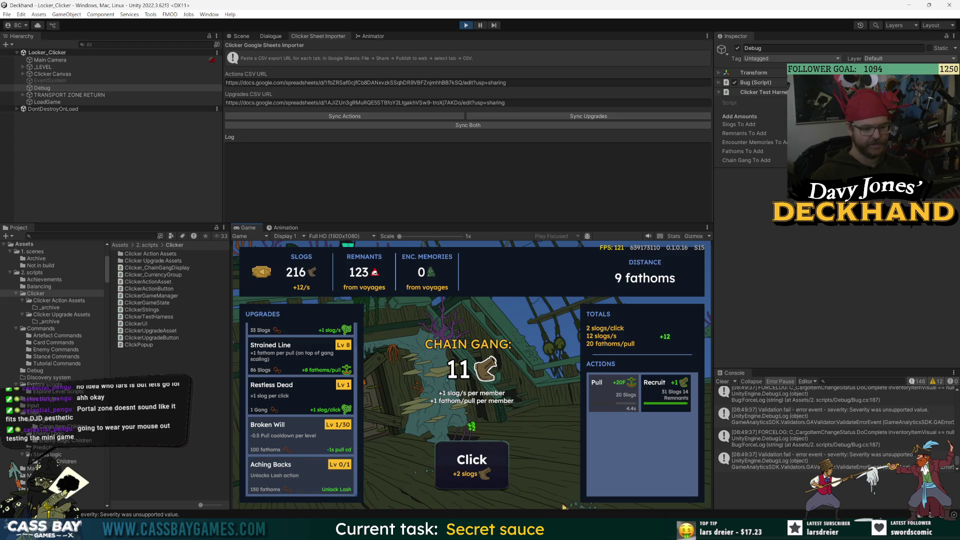
key("alt+Tab")
Look over the Clicker Action Assets and Clicker Upgrade Assets sheets, then resume gathering slogs
left_click(275, 9)
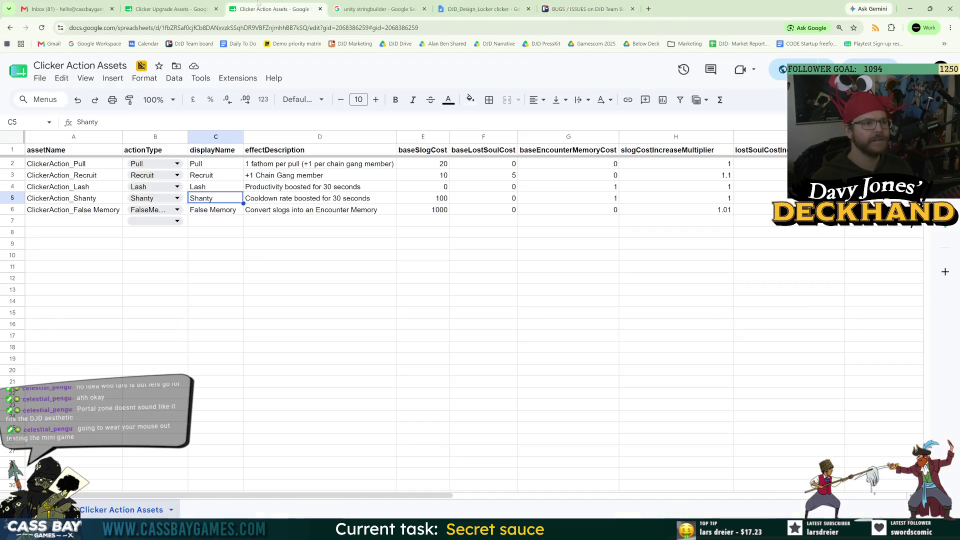
left_click(184, 4)
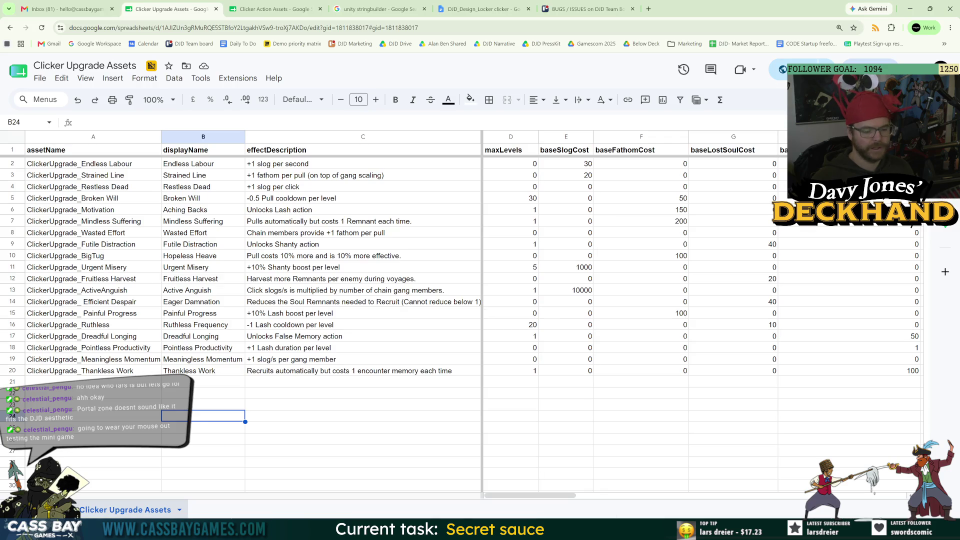
key("alt+Tab")
left_click(485, 468)
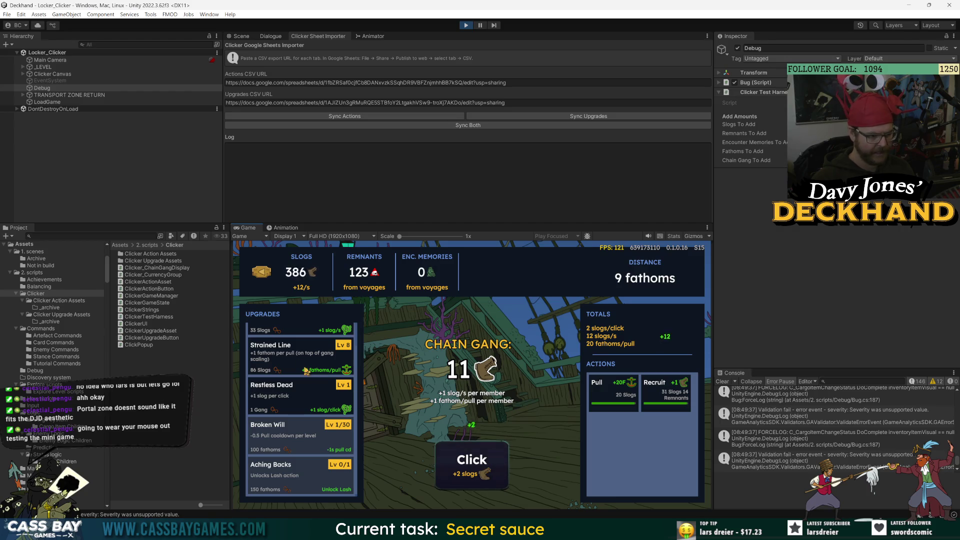
Raise Strained Line from level 8 to 11 and gather more slogs
left_click(294, 357)
left_click(295, 357)
left_click(294, 357)
left_click(478, 455)
left_click(482, 459)
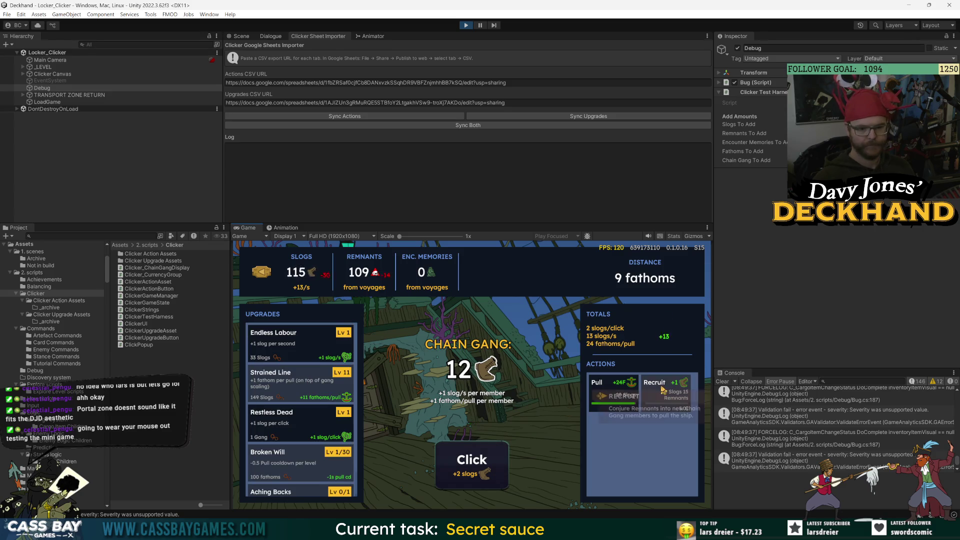
left_click(488, 458)
left_click(489, 458)
left_click(489, 457)
left_click(487, 457)
left_click(487, 457)
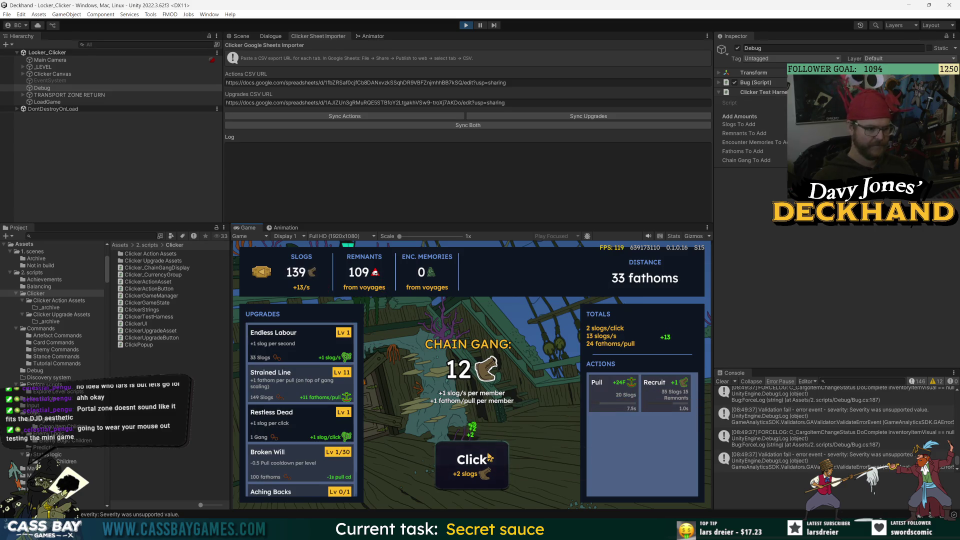
left_click(488, 457)
left_click(488, 457)
left_click(488, 458)
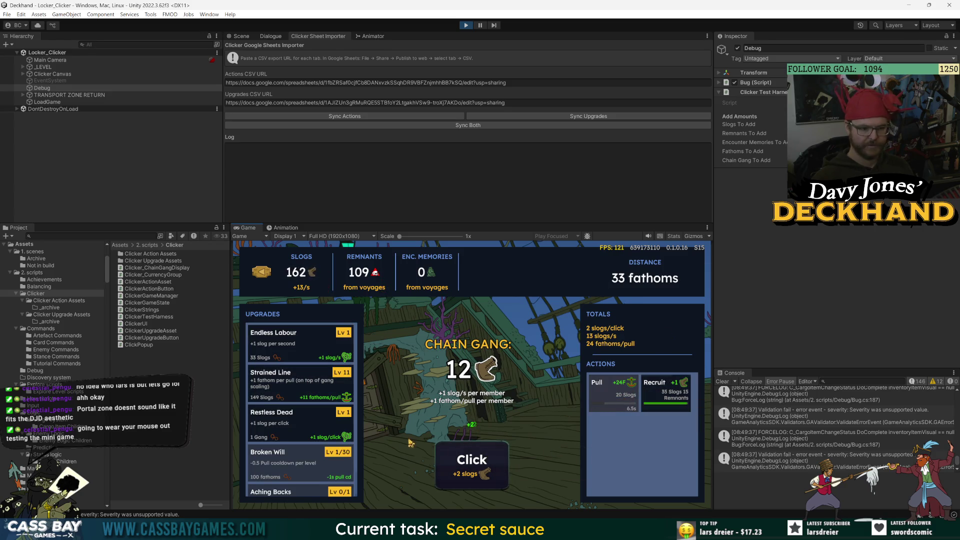
Raise Restless Dead to level 4, recruit members, and push Strained Line to 12
left_click(305, 415)
left_click(305, 415)
left_click(305, 415)
left_click(665, 393)
left_click(458, 463)
left_click(458, 462)
left_click(458, 463)
left_click(458, 463)
left_click(458, 463)
left_click(458, 463)
left_click(456, 462)
left_click(300, 384)
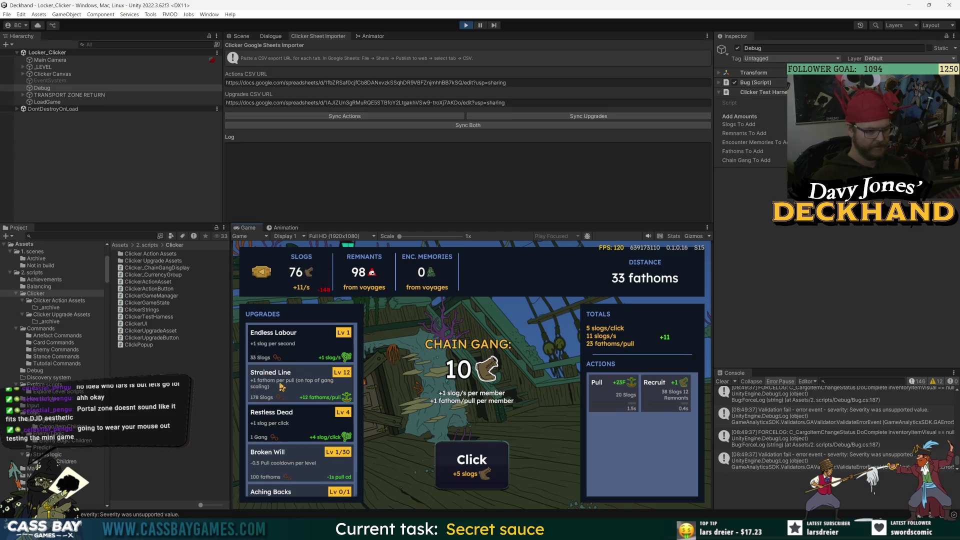
left_click(458, 463)
left_click(457, 463)
left_click(666, 393)
left_click(443, 466)
left_click(443, 465)
left_click(444, 466)
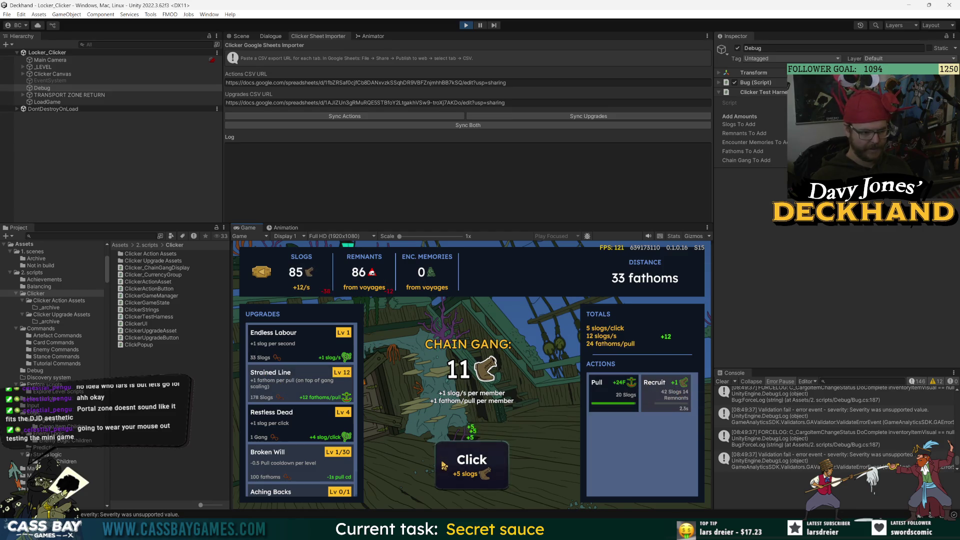
Raise Restless Dead to level 7, pull the ship deeper, and recruit another member
left_click(302, 415)
left_click(302, 415)
left_click(302, 415)
left_click(461, 462)
left_click(461, 462)
left_click(461, 463)
left_click(638, 399)
left_click(665, 392)
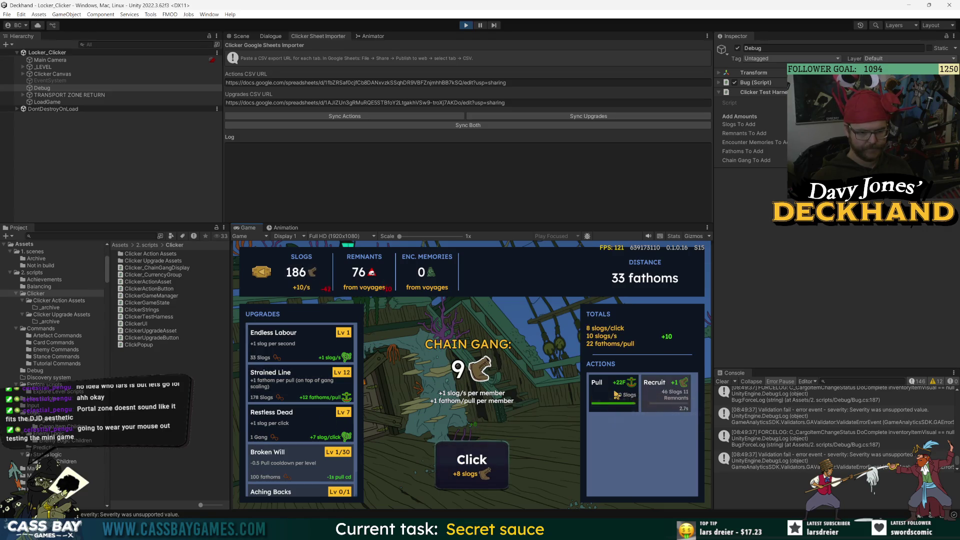
left_click(474, 466)
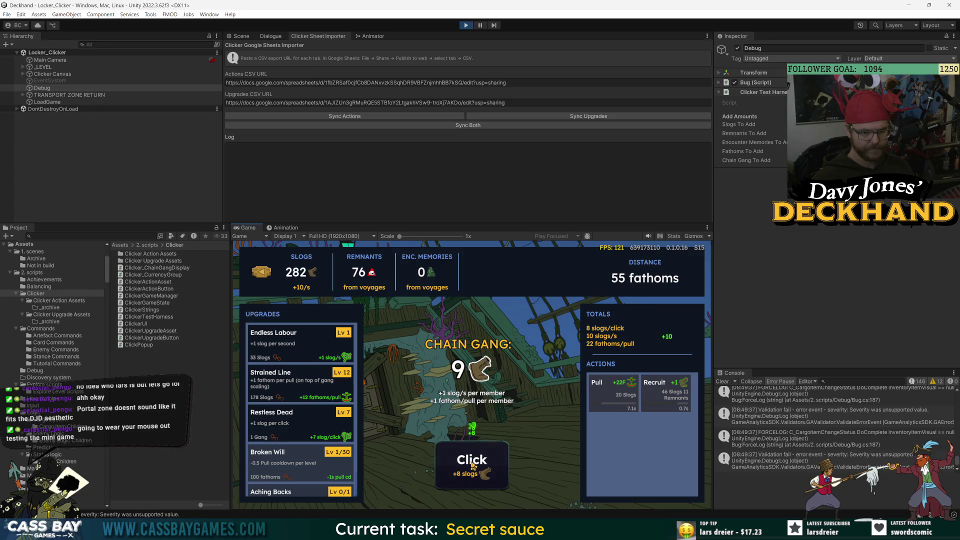
left_click(472, 465)
Raise Strained Line to level 13, recruit a member, and keep gathering slogs
left_click(472, 465)
left_click(472, 466)
left_click(472, 465)
left_click(472, 465)
left_click(472, 465)
left_click(300, 384)
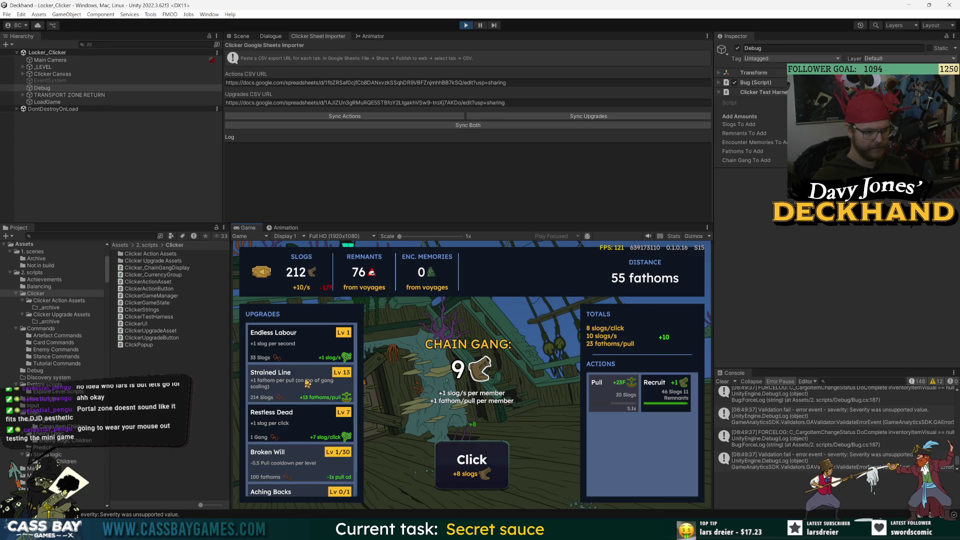
left_click(659, 390)
left_click(480, 461)
left_click(480, 461)
left_click(494, 458)
left_click(495, 458)
left_click(495, 458)
left_click(494, 458)
left_click(495, 458)
left_click(495, 458)
left_click(494, 458)
left_click(494, 458)
left_click(300, 385)
Raise Strained Line to levels 14 and 15, then recruit another member
left_click(452, 460)
left_click(452, 460)
left_click(452, 460)
left_click(452, 459)
left_click(450, 460)
left_click(450, 460)
left_click(449, 460)
left_click(449, 461)
left_click(447, 460)
left_click(448, 460)
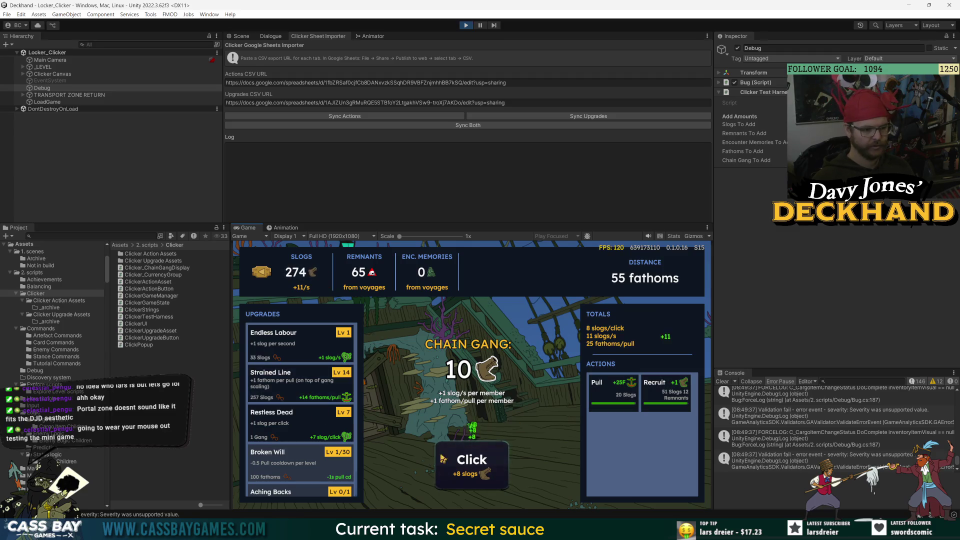
left_click(300, 384)
left_click(482, 462)
left_click(482, 461)
left_click(482, 461)
left_click(482, 461)
left_click(495, 464)
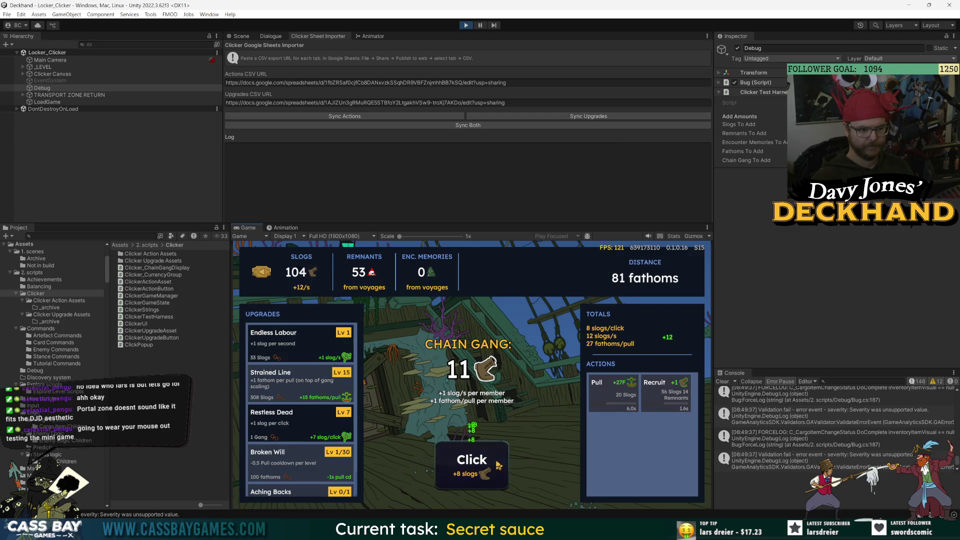
left_click(495, 466)
left_click(496, 466)
left_click(496, 466)
left_click(496, 466)
left_click(496, 466)
left_click(495, 465)
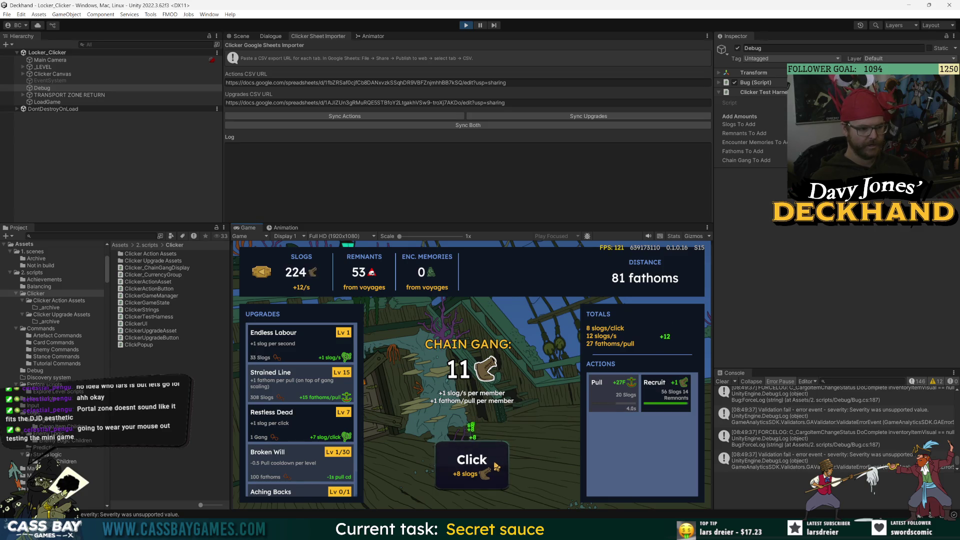
Buy Endless Labour level 2, recruit the Chain Gang up to 13, and click for slogs
left_click(695, 392)
left_click(472, 463)
left_click(473, 463)
scroll(303, 441, "down", 2)
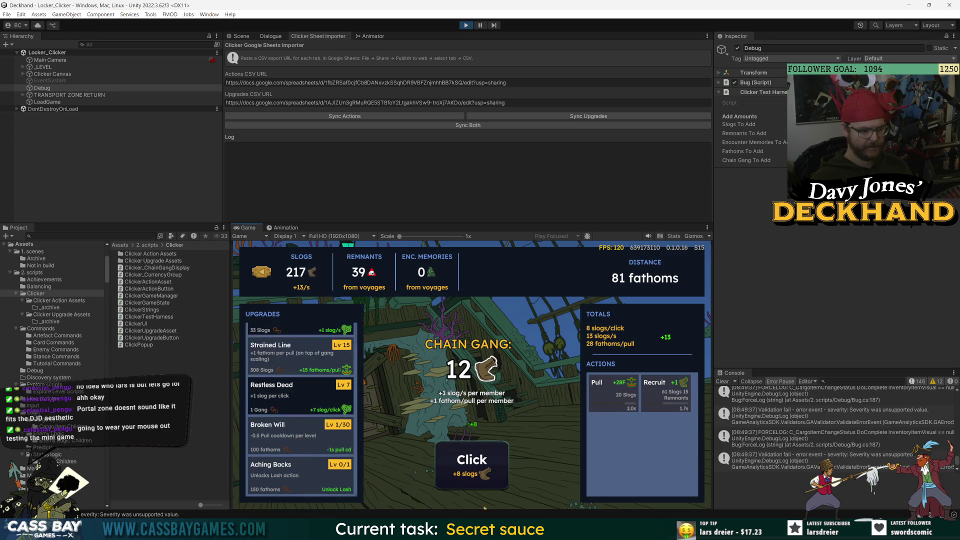
left_click(439, 467)
left_click(439, 467)
scroll(302, 413, "up", 2)
left_click(287, 349)
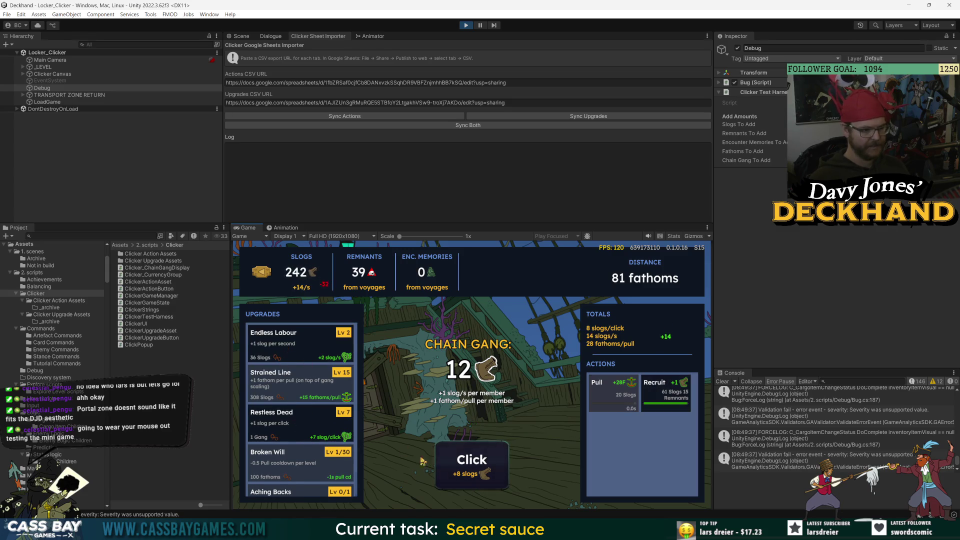
left_click(668, 402)
scroll(300, 425, "down", 2)
left_click(467, 461)
left_click(467, 462)
left_click(467, 461)
left_click(467, 461)
left_click(466, 462)
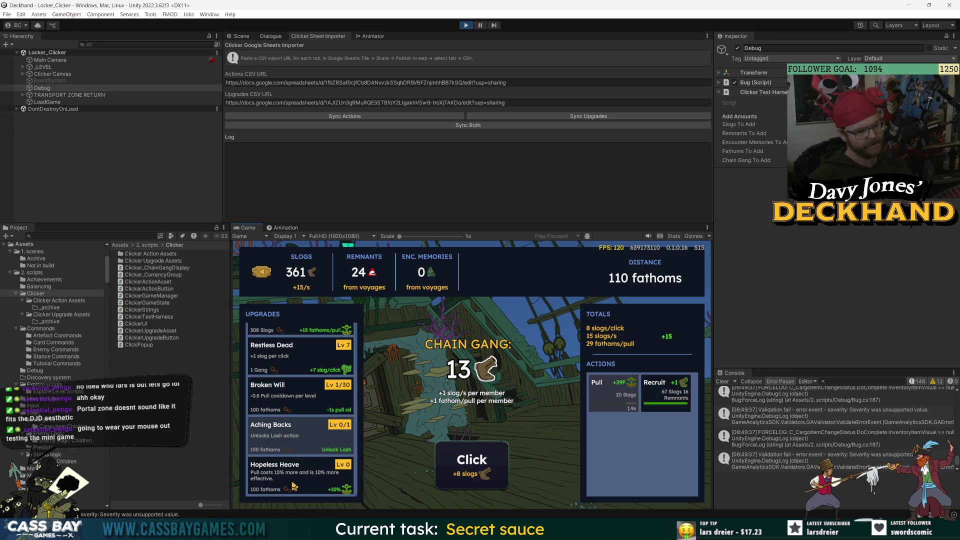
key("alt+Tab")
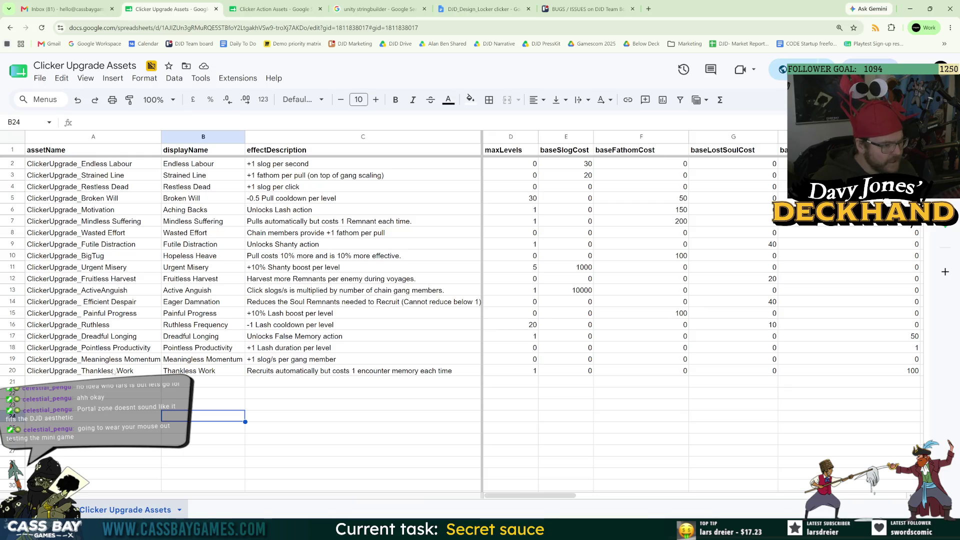
Select the Hopeless Heave row 10 and scroll right to columns L–O
left_click(181, 256)
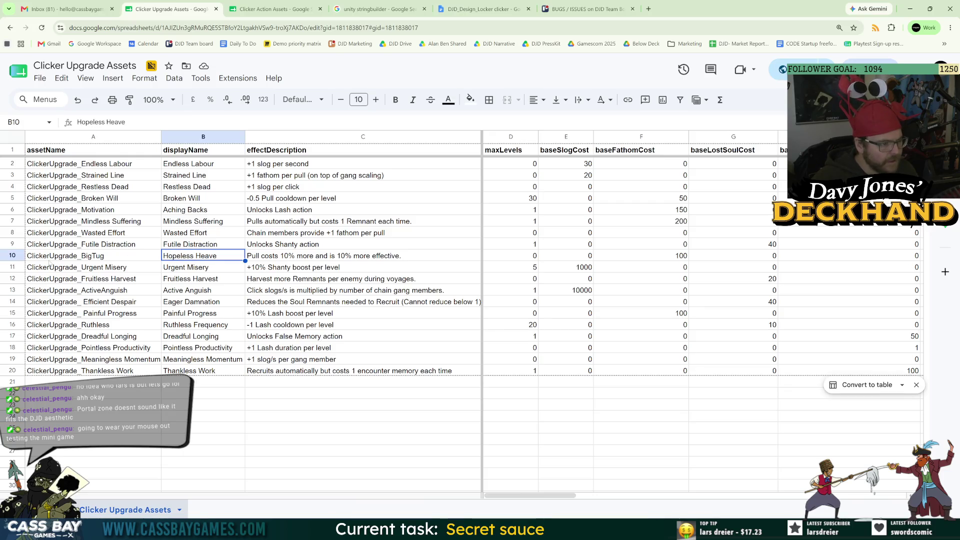
left_click(12, 255)
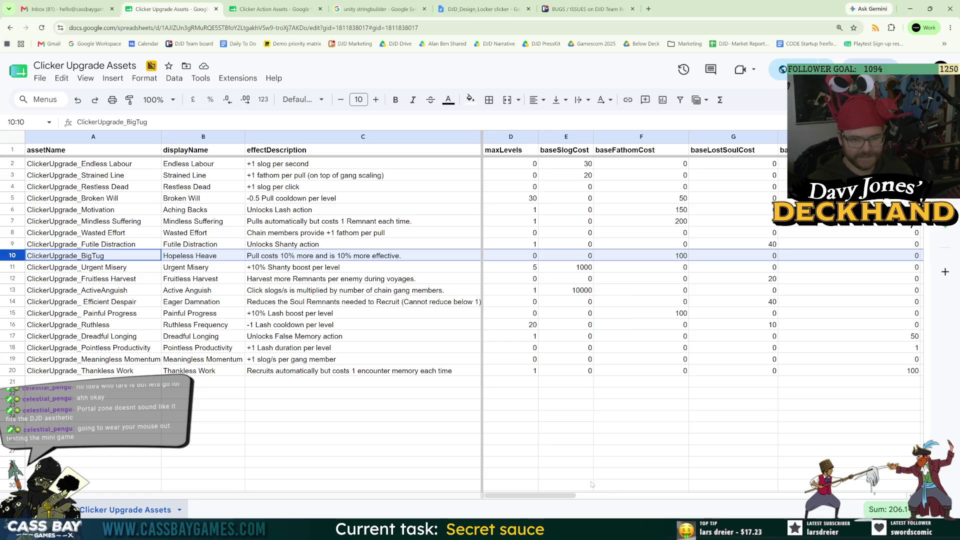
mouse_move(555, 495)
left_mouse_down()
mouse_move(700, 496)
mouse_move(716, 509)
left_mouse_up()
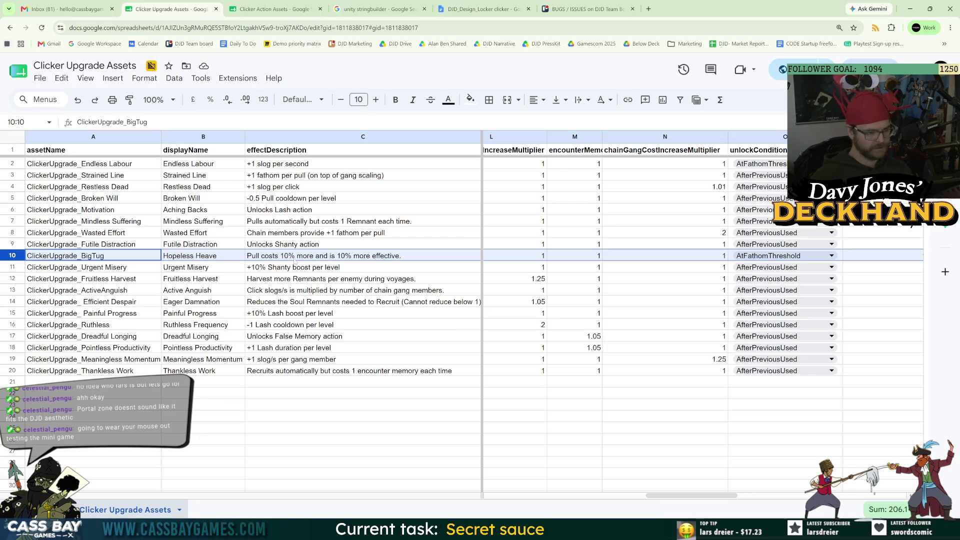
Set cell O10's unlock condition for Hopeless Heave to AfterPreviousUsed
left_click(766, 256)
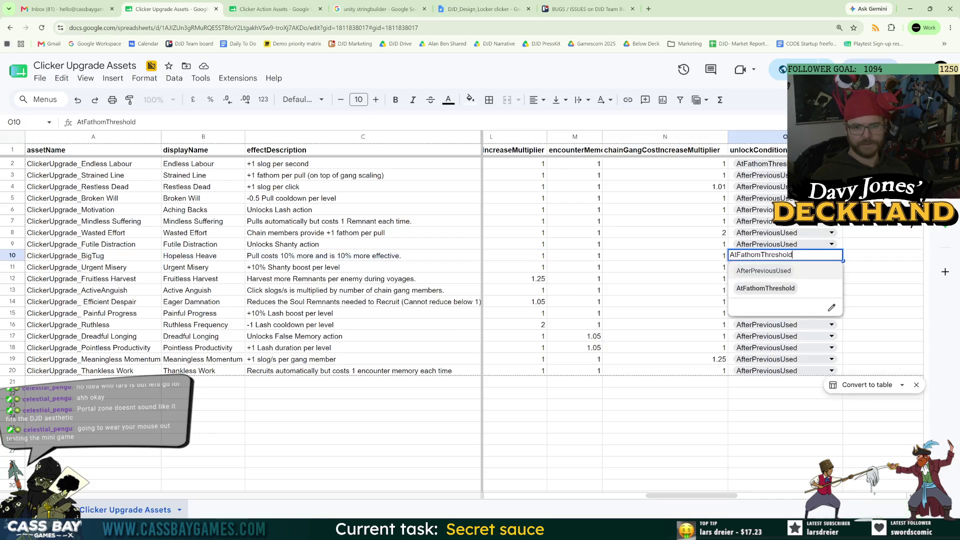
left_click(764, 271)
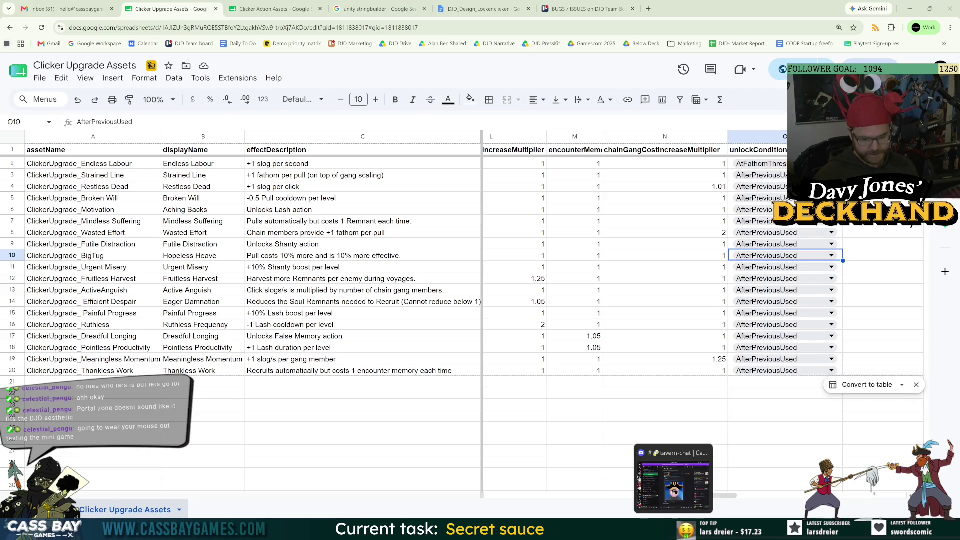
key("alt+Tab")
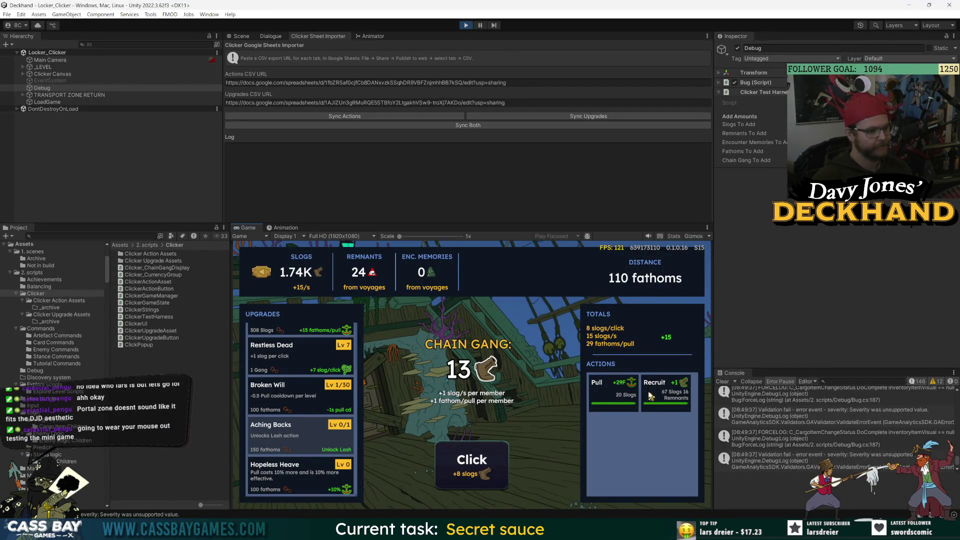
Buy Hopeless Heave level 1, recruit a chain gang member, pull the rope and earn slogs
left_click(297, 487)
scroll(298, 488, "down", 1)
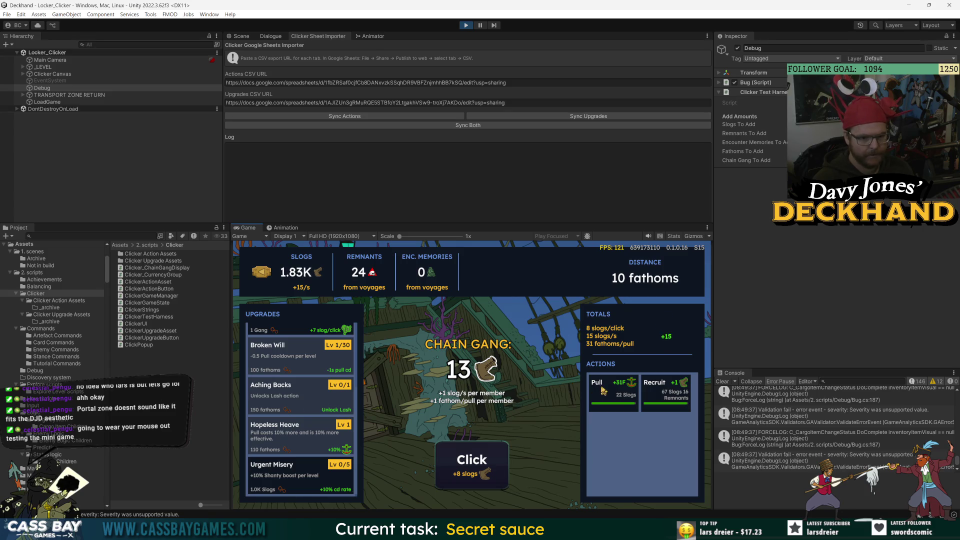
left_click(664, 390)
left_click(614, 395)
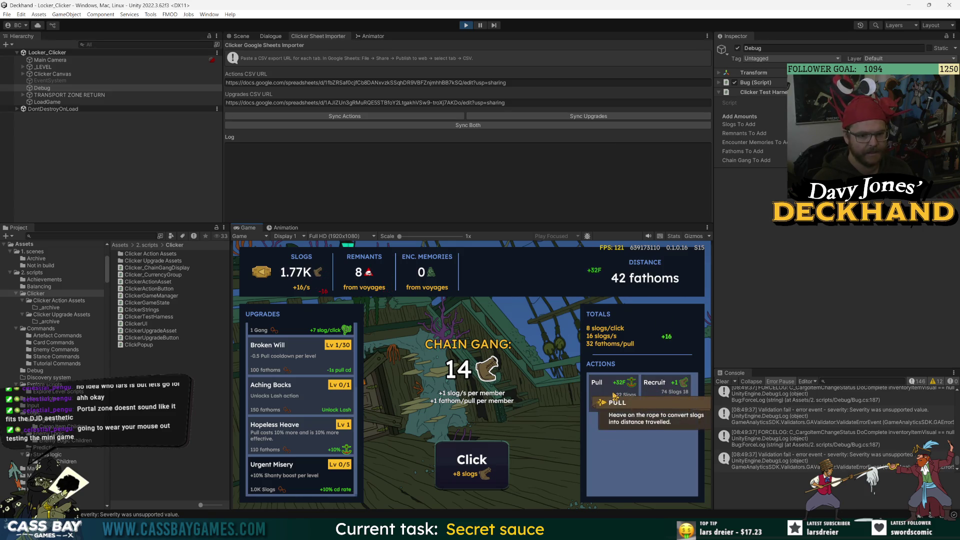
left_click(470, 485)
left_click(470, 484)
left_click(471, 485)
left_click(470, 484)
left_click(470, 484)
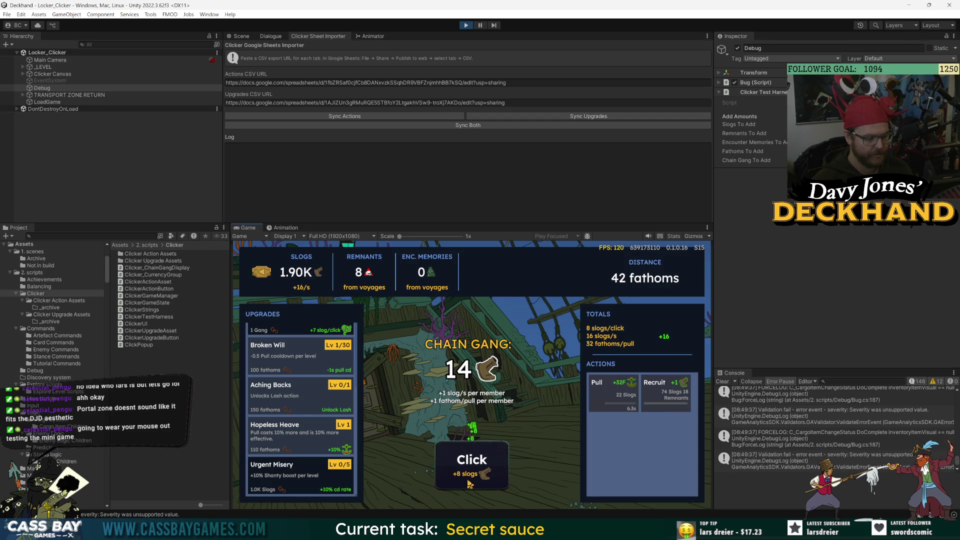
left_click(470, 484)
left_click(470, 484)
left_click(471, 484)
left_click(470, 484)
left_click(471, 484)
left_click(470, 484)
left_click(470, 484)
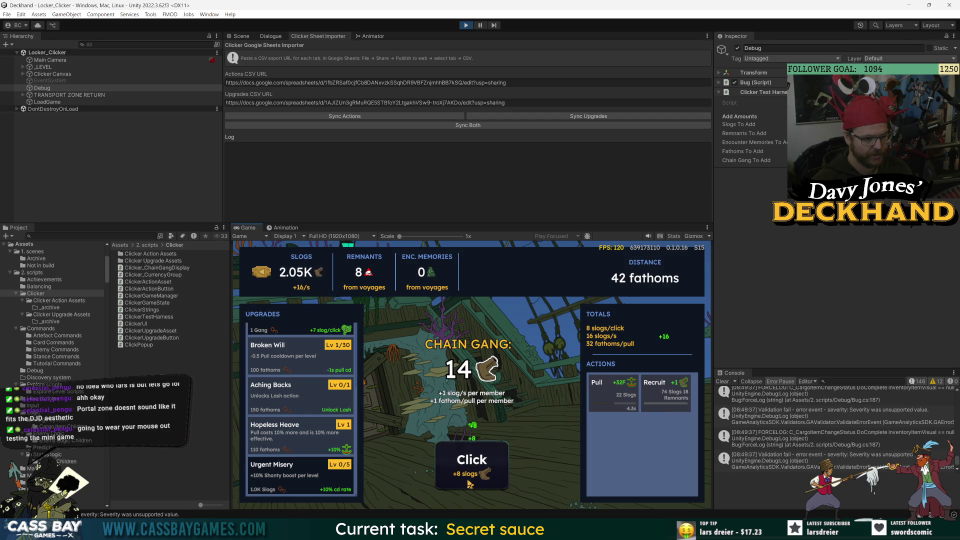
left_click(470, 484)
left_click(470, 484)
left_click(470, 484)
left_click(470, 484)
left_click(470, 484)
Buy five more Strained Line levels while pulling the rope and clicking for slogs
scroll(293, 369, "up", 3)
left_click(295, 375)
left_click(296, 383)
left_click(298, 385)
left_click(298, 385)
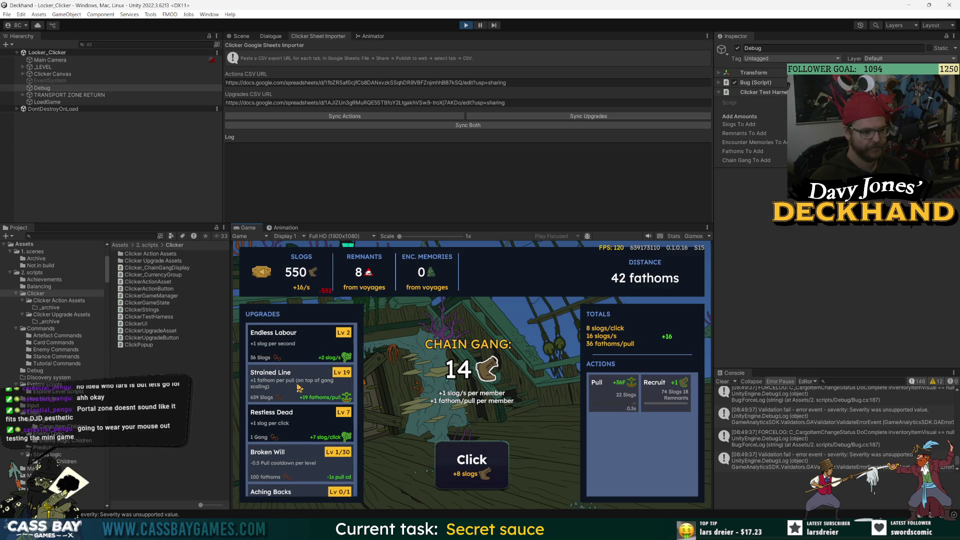
left_click(466, 474)
left_click(467, 473)
left_click(466, 473)
left_click(466, 473)
left_click(467, 474)
left_click(467, 474)
left_click(467, 474)
left_click(467, 474)
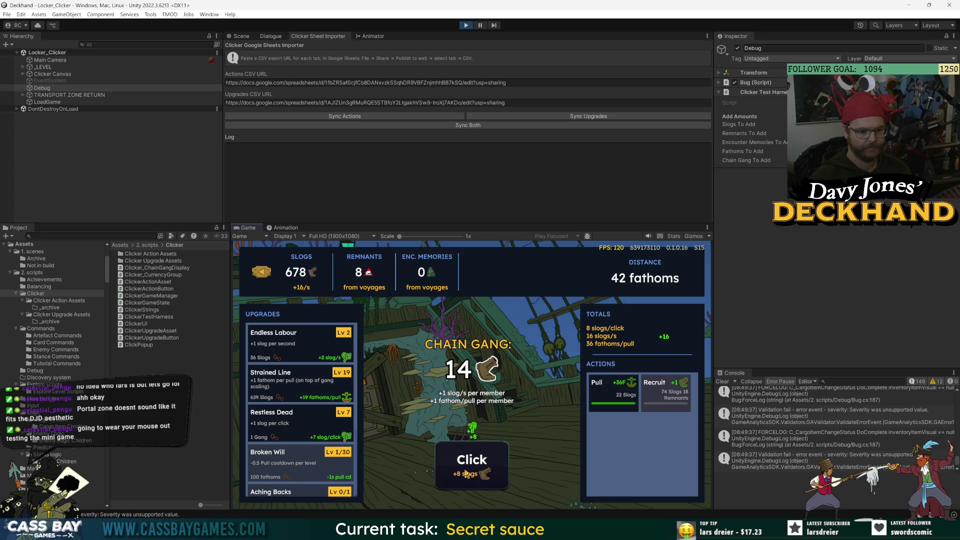
left_click(609, 395)
left_click(490, 475)
left_click(491, 476)
left_click(490, 476)
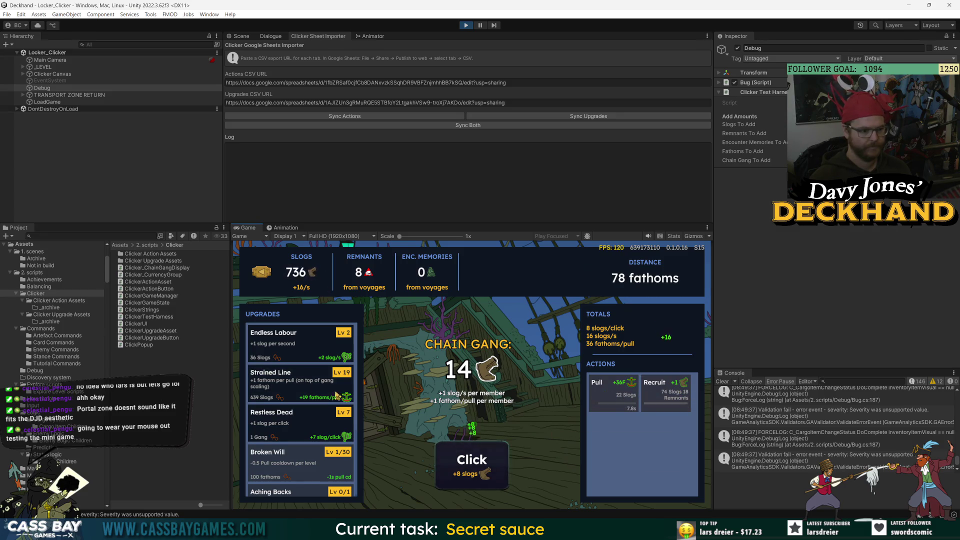
left_click(305, 386)
left_click(471, 474)
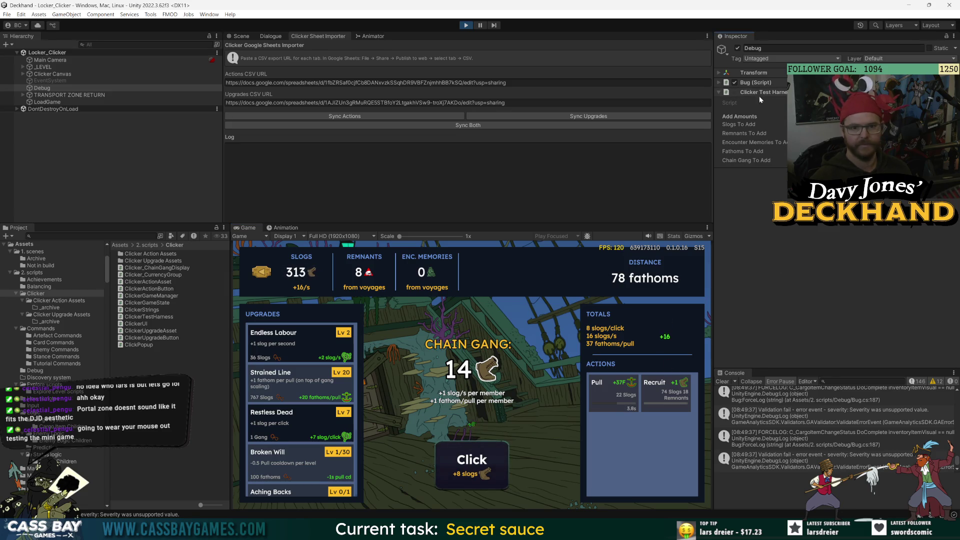
Grant extra Remnants from the test harness debug actions, then recruit and earn slogs
right_click(761, 93)
left_click(792, 216)
left_click(655, 393)
left_click(484, 475)
left_click(483, 474)
left_click(484, 474)
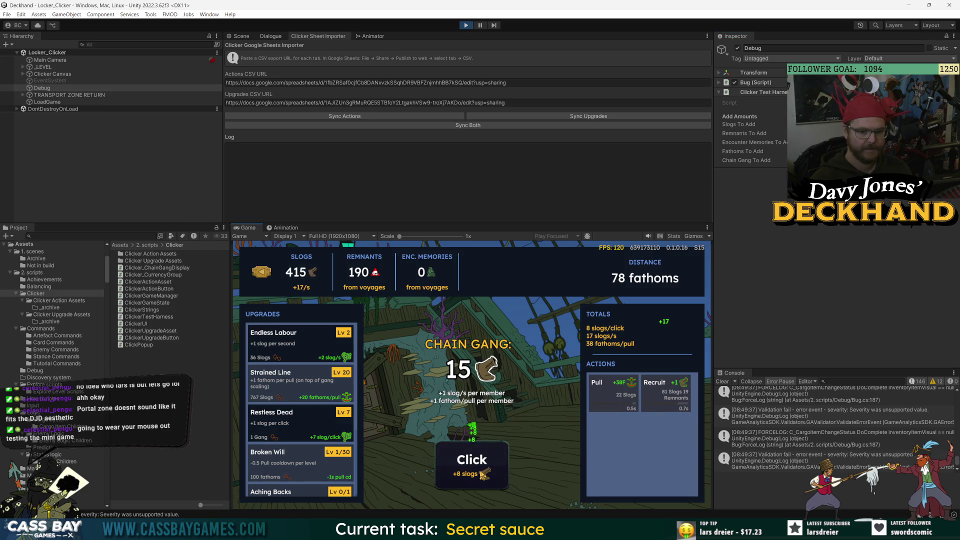
left_click(483, 474)
left_click(484, 474)
left_click(484, 474)
left_click(483, 474)
left_click(484, 474)
left_click(484, 475)
left_click(665, 395)
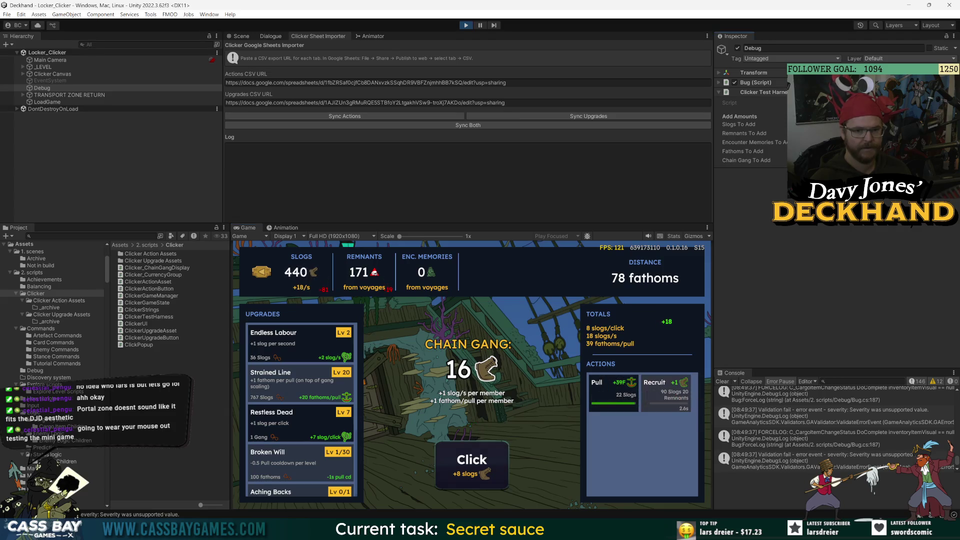
Add 30 chain gang members via the debug actions, then pull the rope and earn slogs
right_click(786, 92)
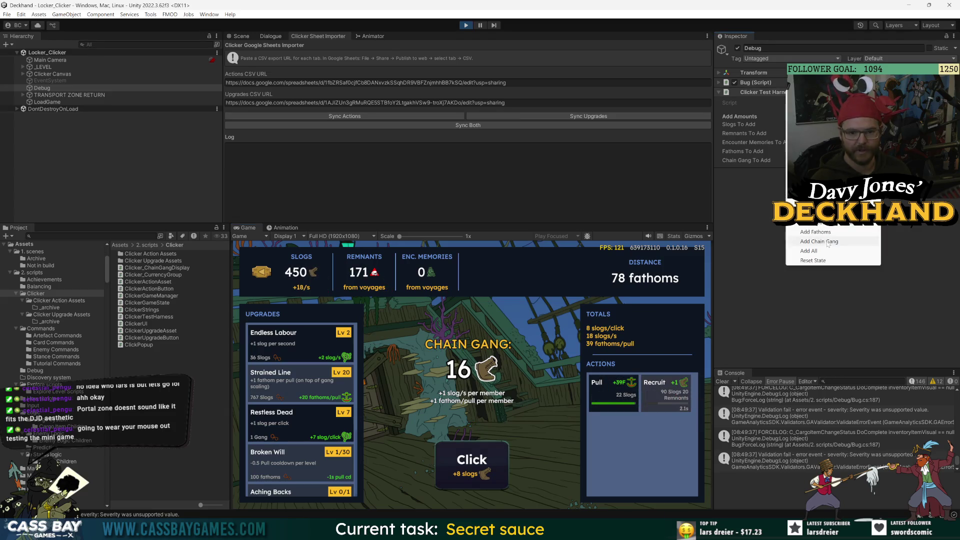
left_click(829, 242)
left_click(465, 457)
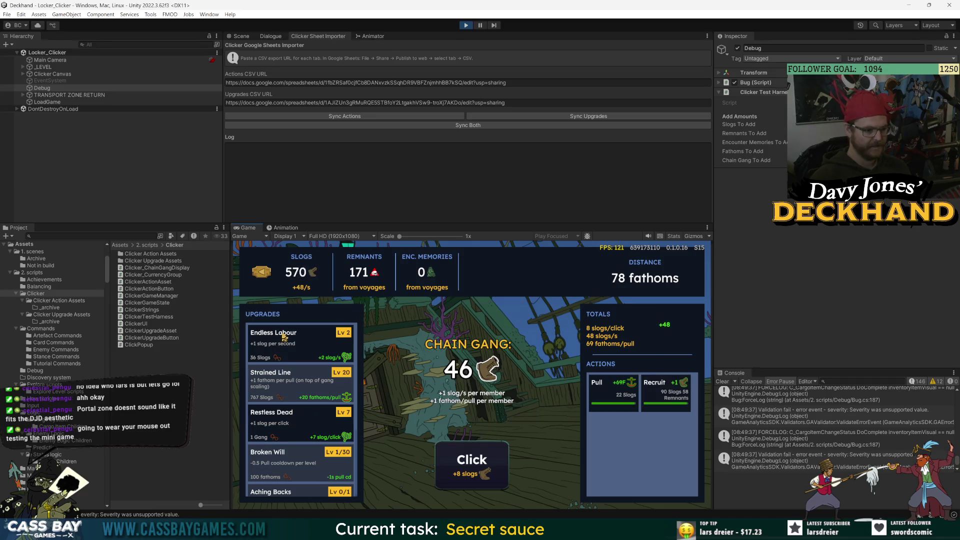
left_click(594, 380)
left_click(665, 395)
left_click(446, 453)
left_click(446, 452)
left_click(446, 453)
left_click(446, 453)
left_click(447, 453)
left_click(447, 452)
left_click(447, 453)
left_click(446, 453)
left_click(446, 453)
left_click(447, 453)
left_click(447, 453)
left_click(447, 453)
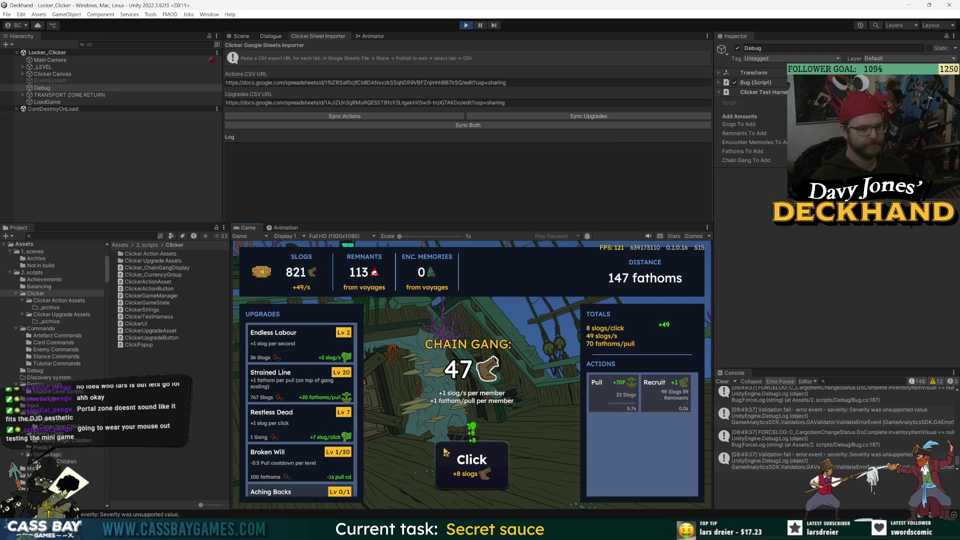
left_click(446, 453)
left_click(447, 453)
left_click(446, 452)
left_click(447, 453)
left_click(447, 452)
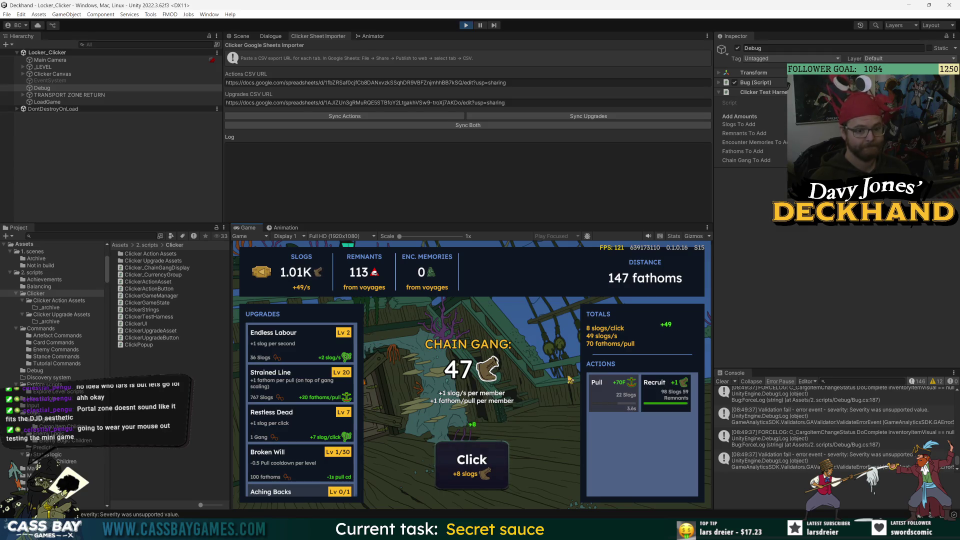
Recruit another member and buy Aching Backs to unlock the Lash action, then keep earning
left_click(666, 393)
left_click(502, 457)
left_click(502, 457)
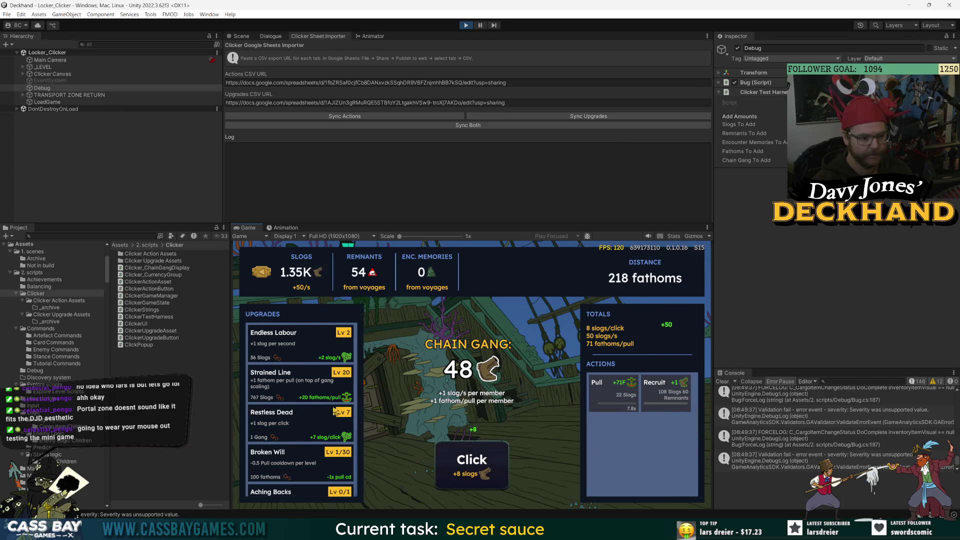
scroll(328, 410, "down", 3)
left_click(305, 400)
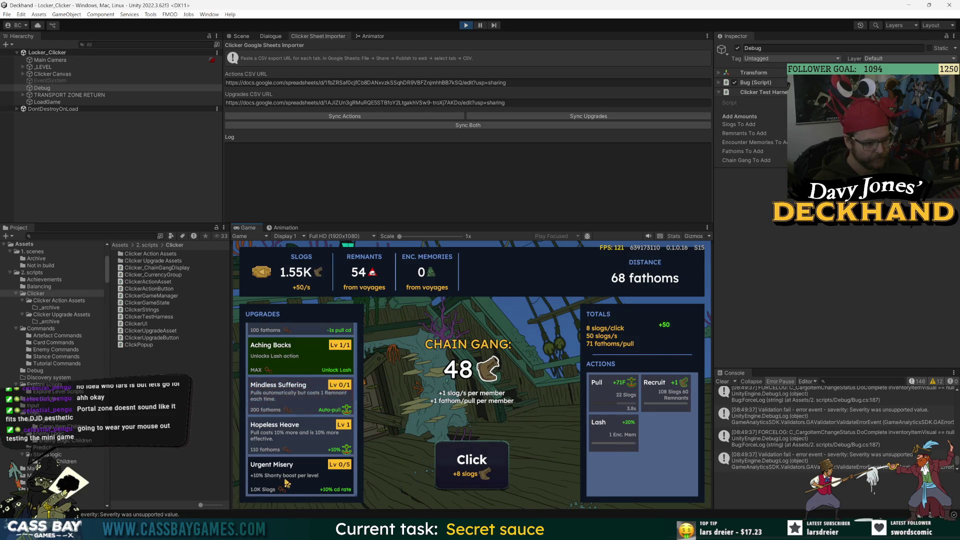
left_click(505, 461)
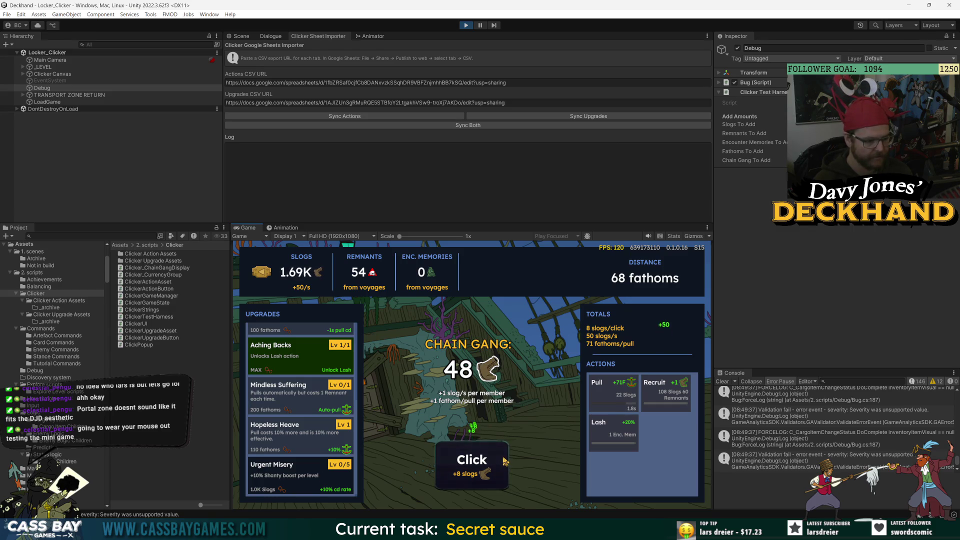
left_click(505, 461)
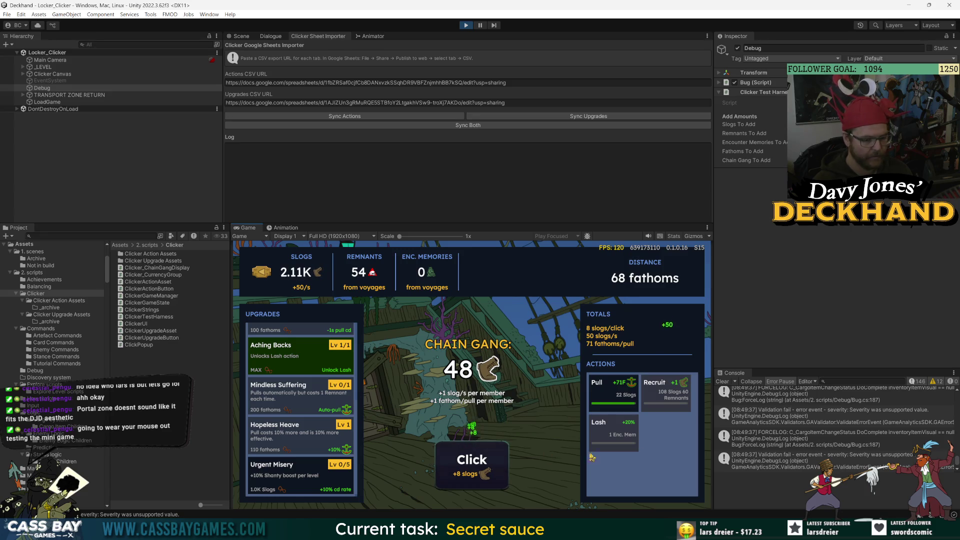
left_click(600, 388)
left_click(475, 460)
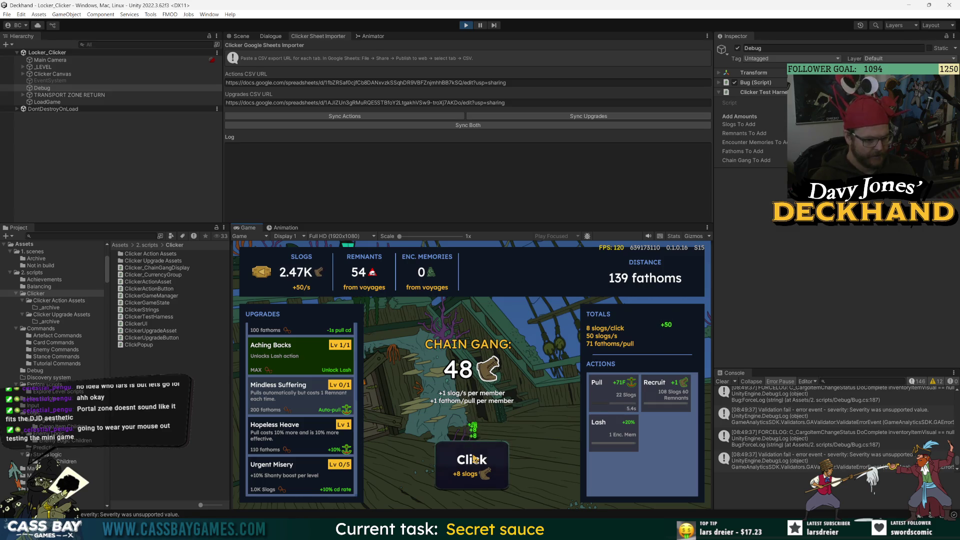
left_click(476, 460)
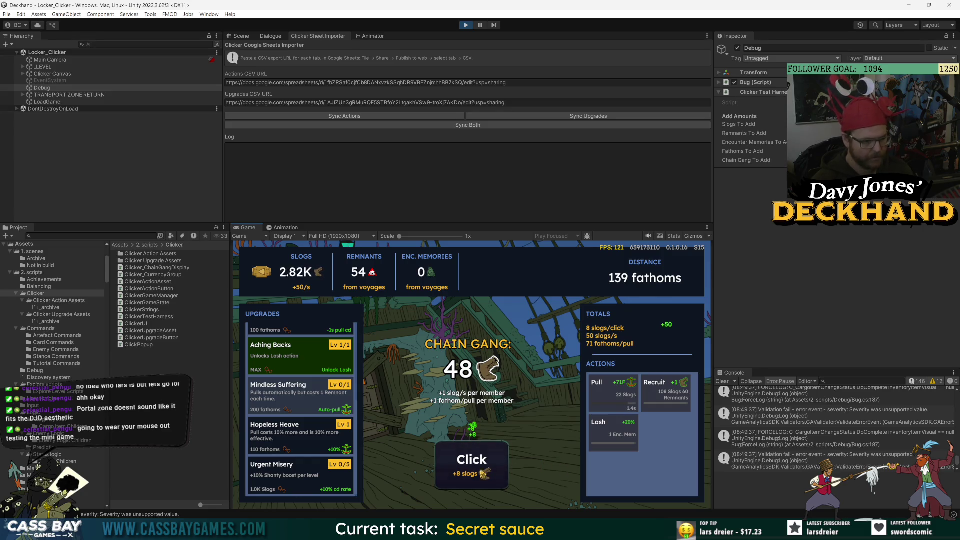
Buy Urgent Misery level 1 and Hopeless Heave level 2, then switch to the Clicker Upgrade Assets sheet
left_click(297, 483)
scroll(298, 483, "down", 1)
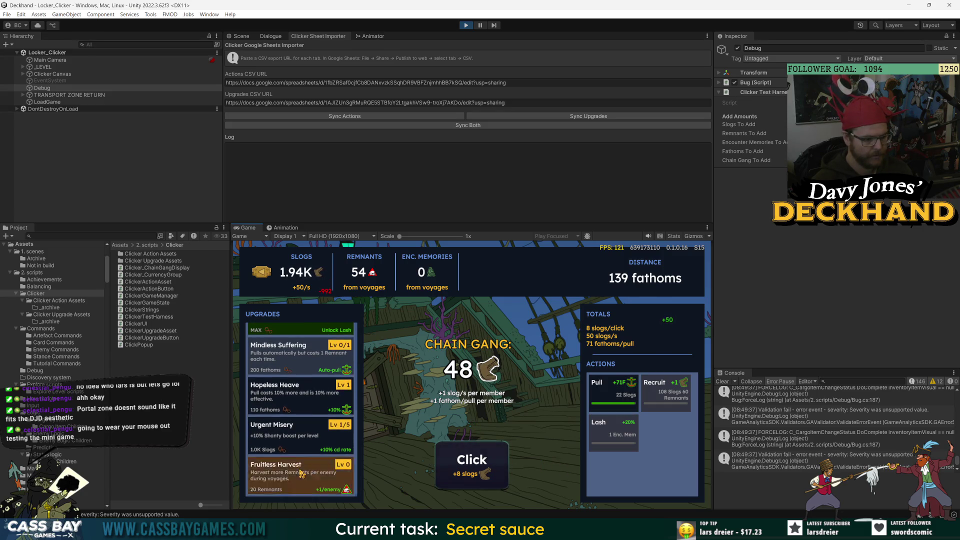
left_click(299, 397)
left_click(479, 465)
left_click(480, 466)
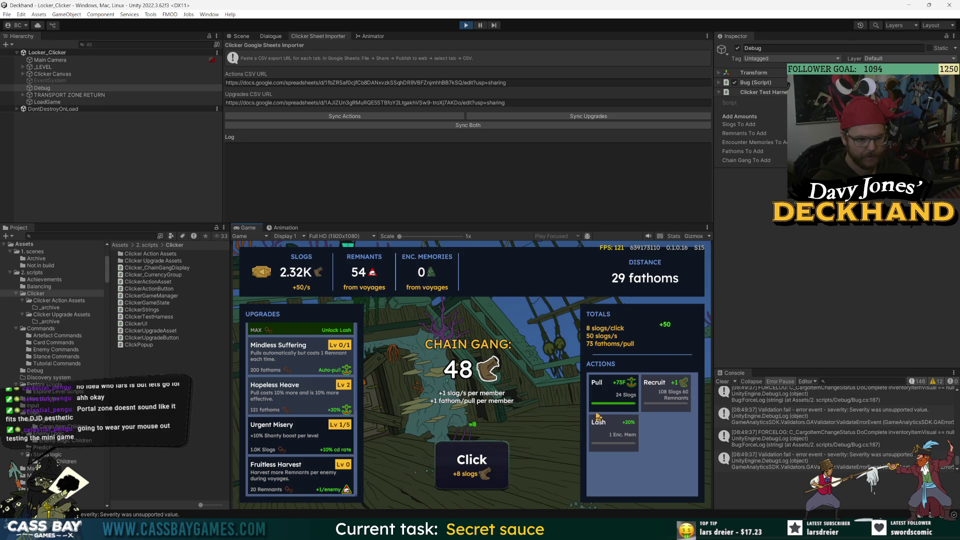
key("alt+Tab")
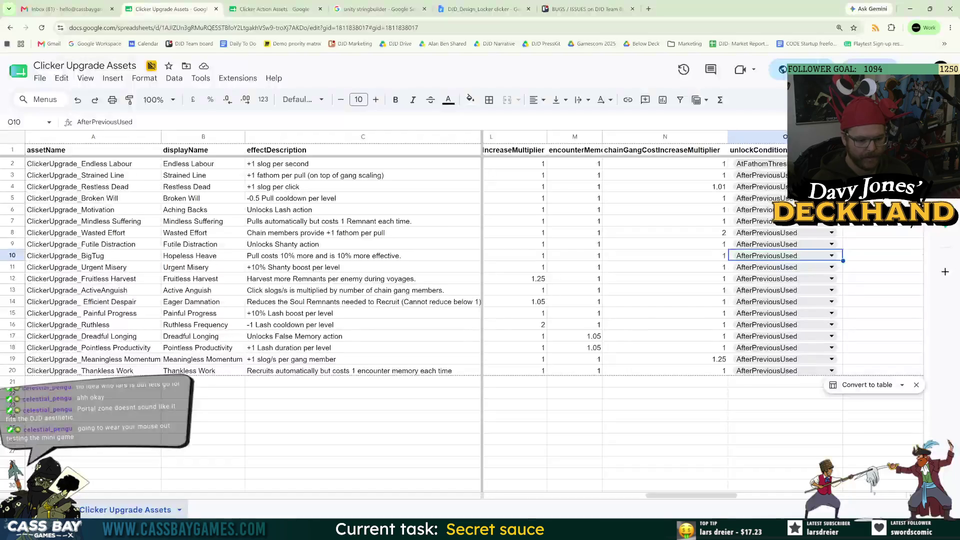
left_click(274, 248)
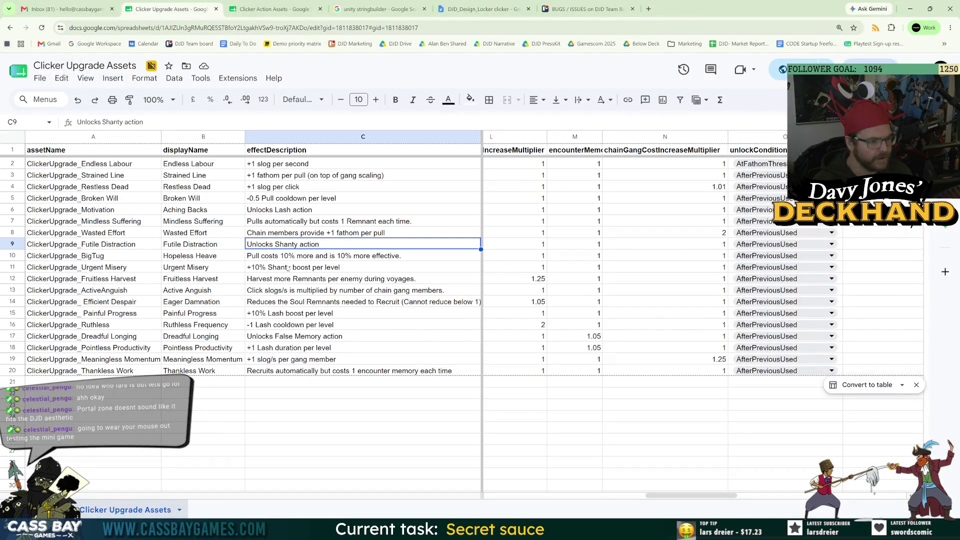
key("alt+Tab")
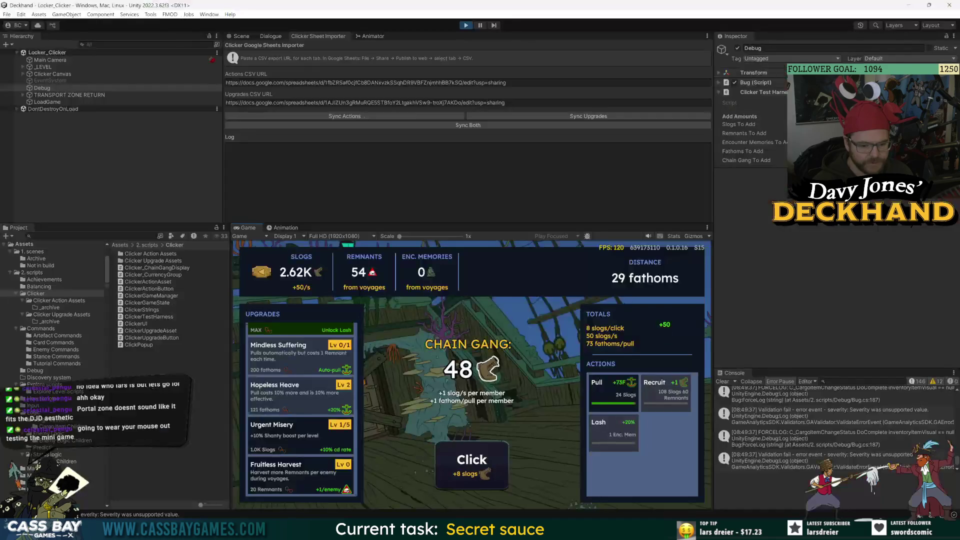
scroll(303, 437, "down", 5)
scroll(310, 438, "up", 5)
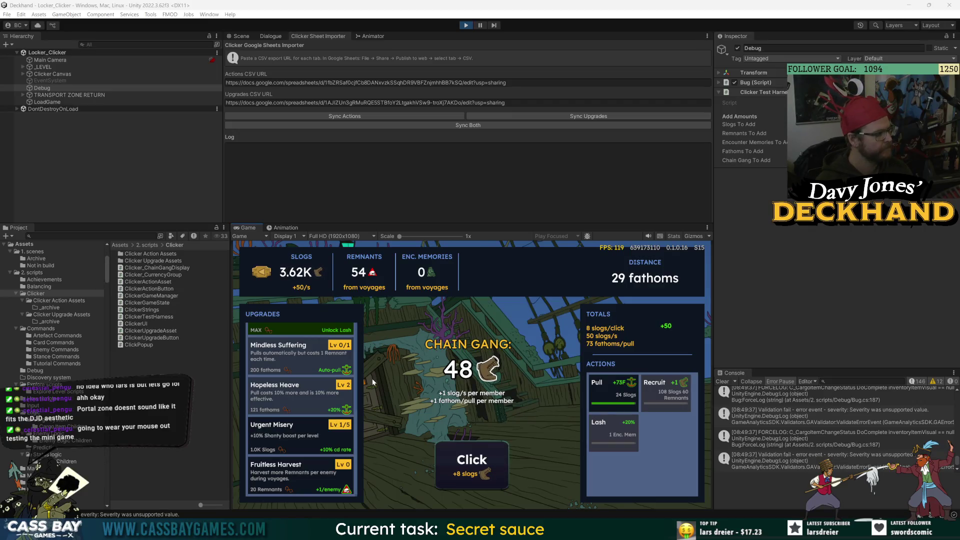
key("alt+Tab")
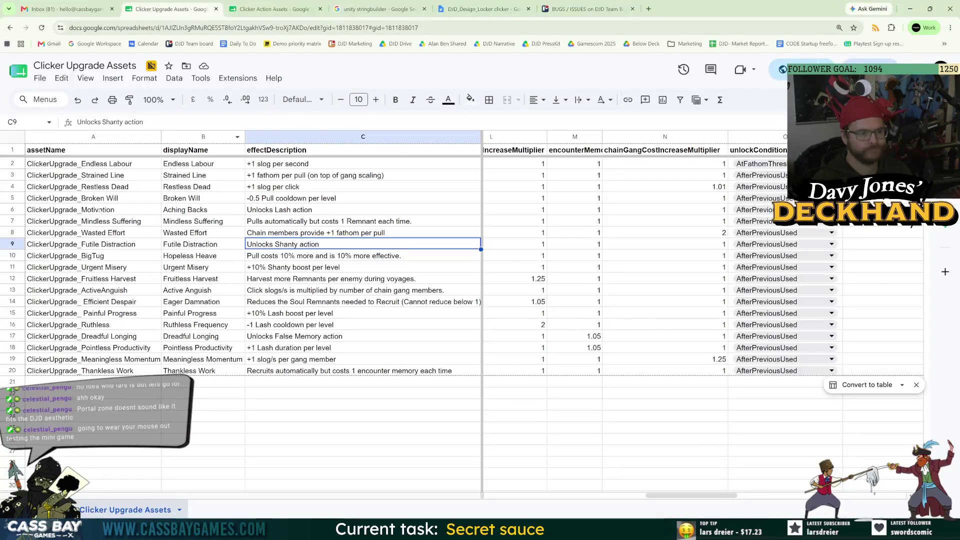
left_click(129, 235)
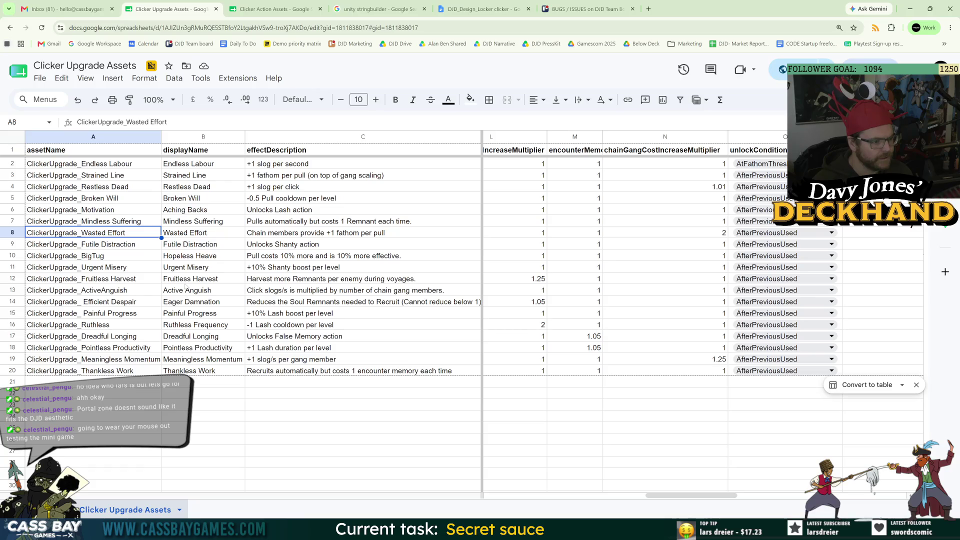
left_click(186, 244)
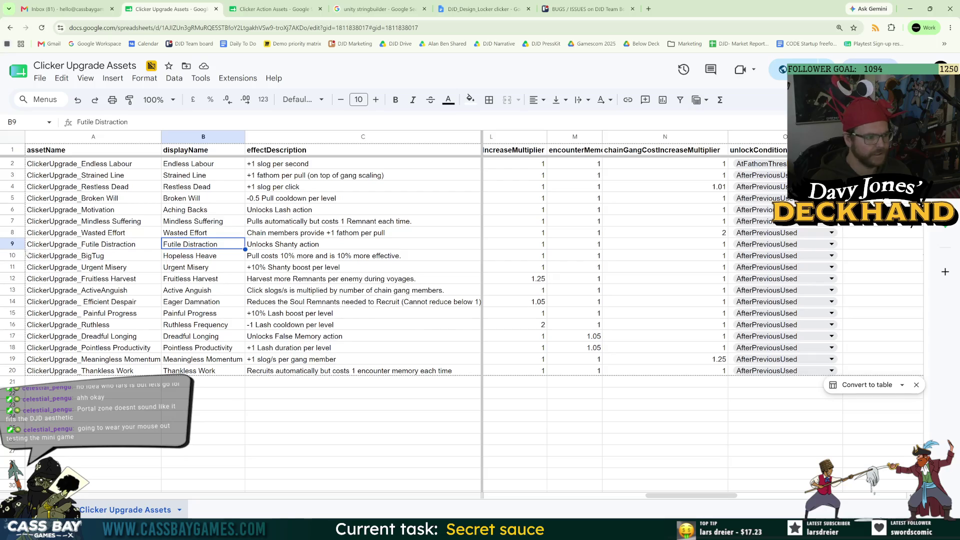
left_click(14, 245)
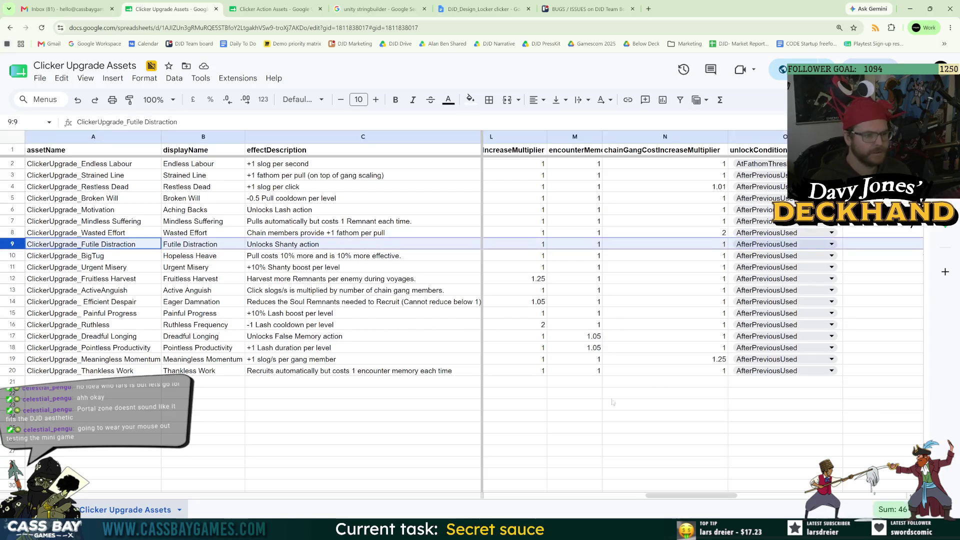
mouse_move(676, 495)
left_mouse_down()
mouse_move(795, 515)
mouse_move(761, 515)
left_mouse_up()
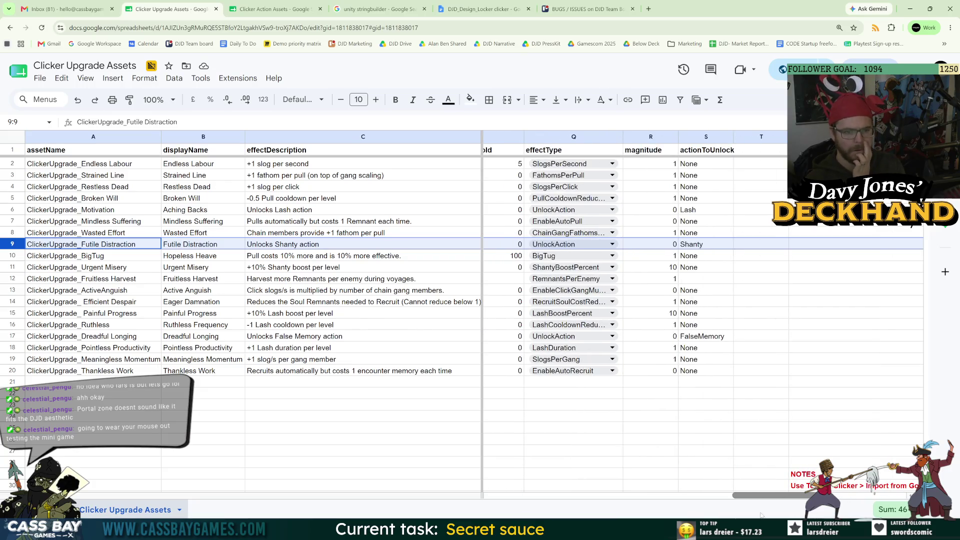
left_click_drag(762, 516, 749, 515)
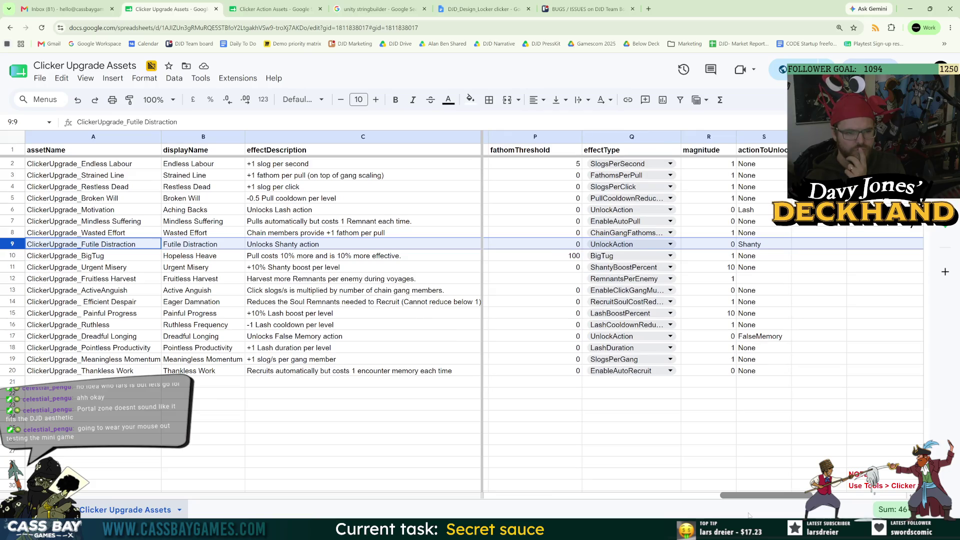
left_click_drag(749, 515, 719, 513)
key("alt+Tab")
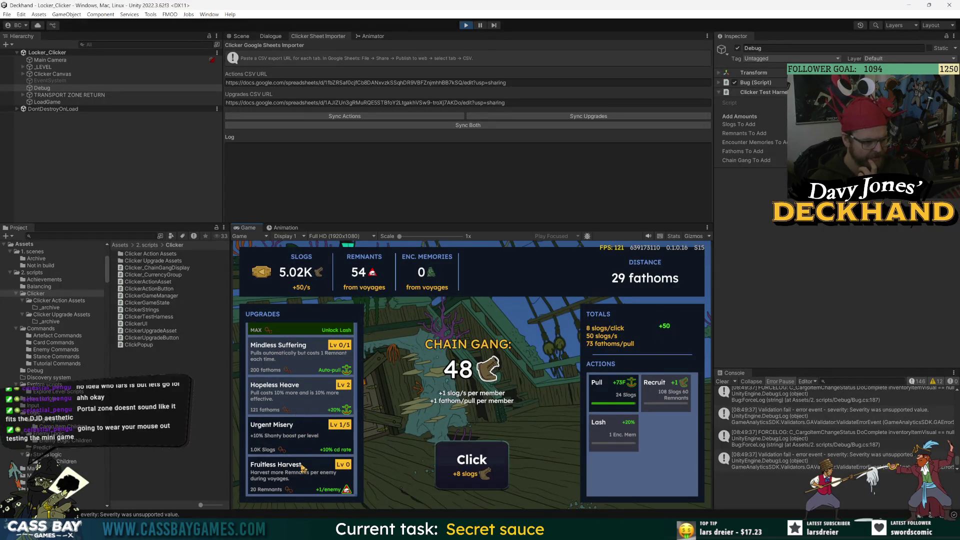
key("alt+Tab")
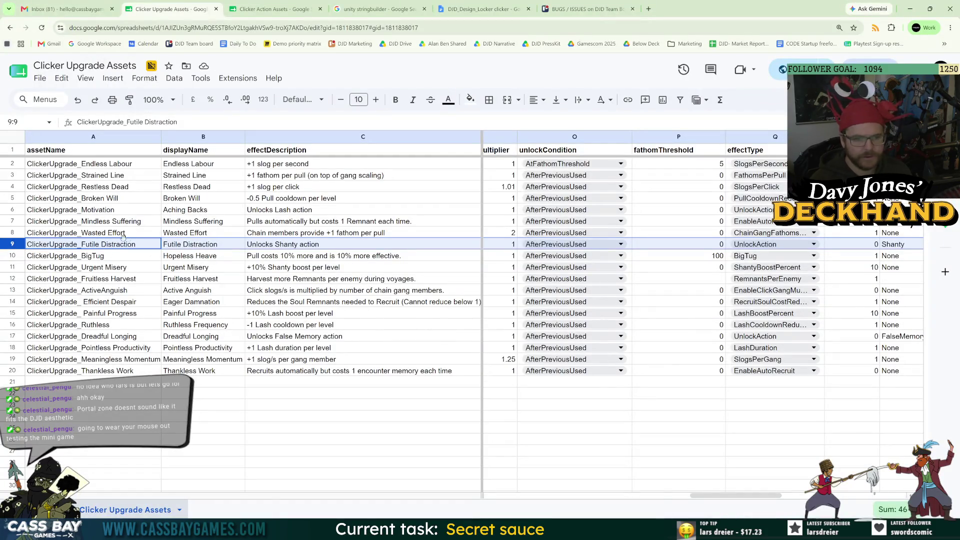
Move to the Wasted Effort row and undo an accidental change to the frozen columns
key("Up")
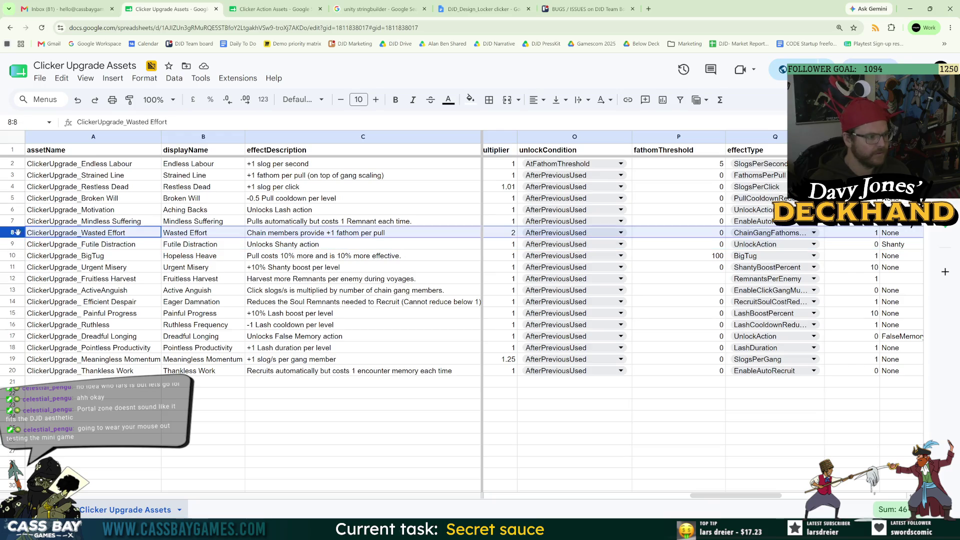
scroll(514, 502, "left", 3)
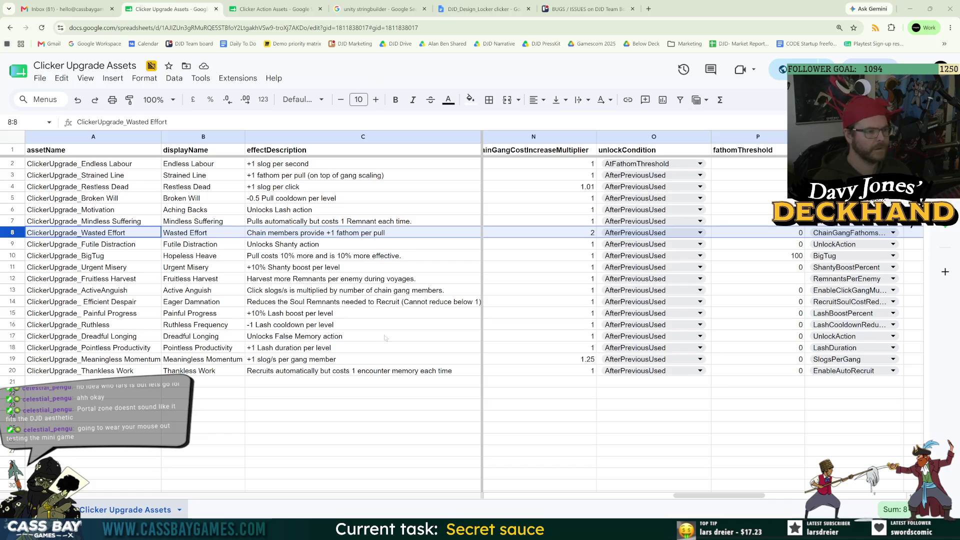
mouse_move(690, 495)
left_mouse_down()
mouse_move(739, 499)
mouse_move(682, 503)
left_mouse_up()
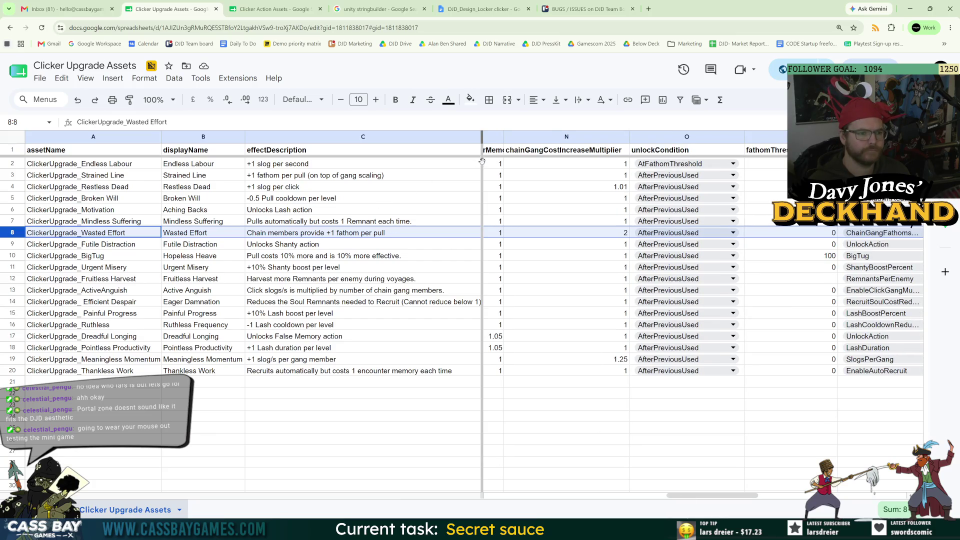
left_click_drag(482, 146, 357, 143)
key("ctrl+z")
Narrow the effectDescription column C, zoom the sheet out, then return to Unity and stop the game
left_click_drag(480, 136, 366, 136)
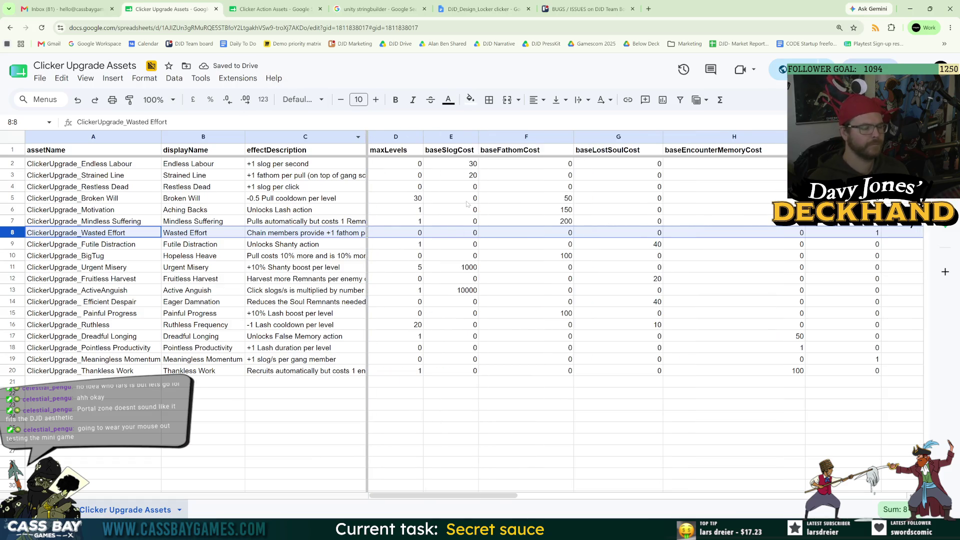
key("ctrl+minus")
key("ctrl+minus")
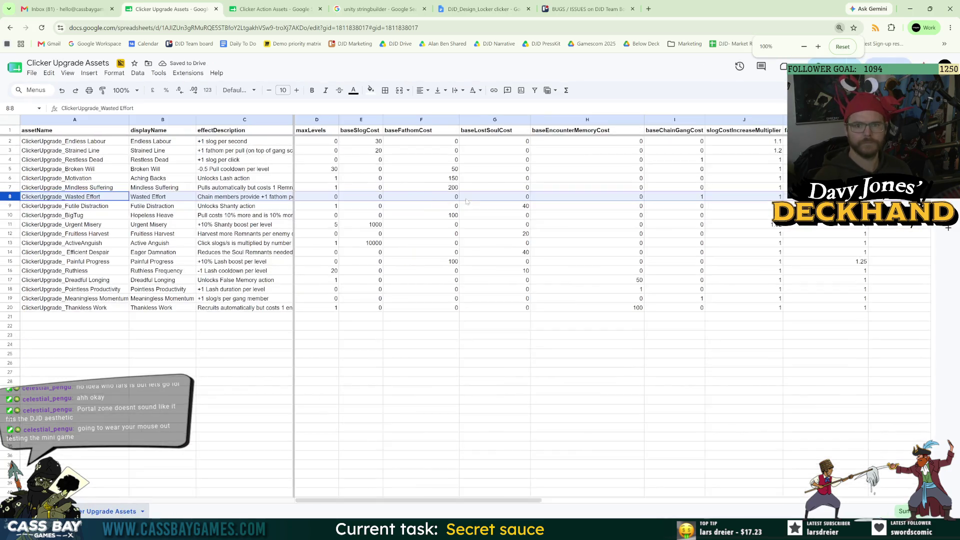
left_click_drag(466, 501, 741, 511)
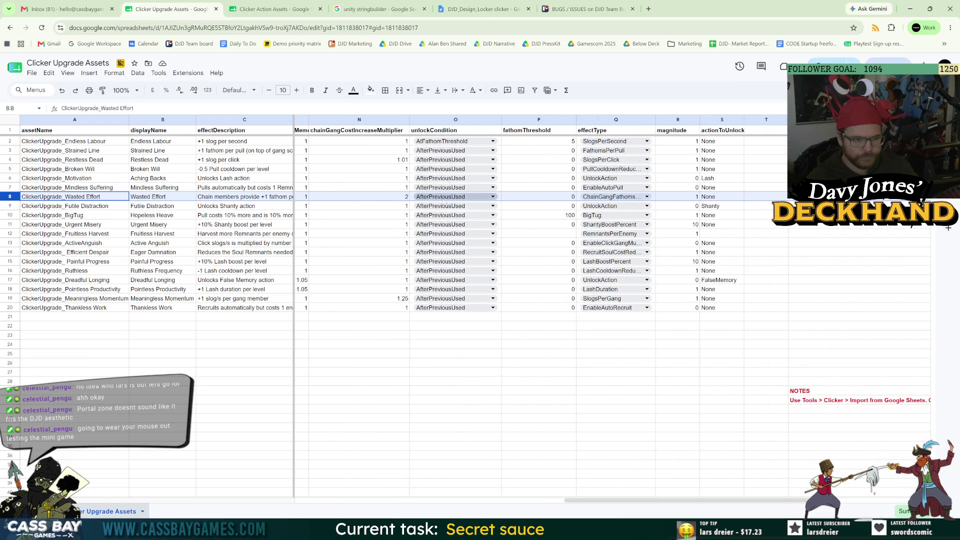
key("alt+Tab")
left_click(465, 26)
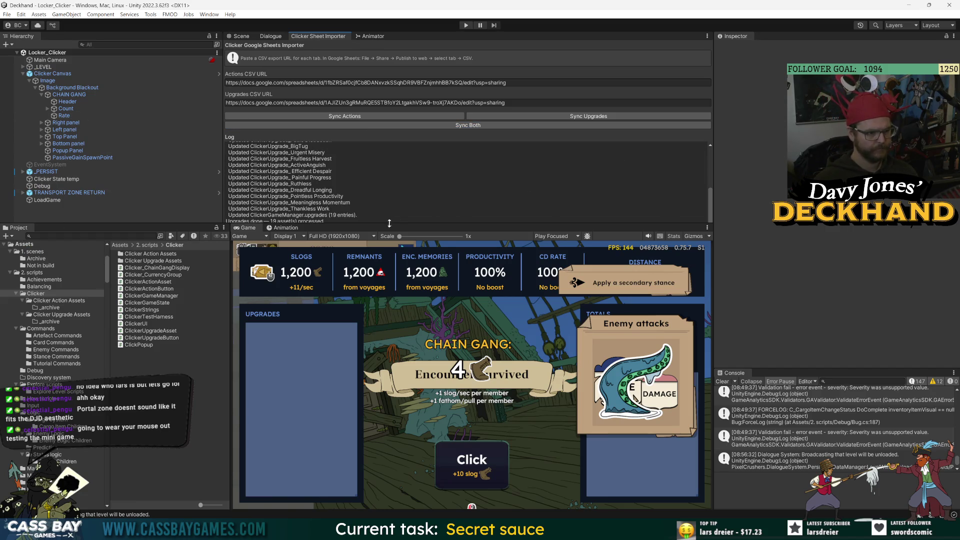
Adjust the importer's sync log area and check the Clicker Canvas prefab's overrides
left_click_drag(410, 224, 408, 230)
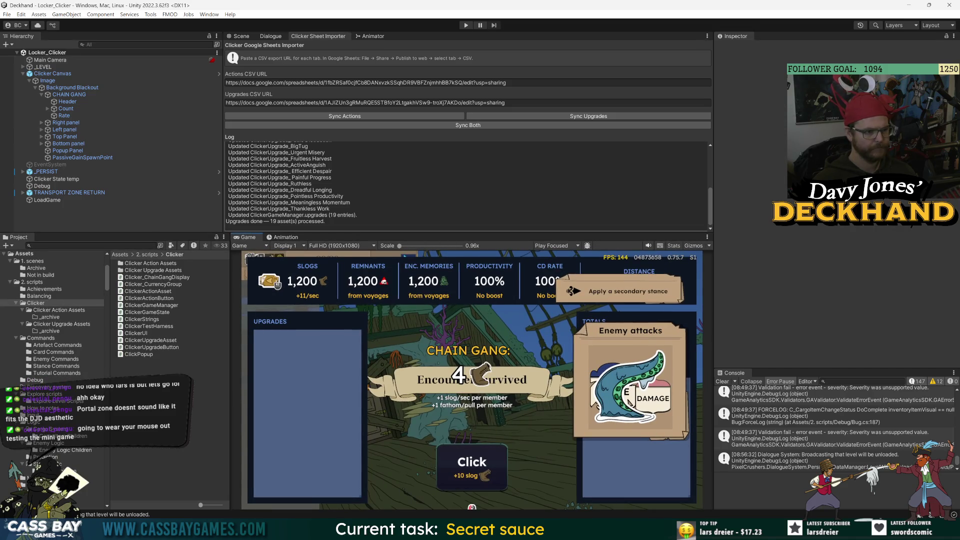
left_click_drag(408, 233, 408, 227)
left_click(52, 74)
left_click(758, 82)
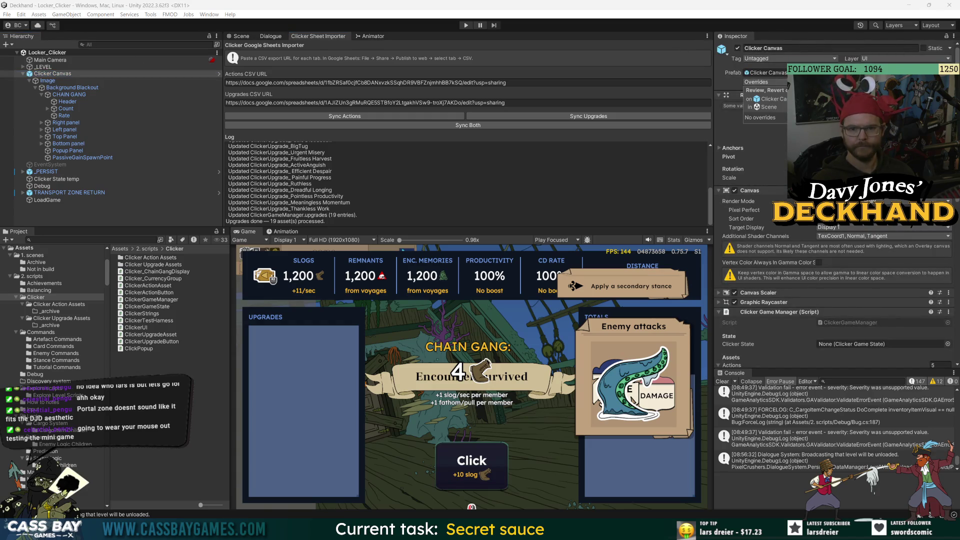
Open the Wasted Effort upgrade asset to review its imported settings, then restart the playtest
scroll(781, 320, "down", 10)
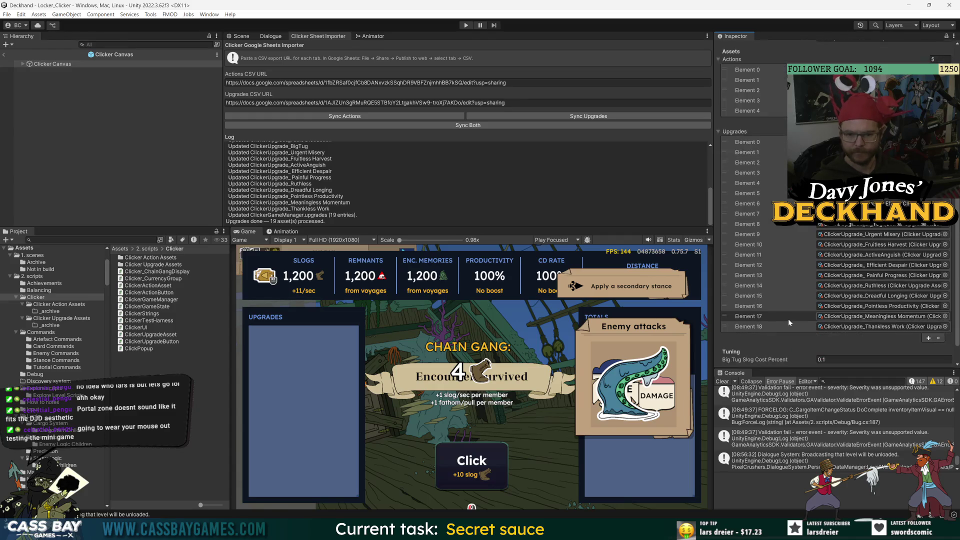
double_click(820, 316)
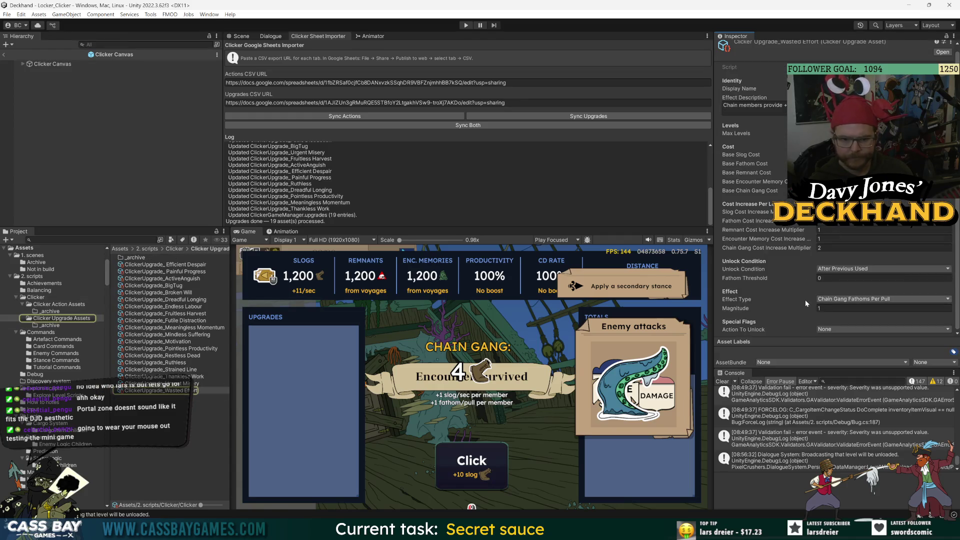
left_click(466, 25)
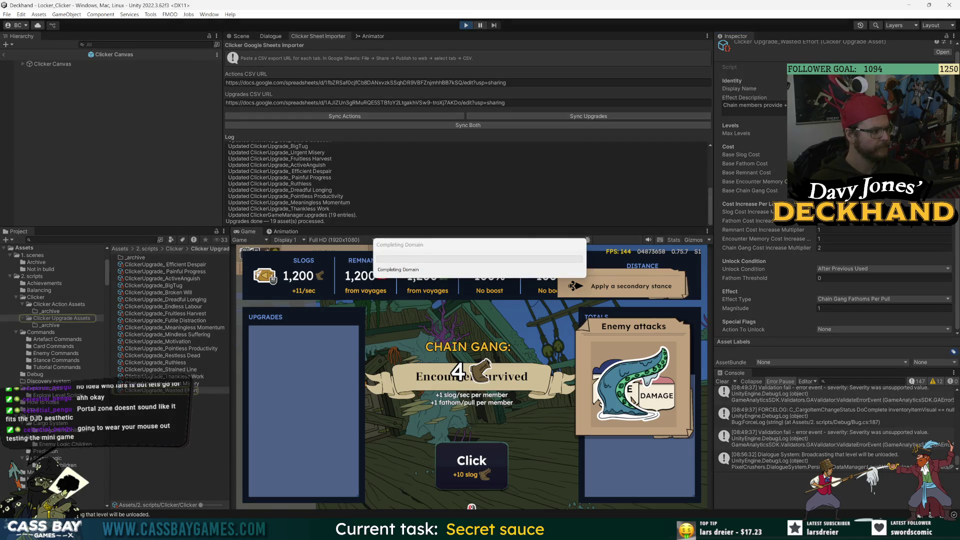
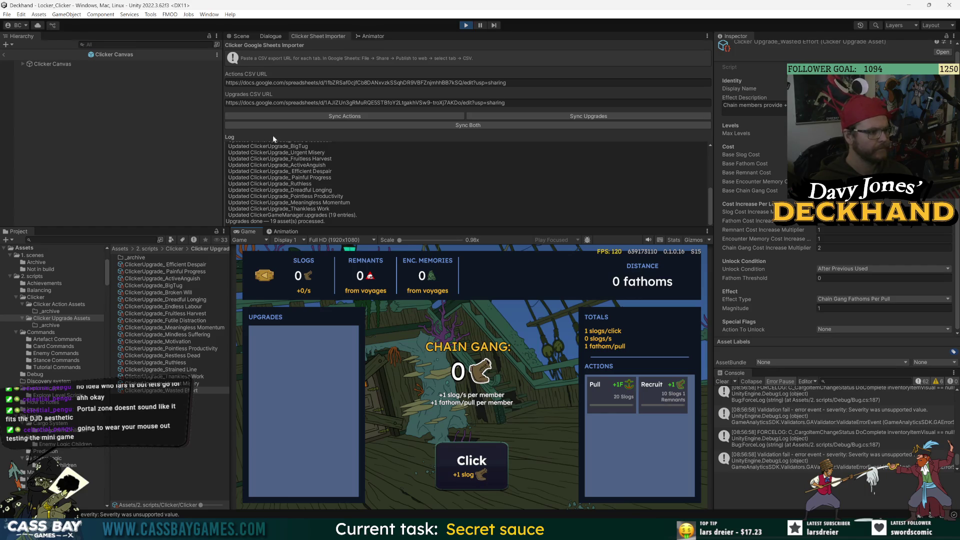
Widen the Game view, exit to the Locker_Clicker scene and select Debug to show Clicker Test Harness
left_click_drag(712, 289, 737, 289)
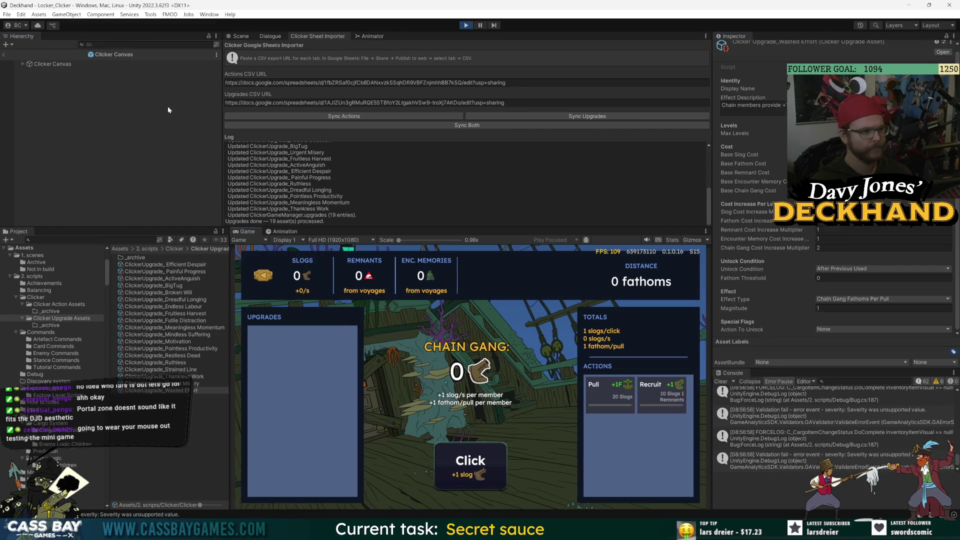
left_click(4, 54)
left_click(49, 173)
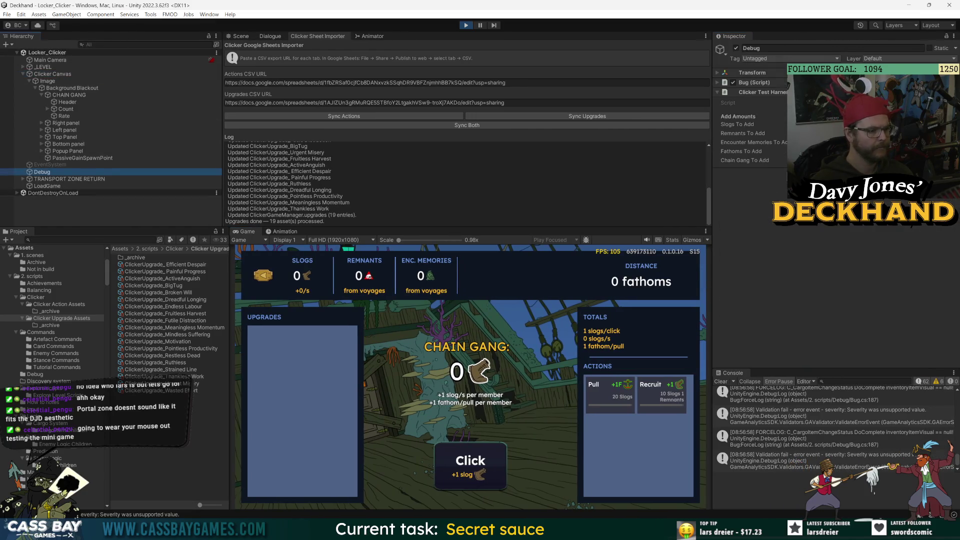
right_click(803, 92)
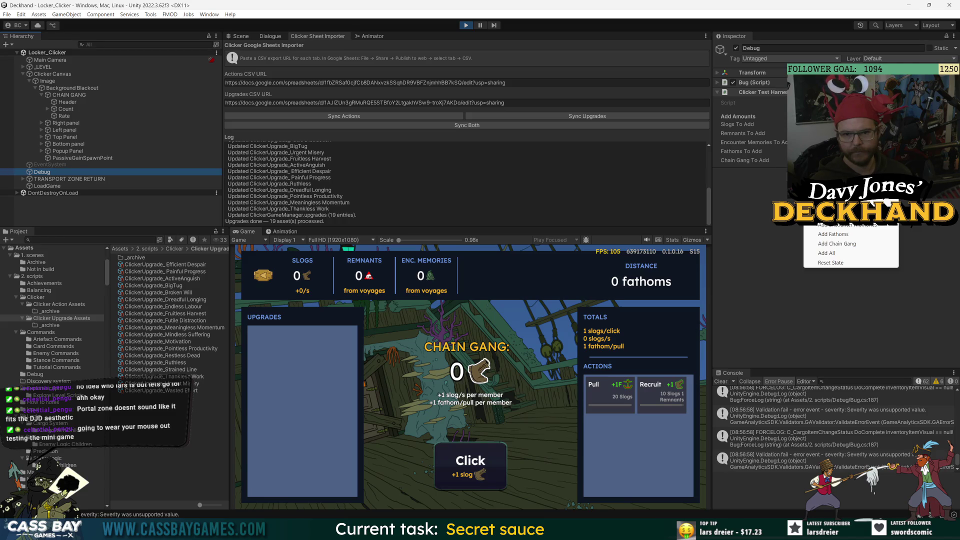
Grant all test resources via Add All, then buy Restless Dead, Broken Will and Aching Backs
left_click(851, 254)
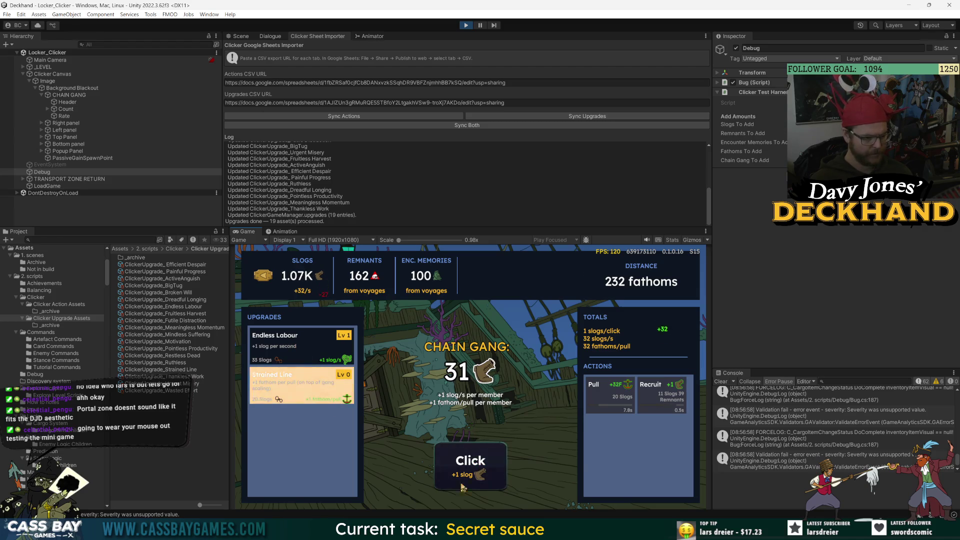
left_click(495, 475)
left_click(495, 475)
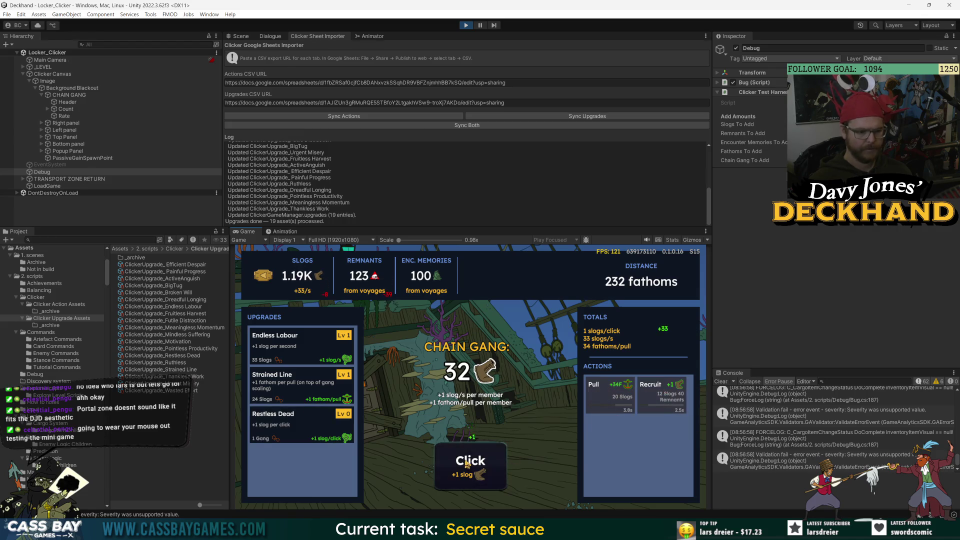
left_click(313, 428)
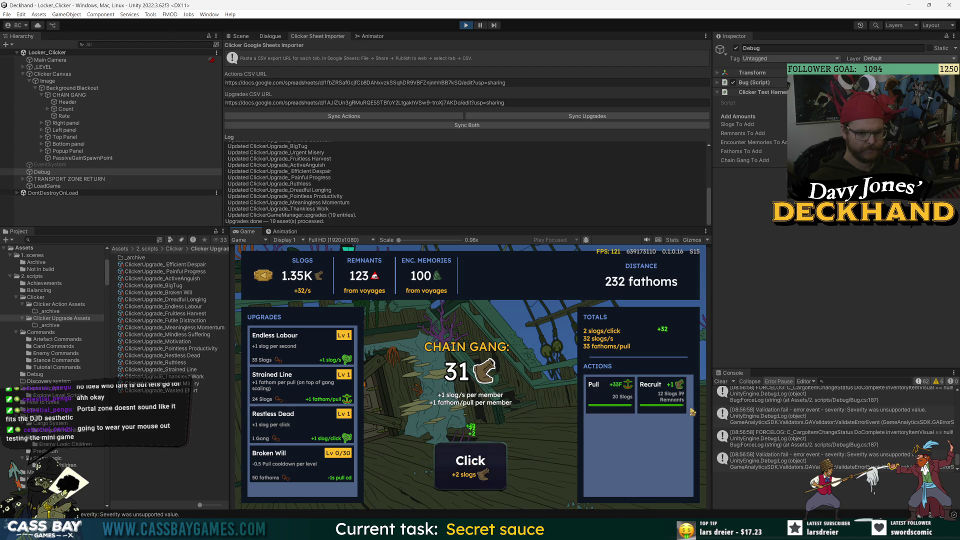
left_click(473, 468)
left_click(475, 469)
left_click(285, 465)
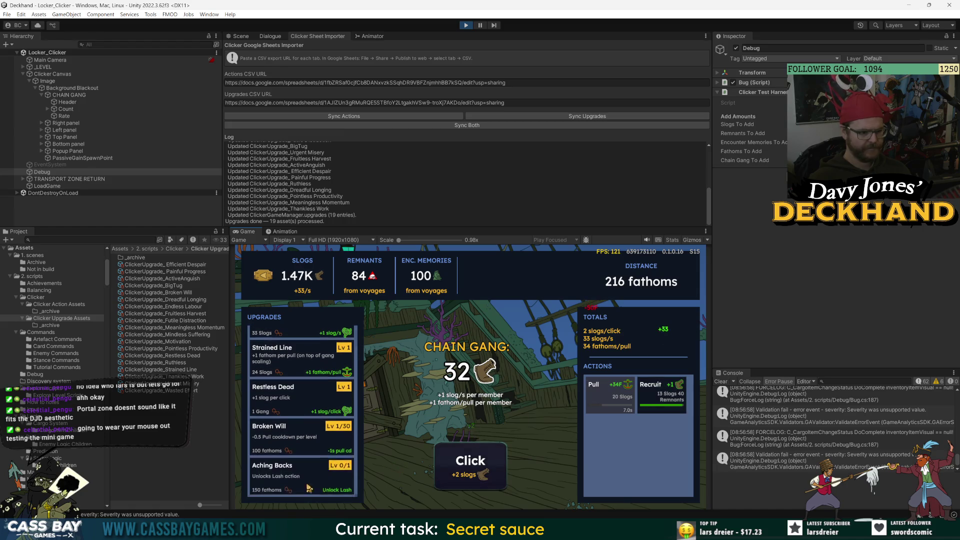
left_click(336, 483)
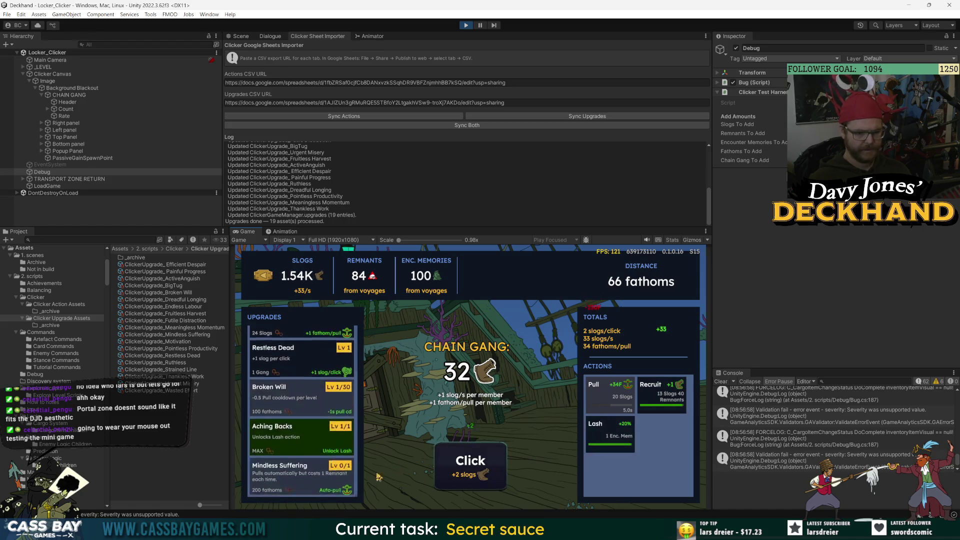
Use Lash, recruit two chain gang members and pull the ship deeper while gathering slogs
left_click(608, 432)
left_click(666, 395)
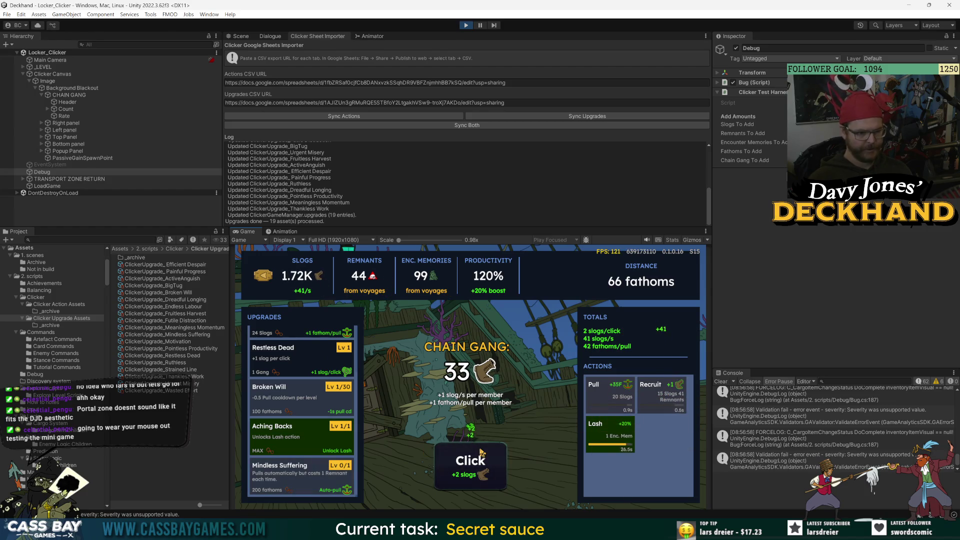
left_click(482, 453)
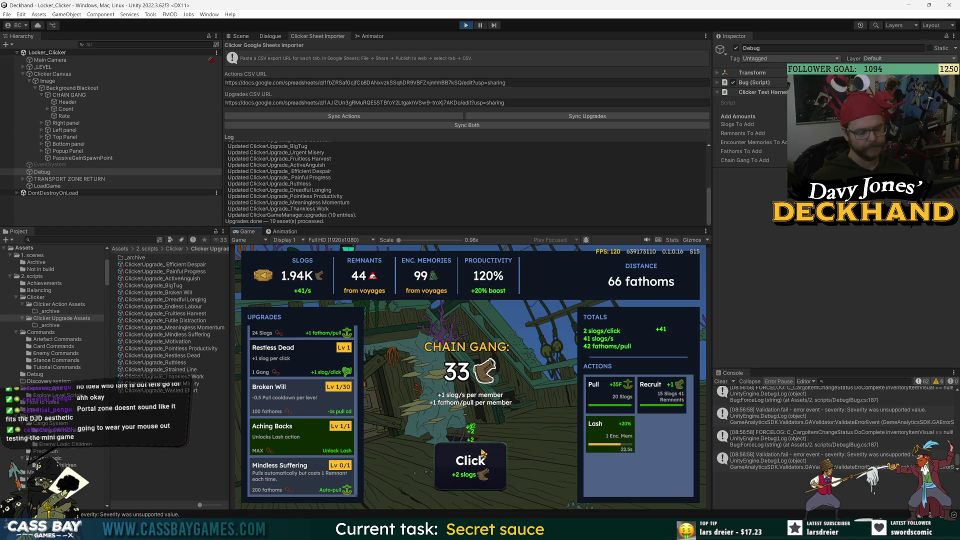
left_click(483, 453)
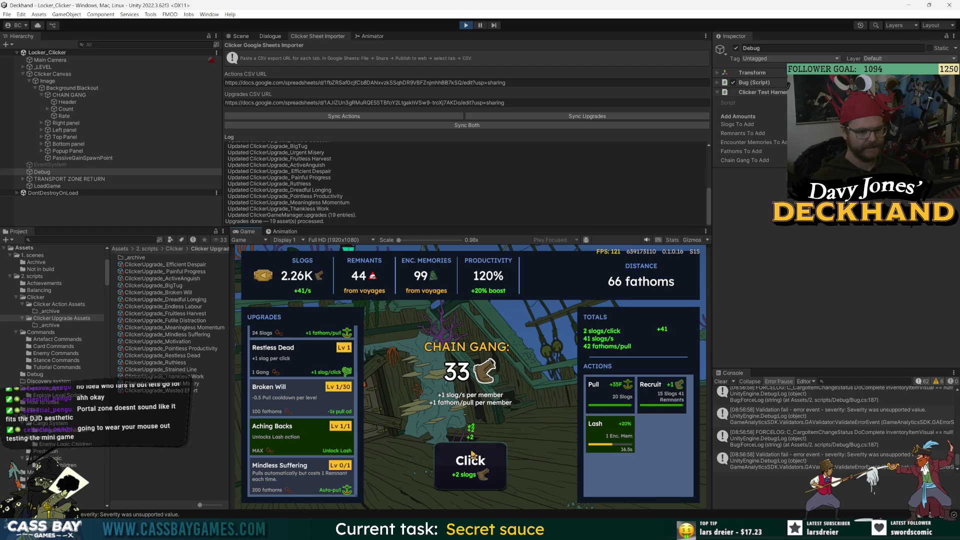
left_click(475, 453)
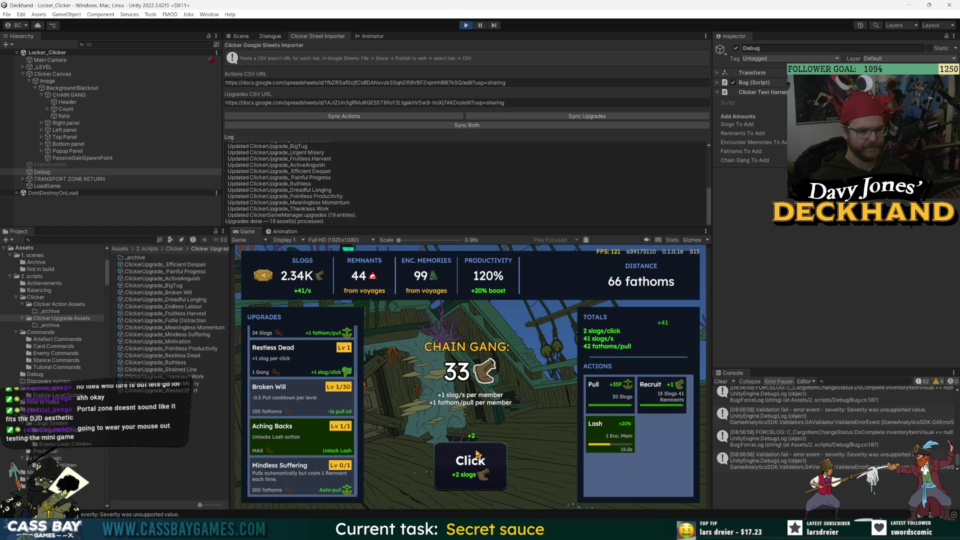
left_click(651, 411)
left_click(611, 395)
left_click(471, 488)
left_click(472, 487)
left_click(471, 487)
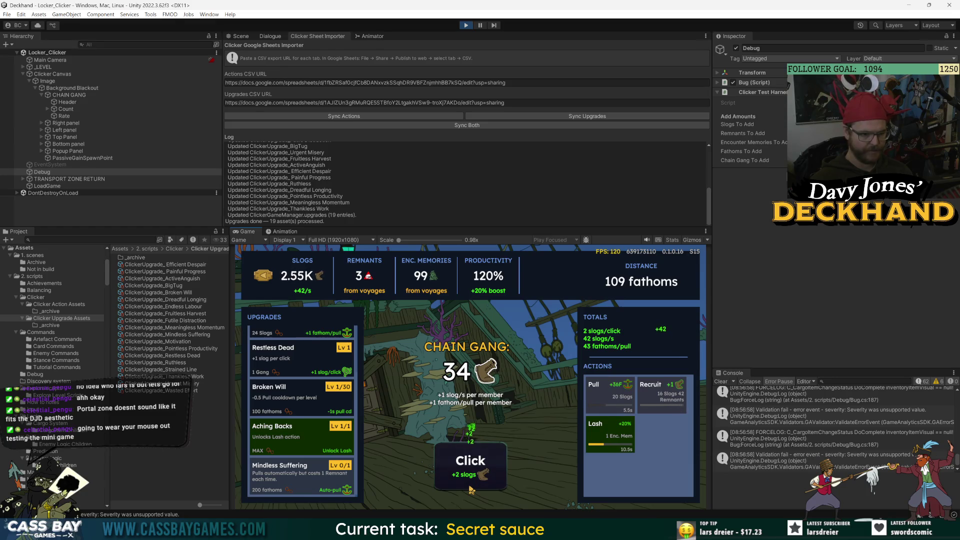
Keep gathering slogs and pull twice more, reaching 188 fathoms distance
left_click(469, 469)
left_click(469, 468)
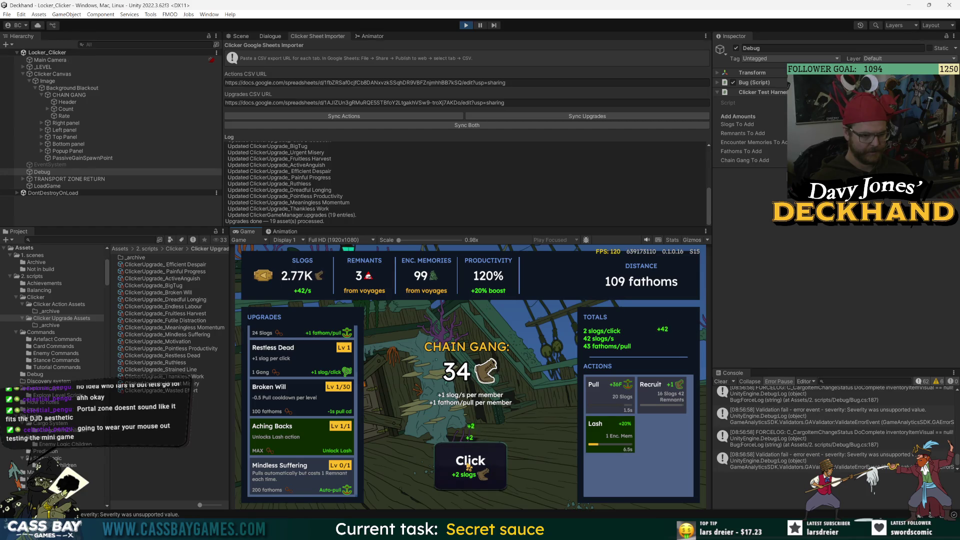
left_click(469, 467)
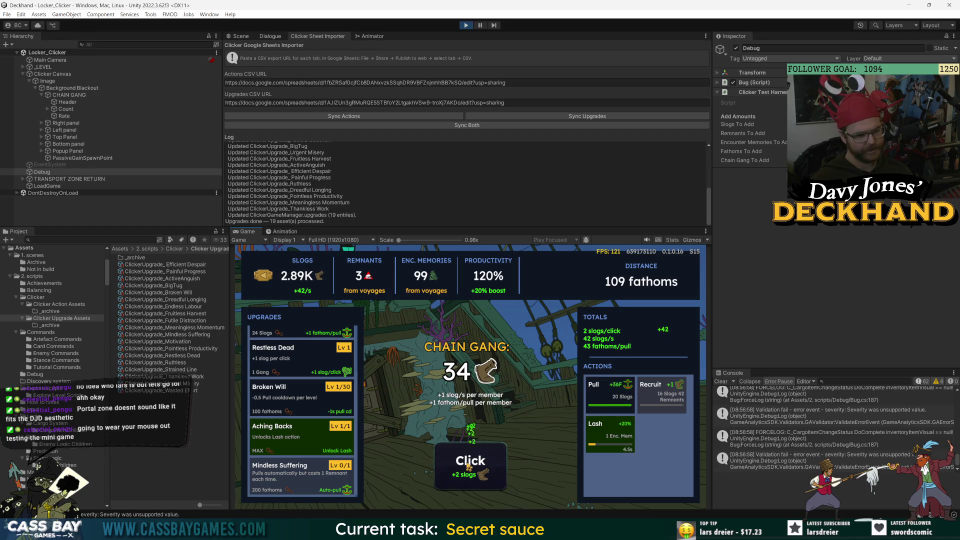
left_click(469, 467)
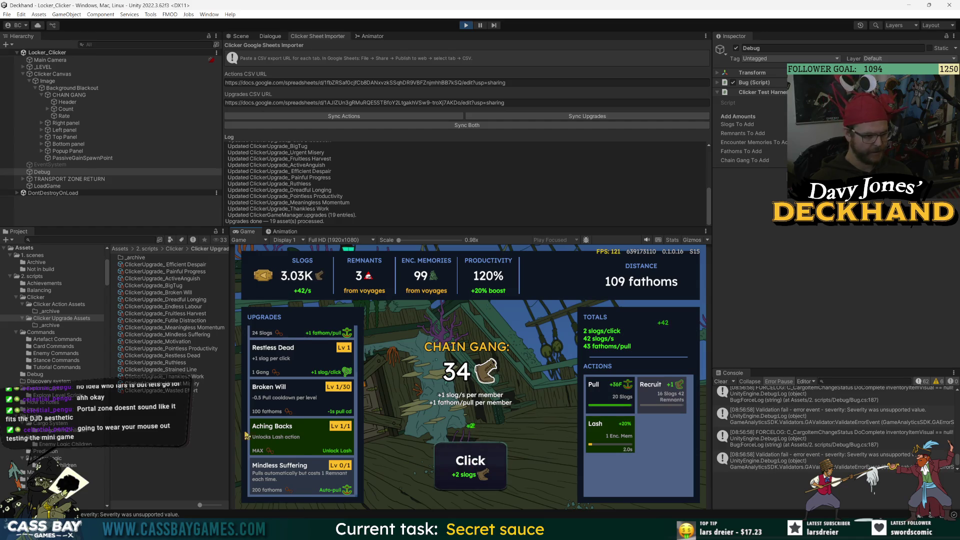
left_click(625, 405)
left_click(458, 478)
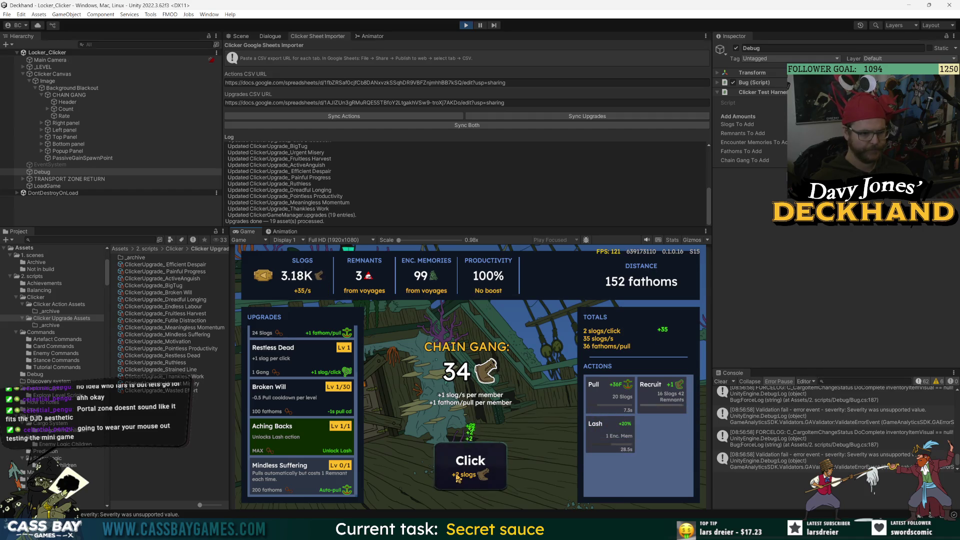
left_click(467, 462)
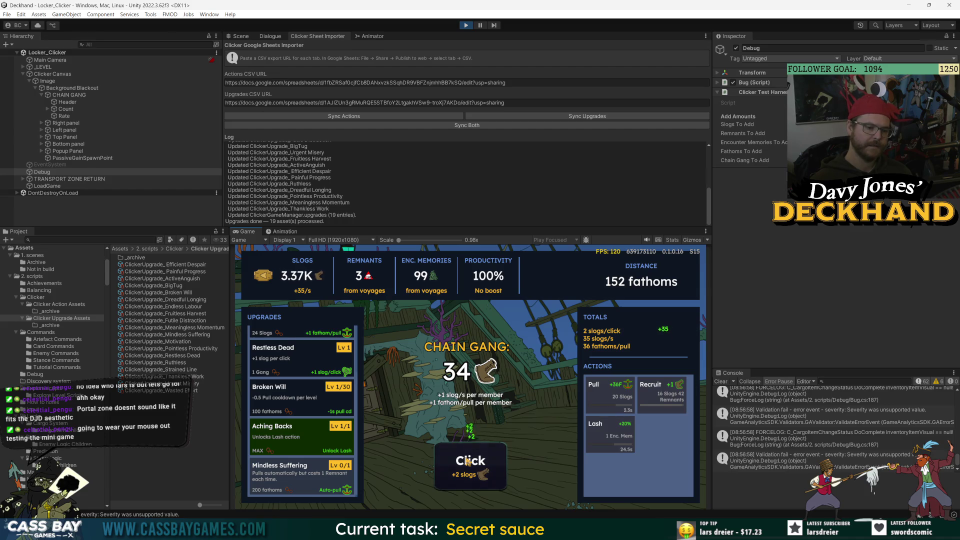
left_click(469, 461)
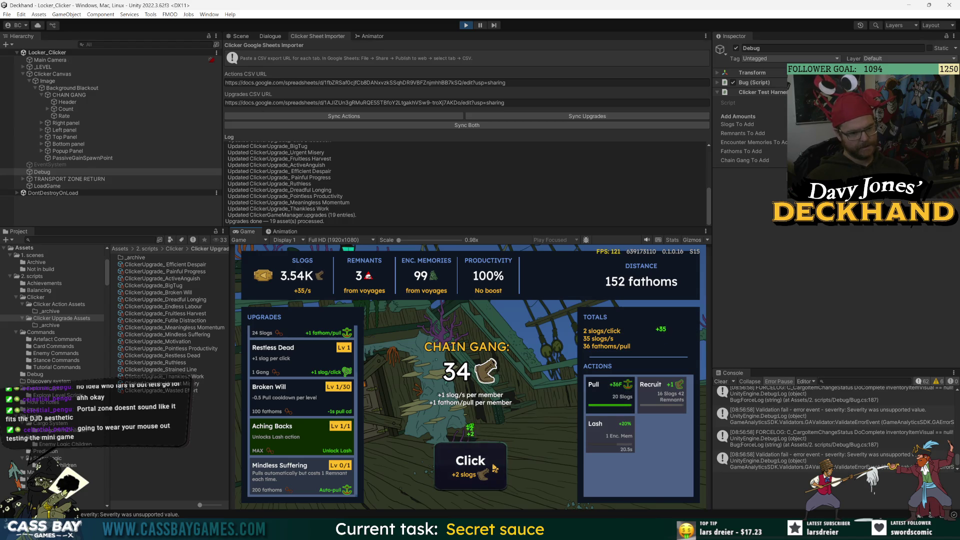
left_click(631, 400)
left_click(463, 463)
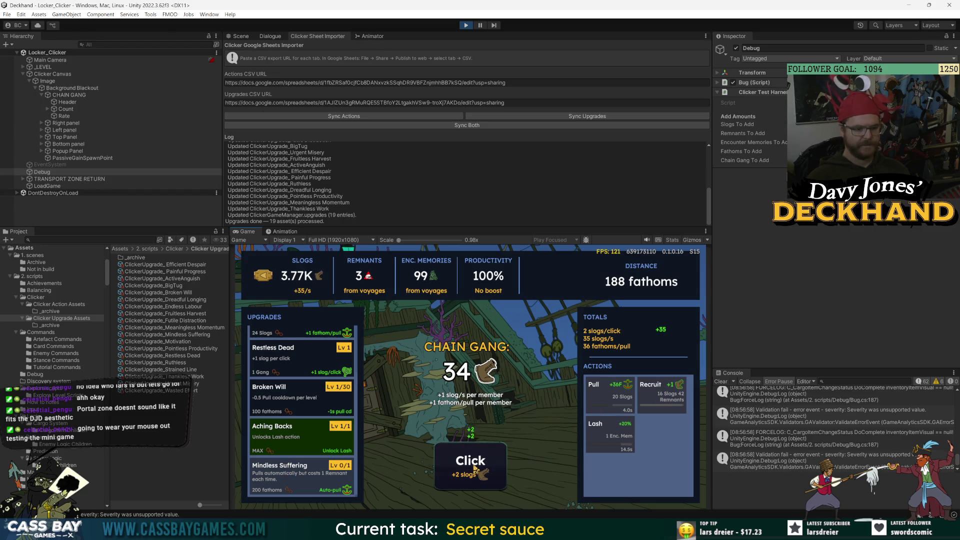
scroll(290, 381, "up", 2)
Buy many more Strained Line levels and pull the ship deeper
left_click(287, 395)
left_click(287, 395)
left_click(286, 395)
left_click(286, 395)
left_click(287, 395)
left_click(287, 395)
left_click(288, 396)
triple_click(287, 395)
triple_click(287, 395)
triple_click(287, 395)
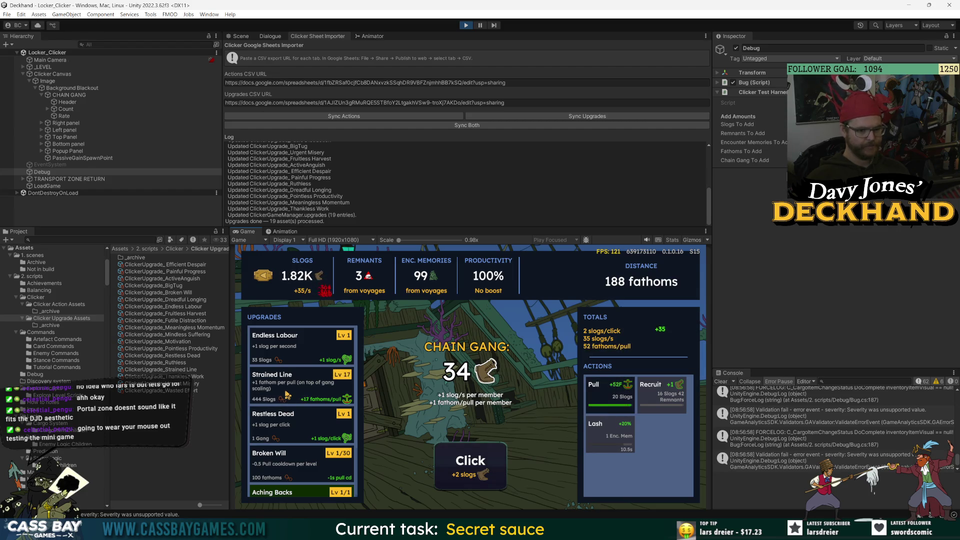
triple_click(287, 395)
left_click(607, 393)
Buy the Mindless Suffering upgrade and gather a burst of slogs manually
scroll(300, 425, "down", 3)
left_click(300, 440)
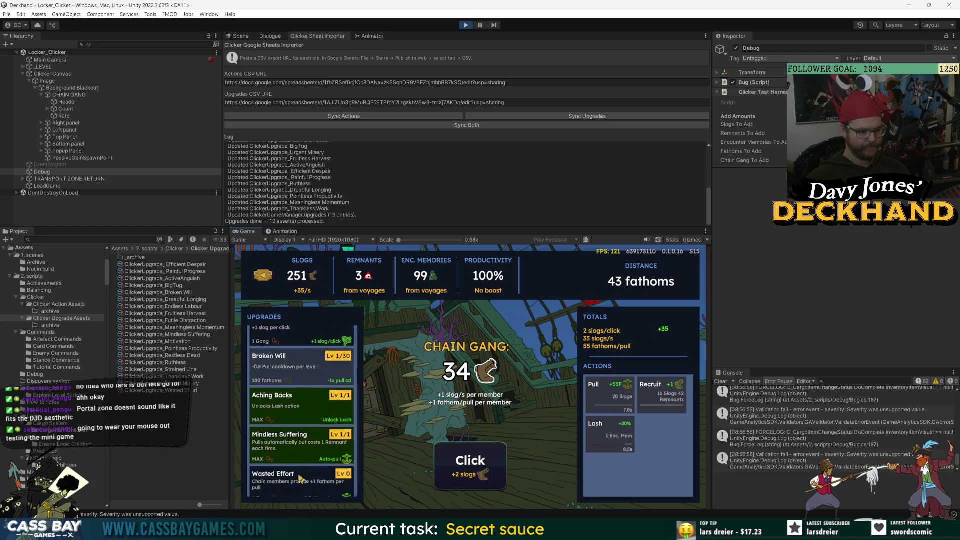
double_click(456, 474)
double_click(457, 474)
triple_click(456, 474)
left_click(457, 474)
triple_click(456, 475)
triple_click(456, 474)
triple_click(456, 474)
triple_click(456, 474)
triple_click(456, 474)
double_click(456, 474)
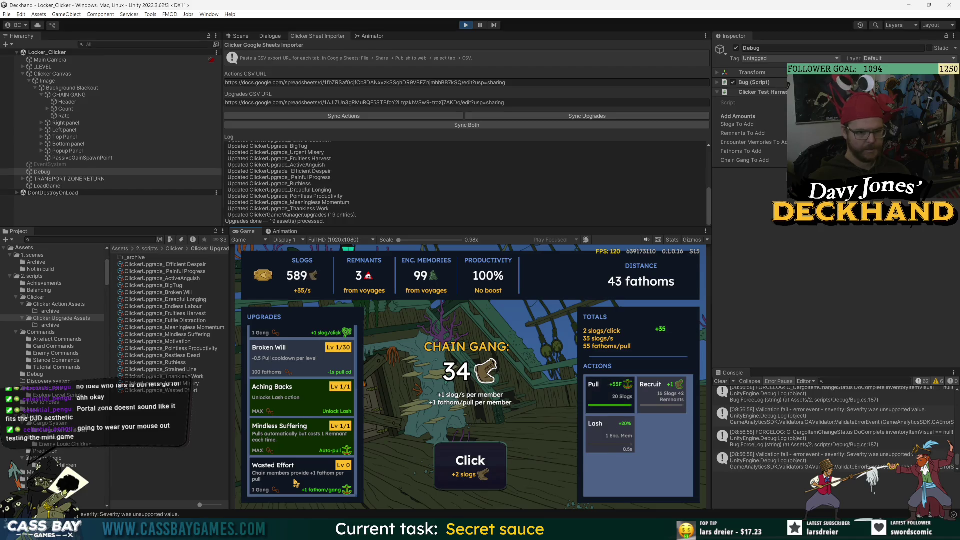
Buy Wasted Effort, use Lash, and raise Wasted Effort to level 2 for 137-fathom pulls
left_click(296, 483)
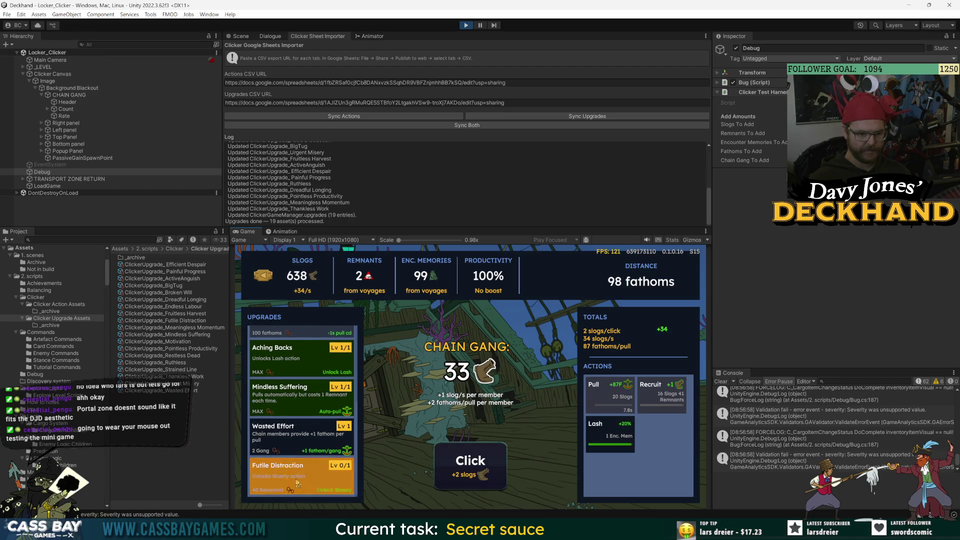
left_click(609, 439)
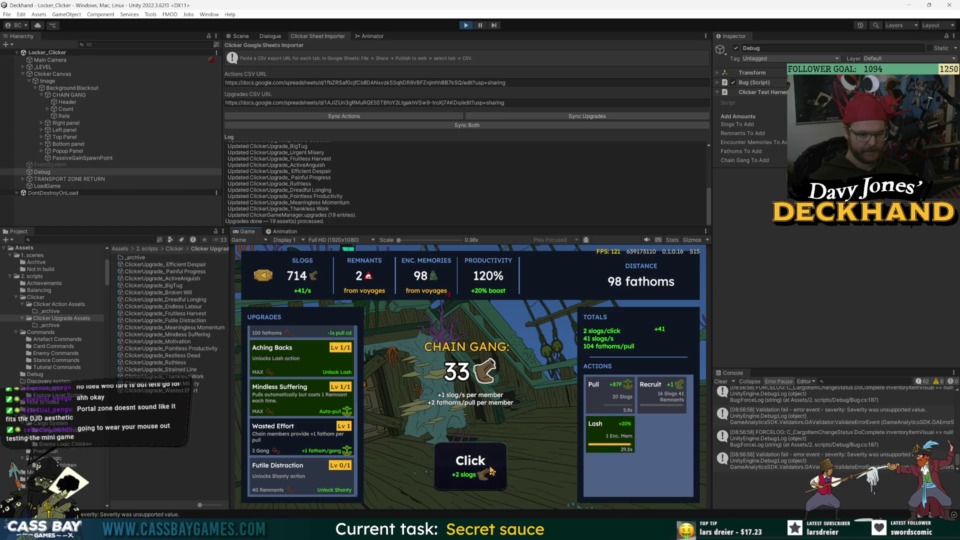
left_click(296, 444)
left_click(445, 463)
left_click(444, 463)
right_click(764, 96)
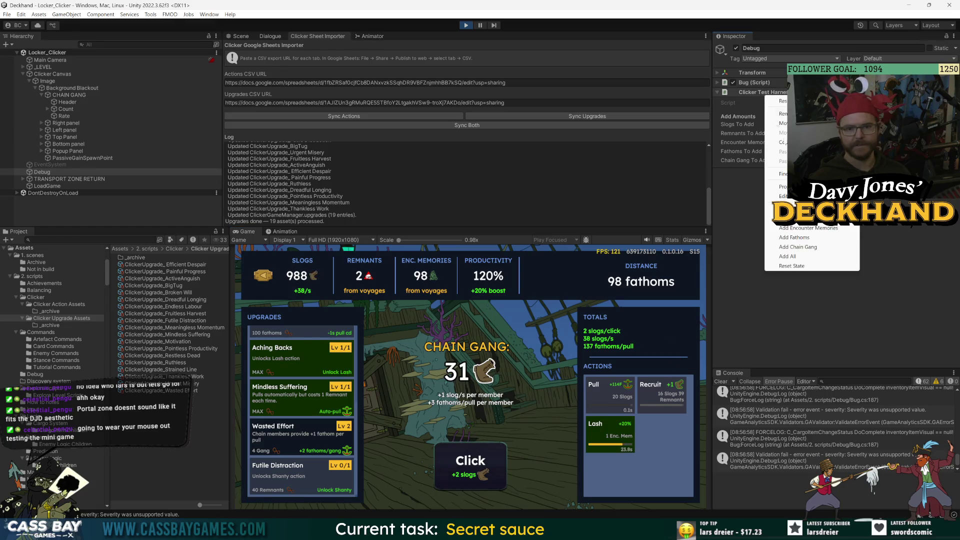
Grant extra remnants, buy Futile Distraction, start Shanty and gather slogs
left_click(780, 229)
scroll(300, 425, "down", 1)
left_click(300, 440)
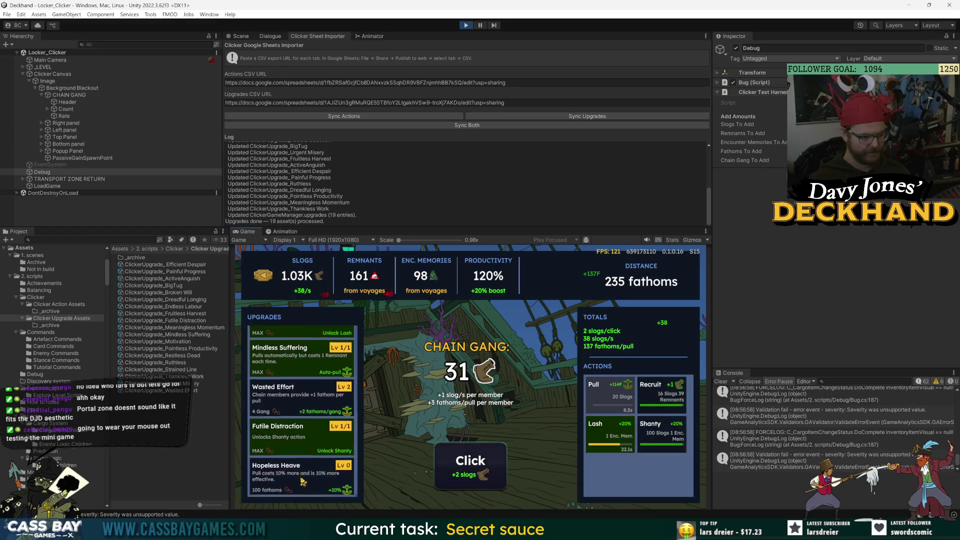
left_click(653, 439)
left_click(476, 461)
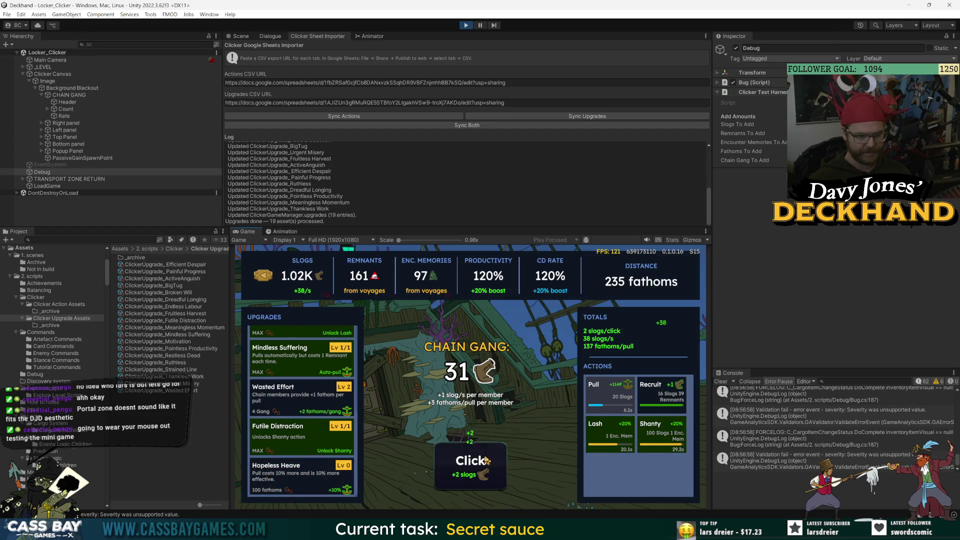
left_click(490, 461)
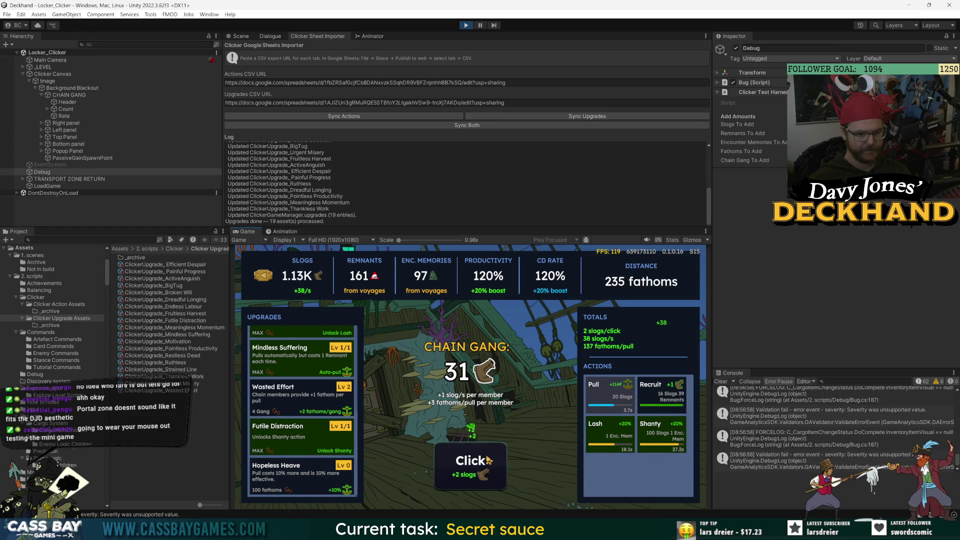
left_click(489, 464)
left_click(490, 468)
left_click(494, 462)
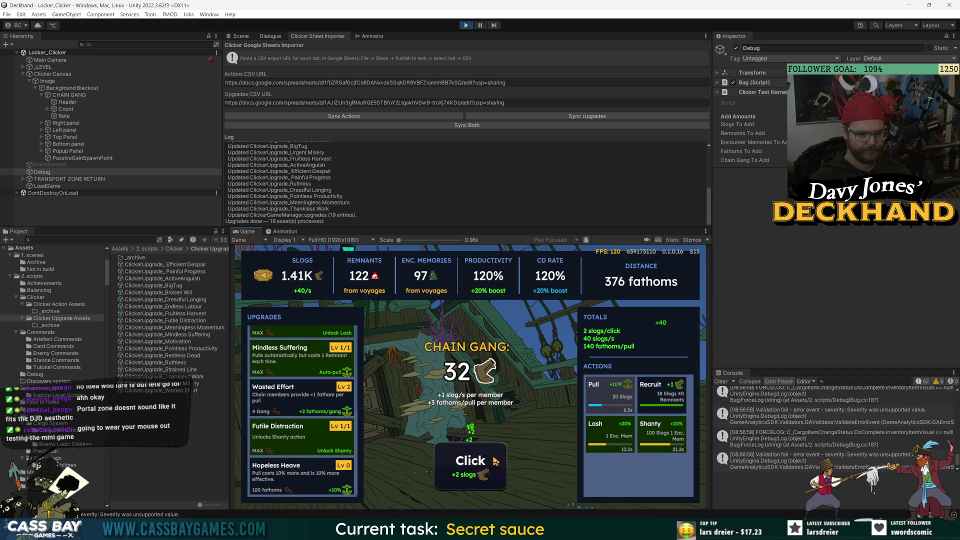
left_click(484, 472)
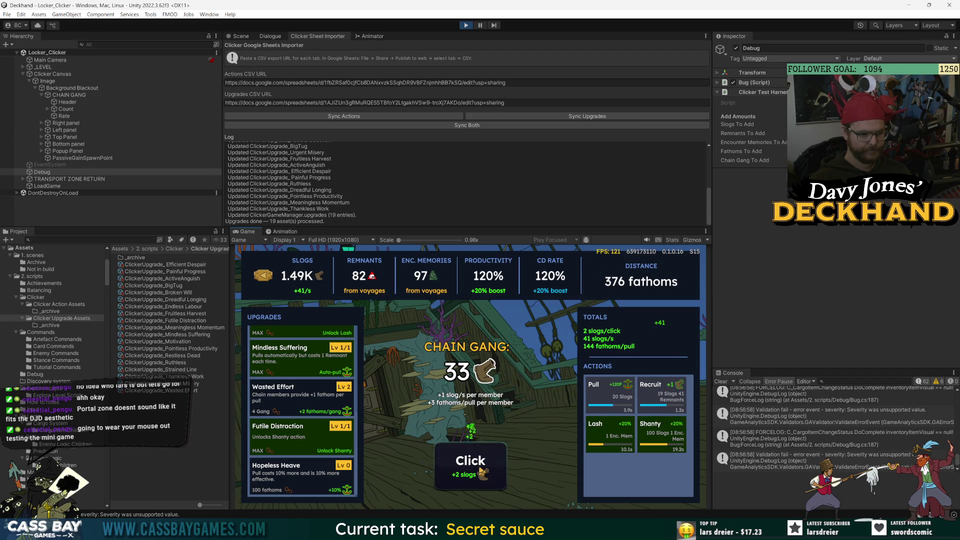
left_click(488, 467)
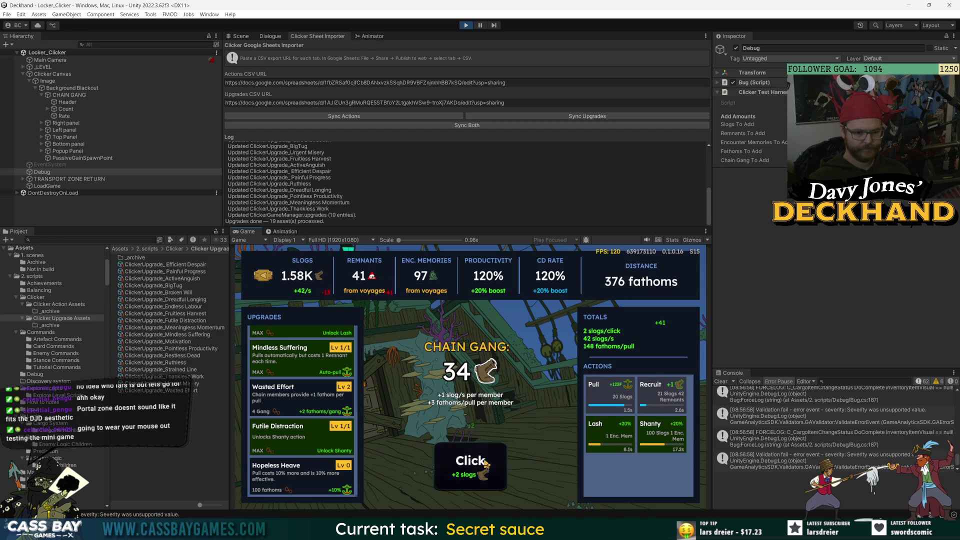
left_click(488, 463)
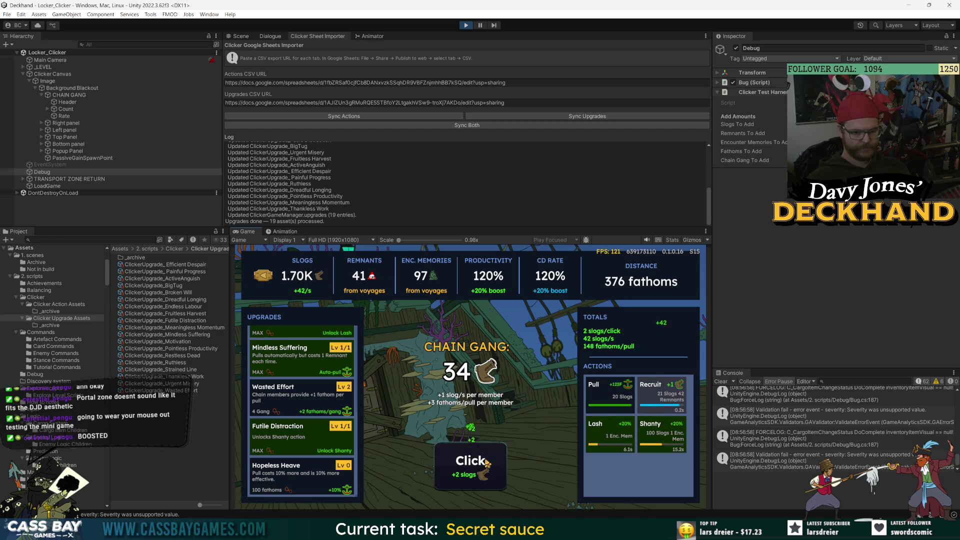
Buy Hopeless Heave, trigger Shanty again to speed cooldowns, and earn more slogs
scroll(300, 425, "down", 1)
left_click(293, 446)
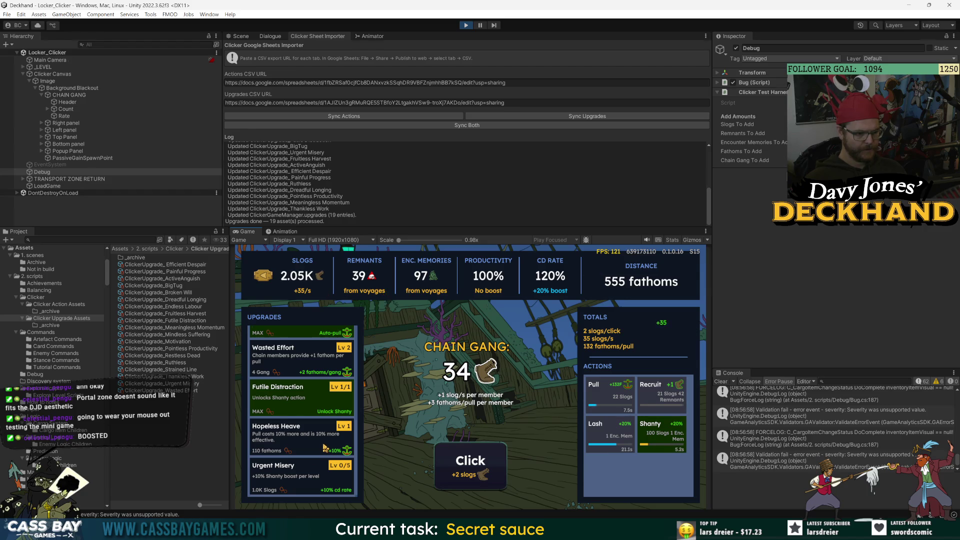
scroll(304, 395, "down", 5)
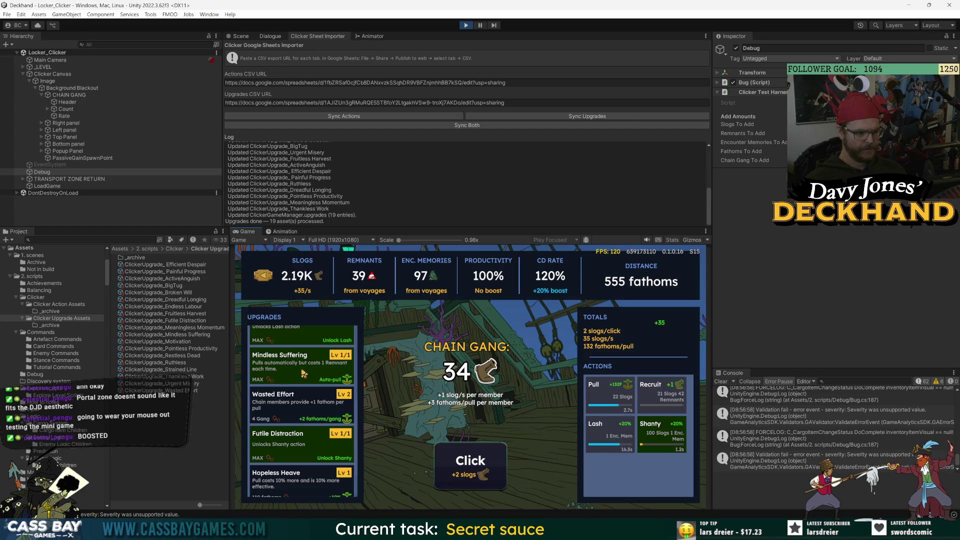
scroll(303, 373, "up", 2)
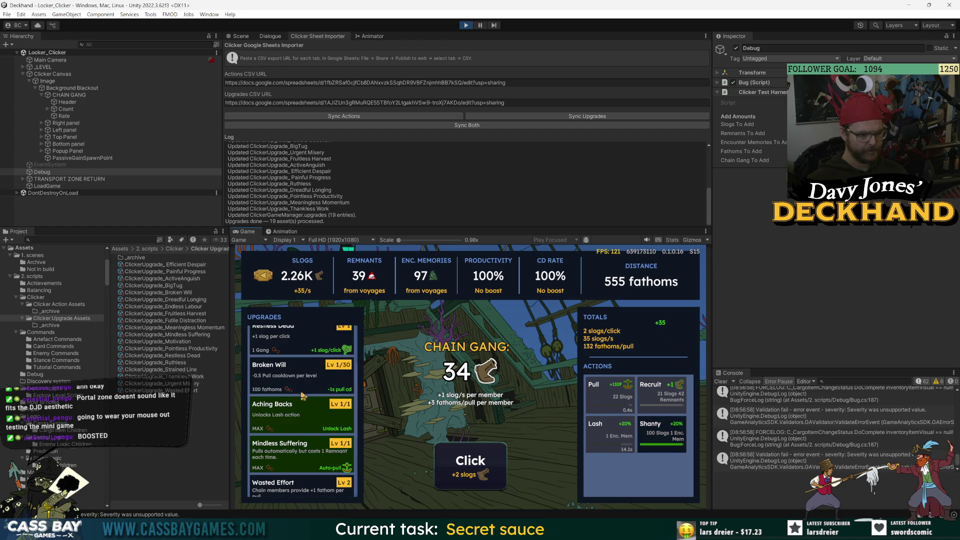
scroll(303, 395, "down", 3)
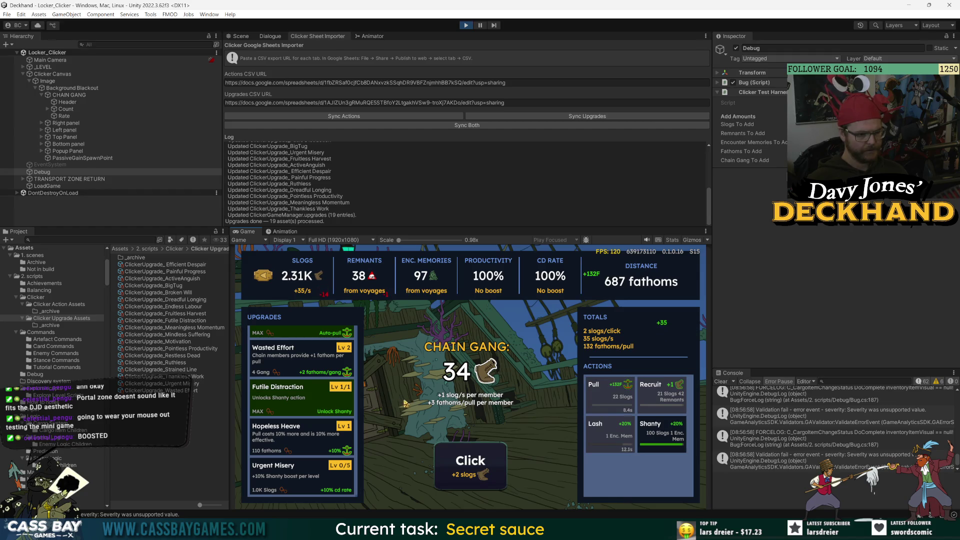
left_click(666, 434)
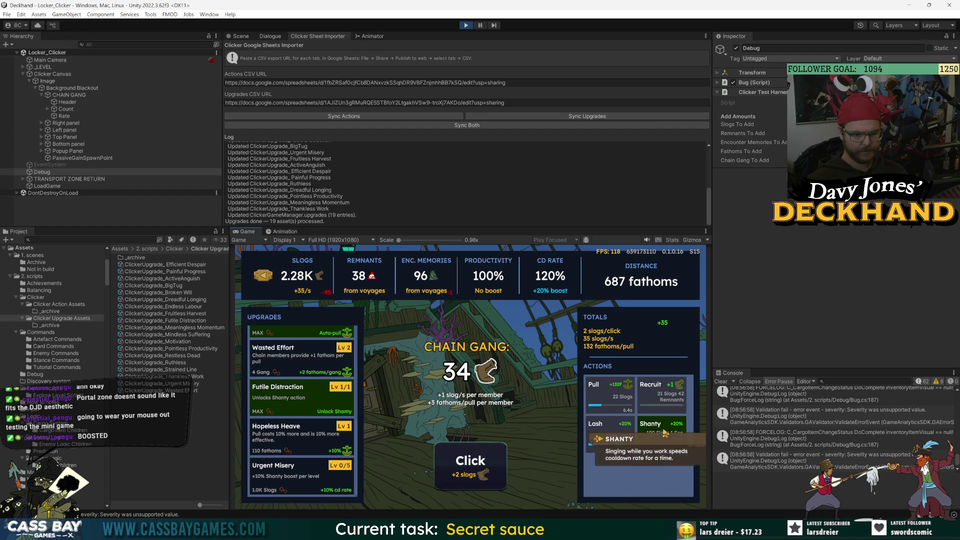
left_click(491, 478)
left_click(491, 478)
left_click(492, 479)
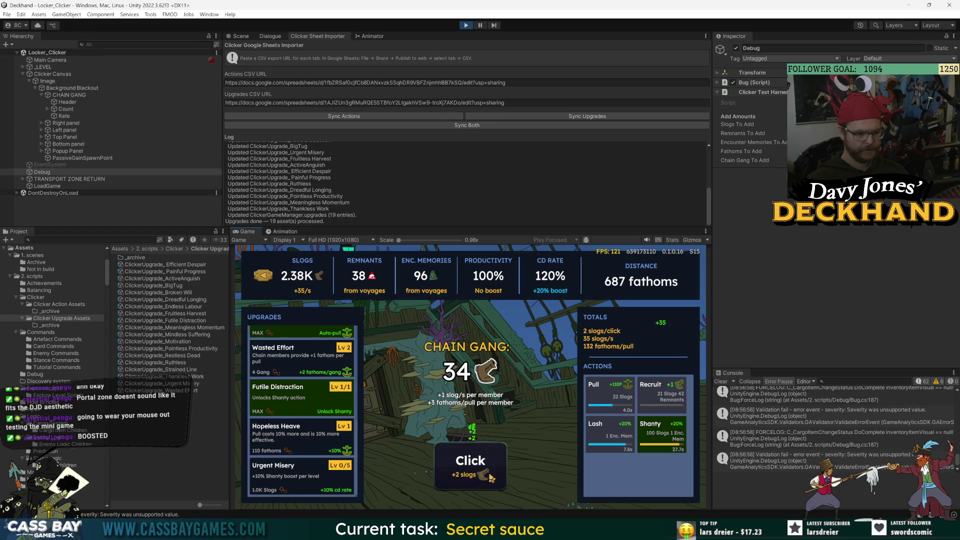
Upgrade Urgent Misery to level 2 and keep earning slogs
left_click(296, 483)
scroll(296, 481, "down", 1)
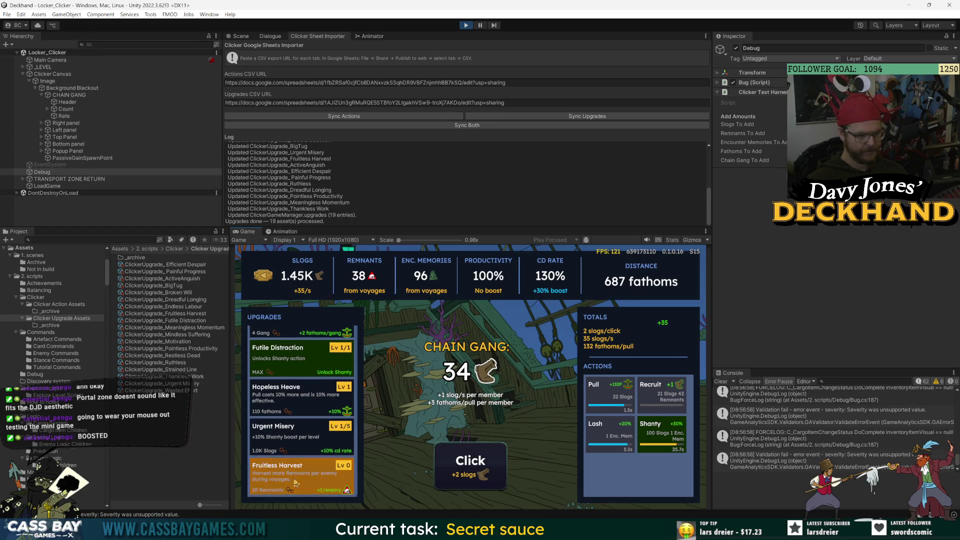
left_click(293, 444)
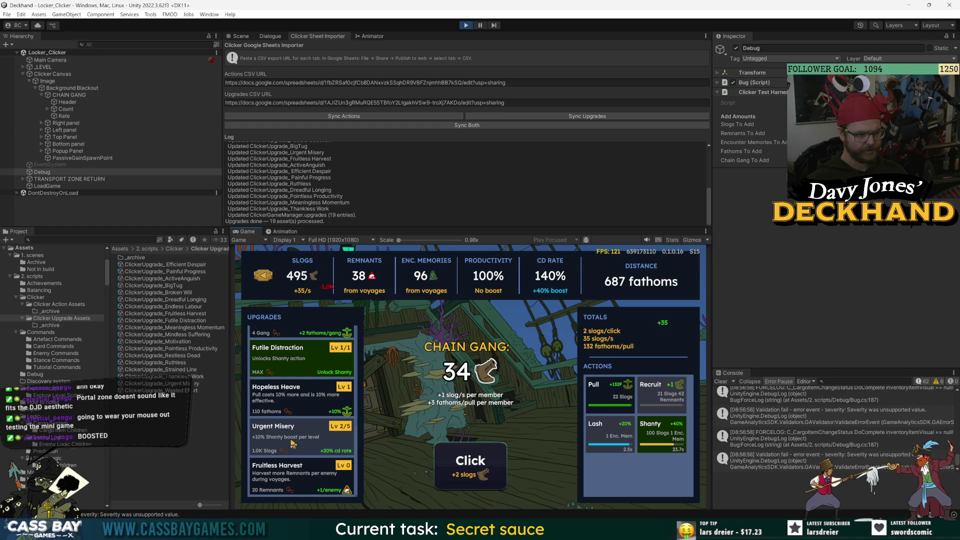
left_click(482, 488)
left_click(482, 488)
left_click(482, 489)
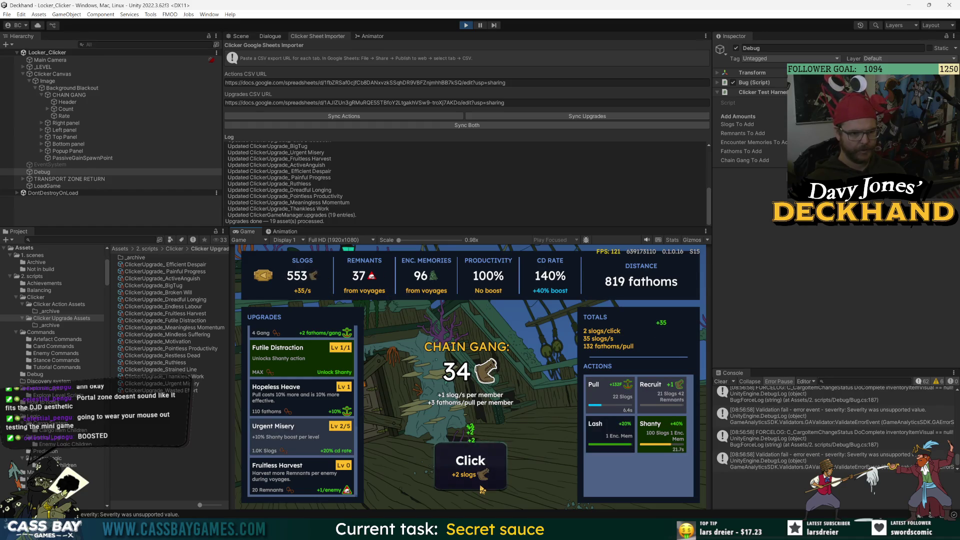
left_click(481, 488)
left_click(482, 487)
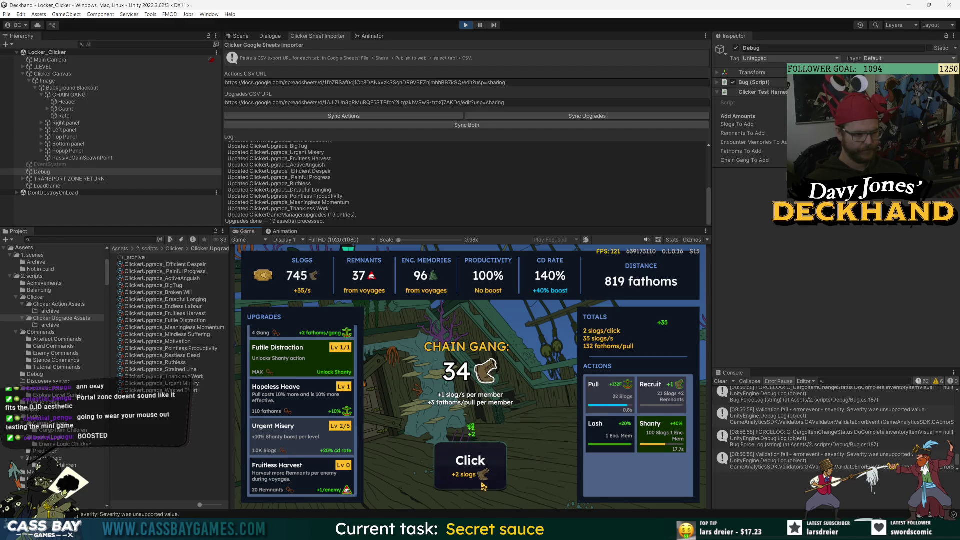
left_click(483, 487)
left_click(459, 462)
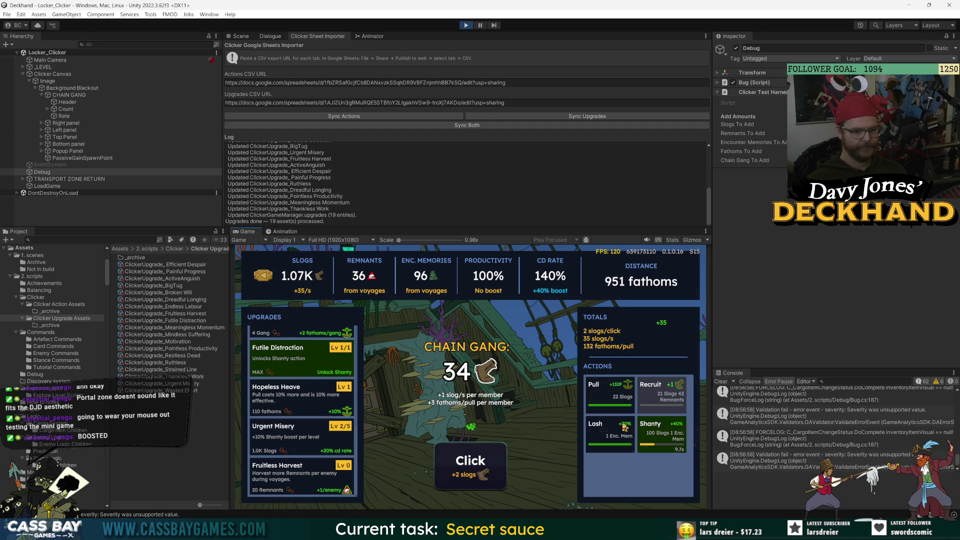
left_click(464, 465)
left_click(465, 465)
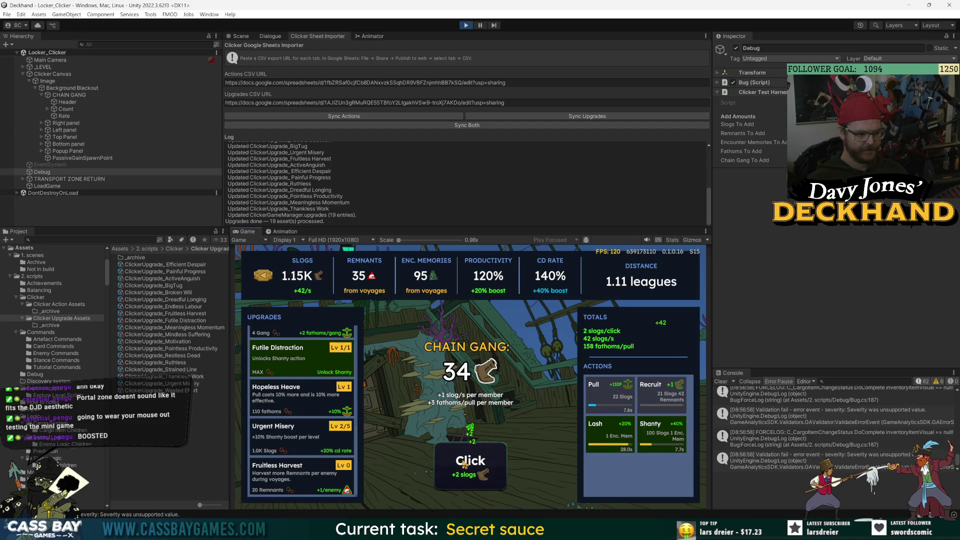
Buy Fruitless Harvest level 1 and earn more slogs, reaching 1.27 leagues
left_click(288, 482)
left_click(452, 477)
left_click(454, 478)
left_click(456, 477)
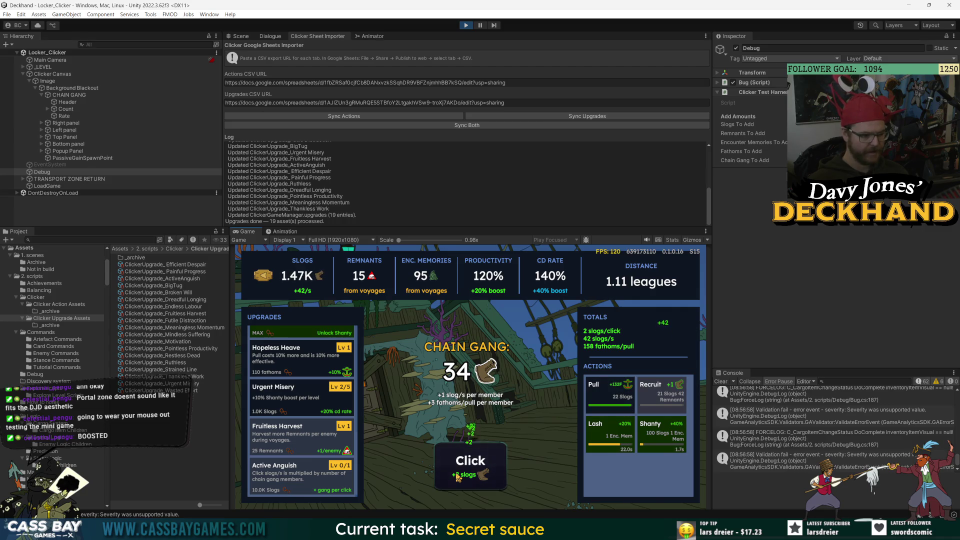
left_click(456, 477)
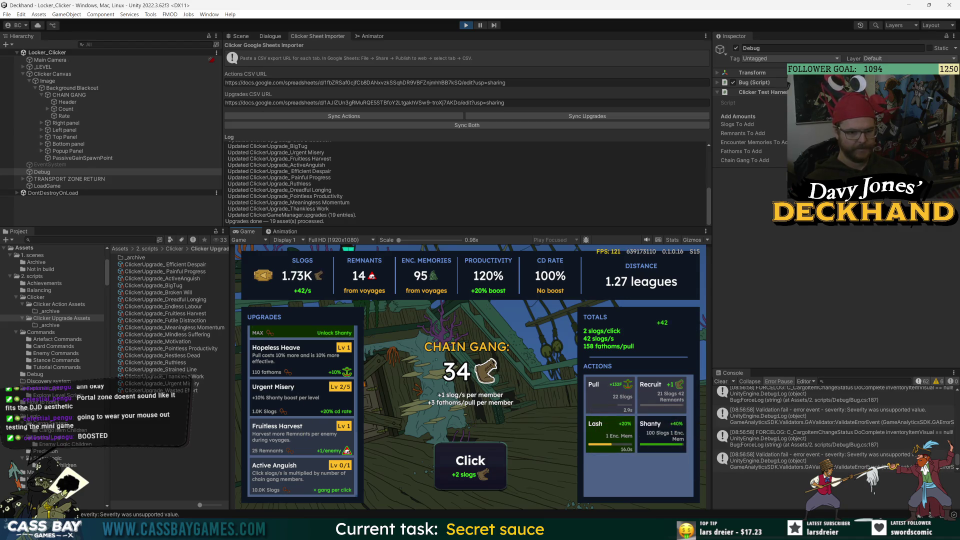
right_click(763, 95)
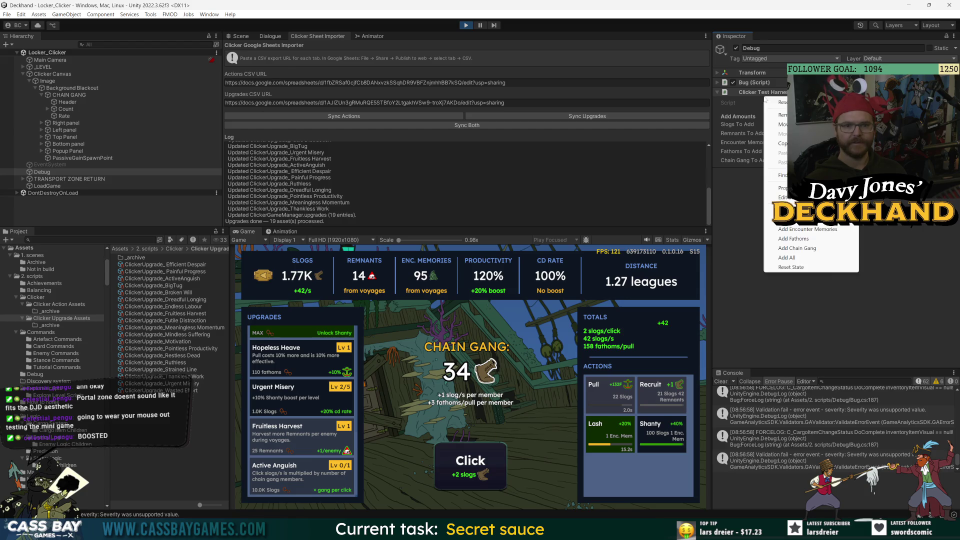
Add 200 Remnants, recruit two more chain gang members to reach 38, and earn slogs
left_click(801, 240)
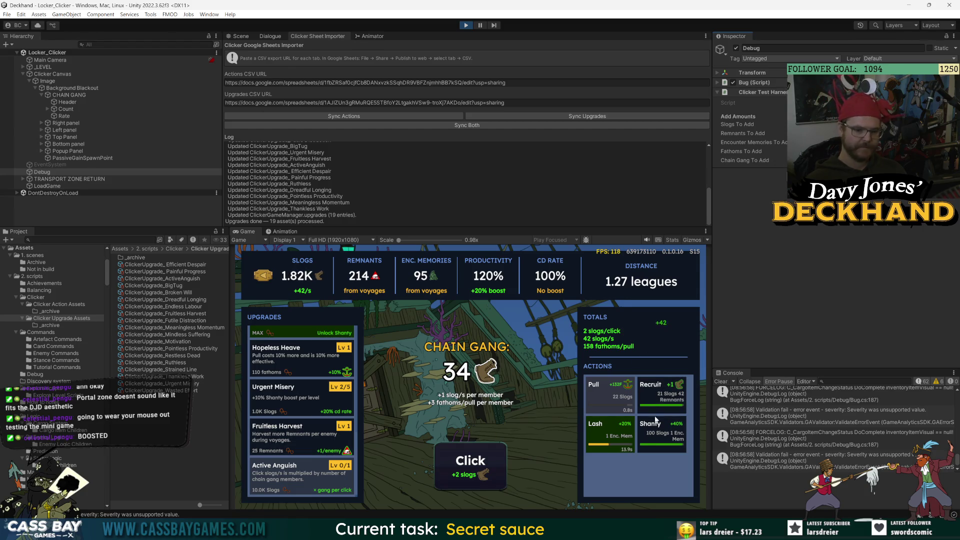
left_click(660, 393)
left_click(655, 425)
left_click(478, 461)
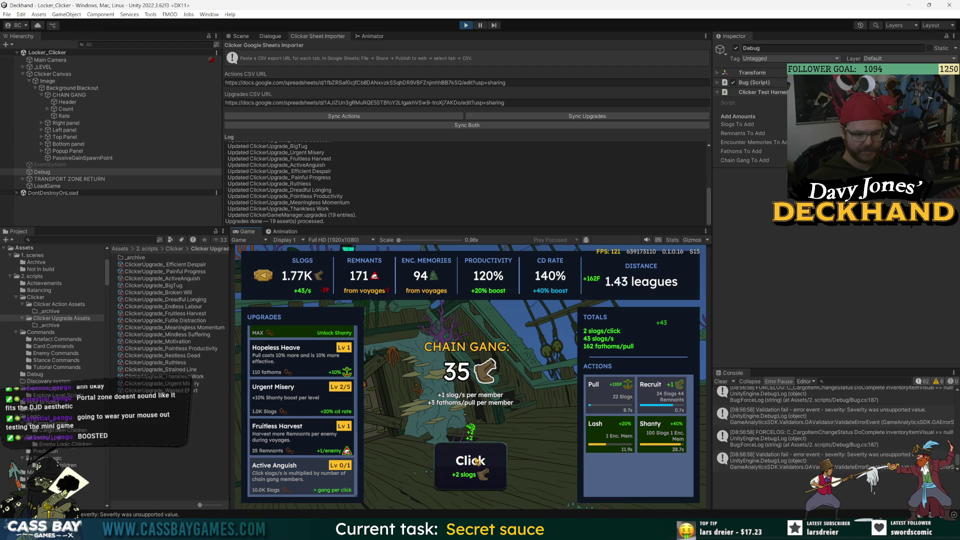
left_click(660, 393)
left_click(484, 460)
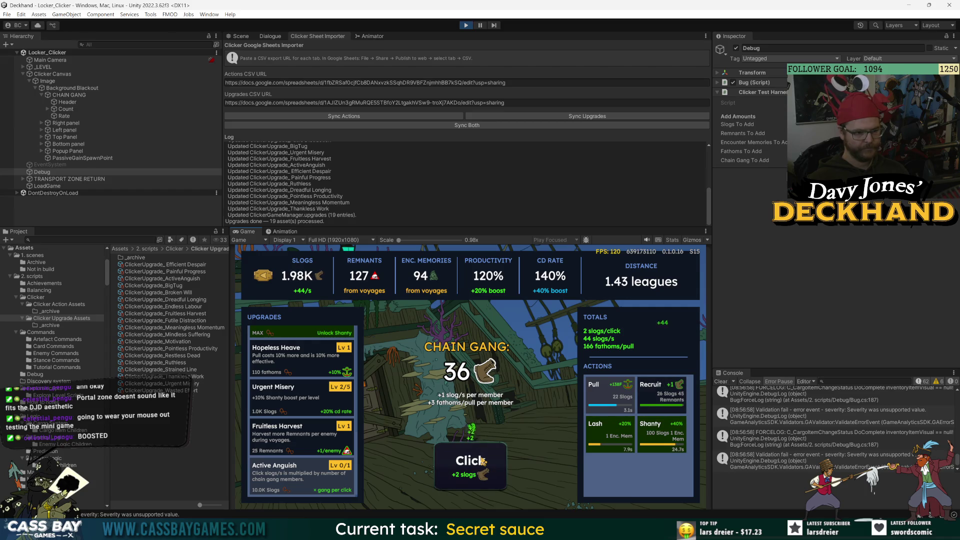
left_click(498, 461)
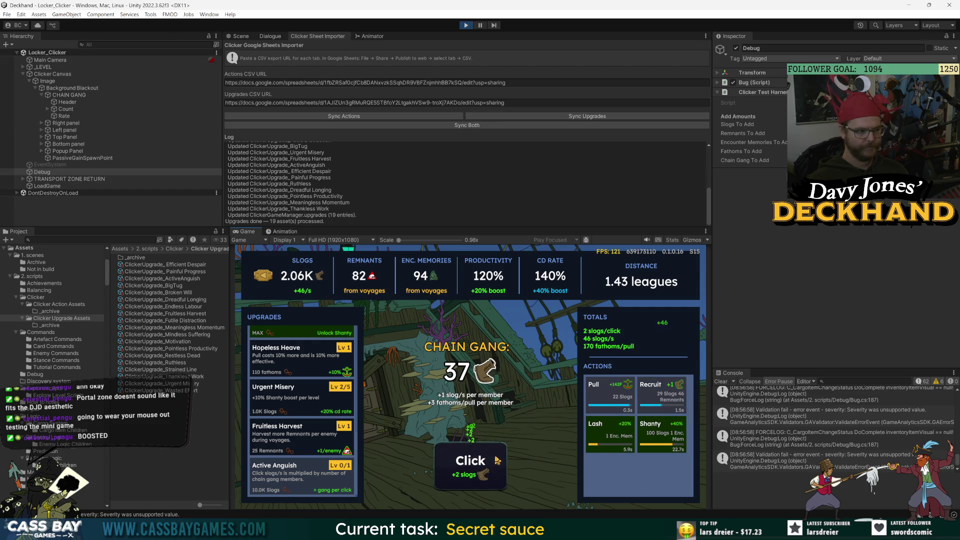
left_click(494, 464)
left_click(494, 465)
left_click(494, 465)
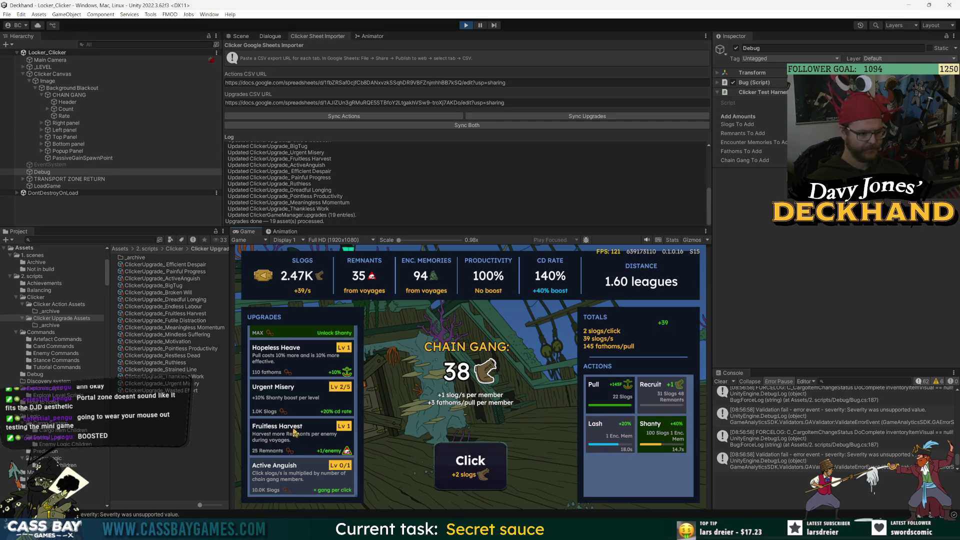
left_click(484, 487)
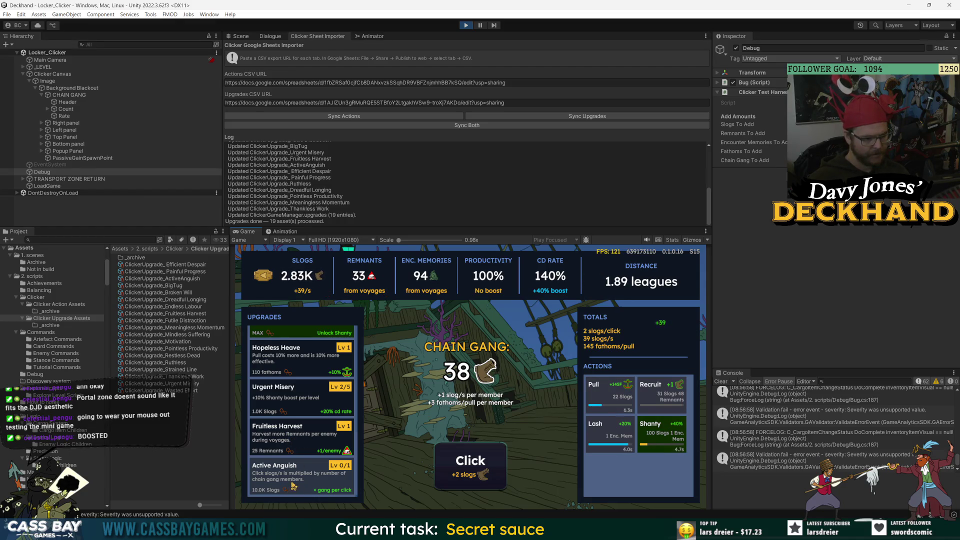
left_click(465, 483)
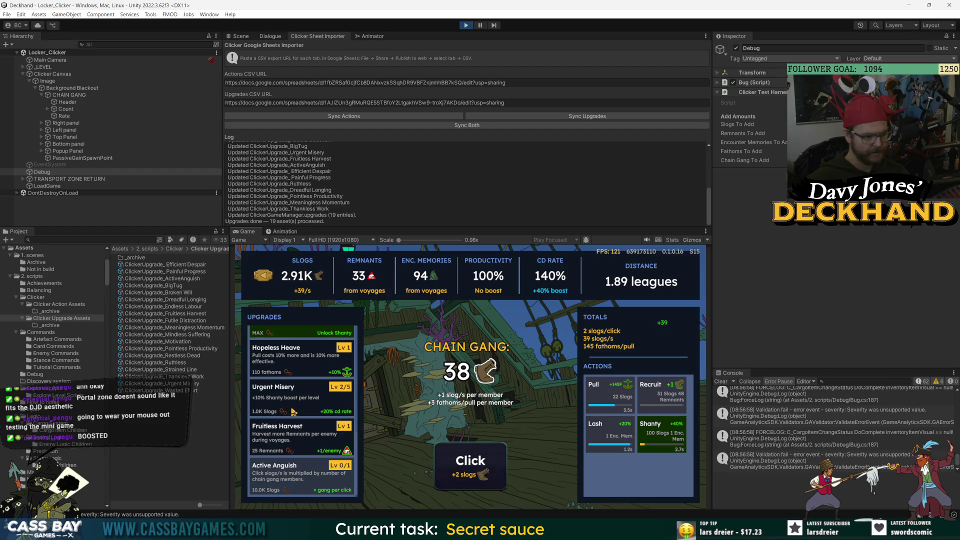
Upgrade Urgent Misery to level 4/5, lifting the CD rate to 160%
left_click(302, 404)
left_click(303, 404)
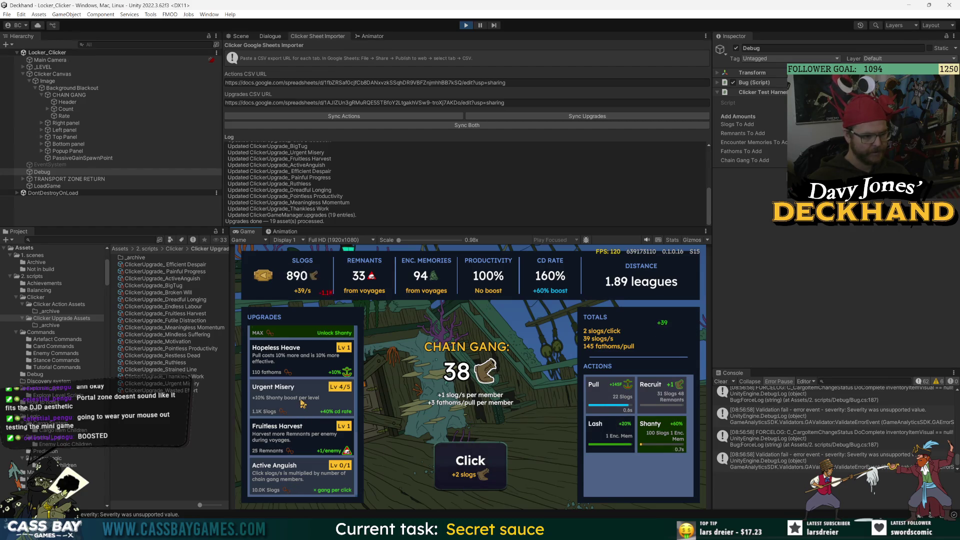
left_click(496, 463)
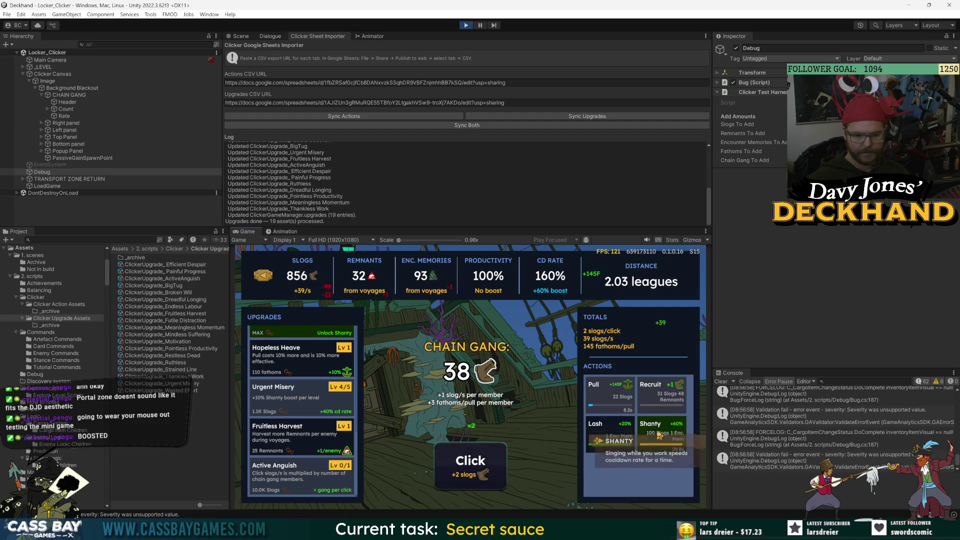
left_click(484, 457)
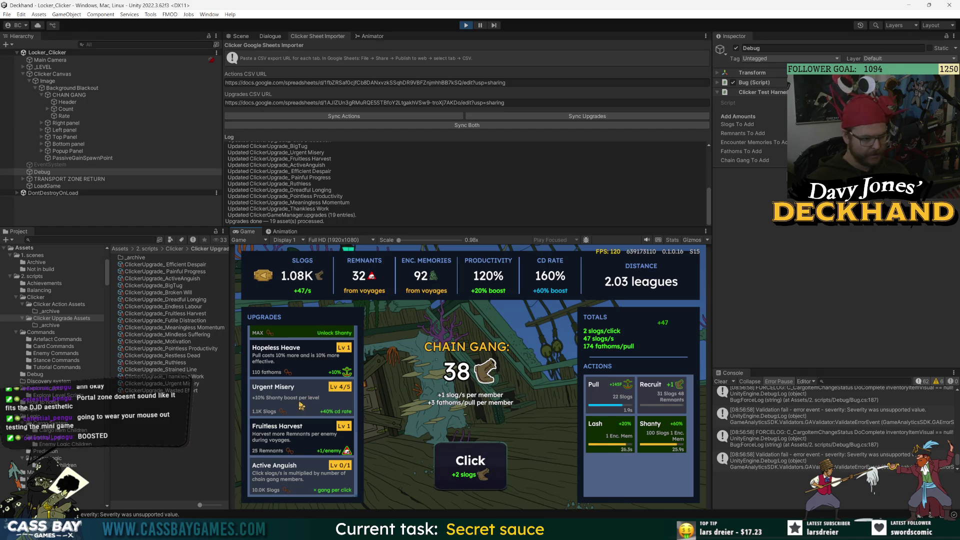
Buy four more levels of the Endless Labour upgrade
scroll(305, 405, "down", 3)
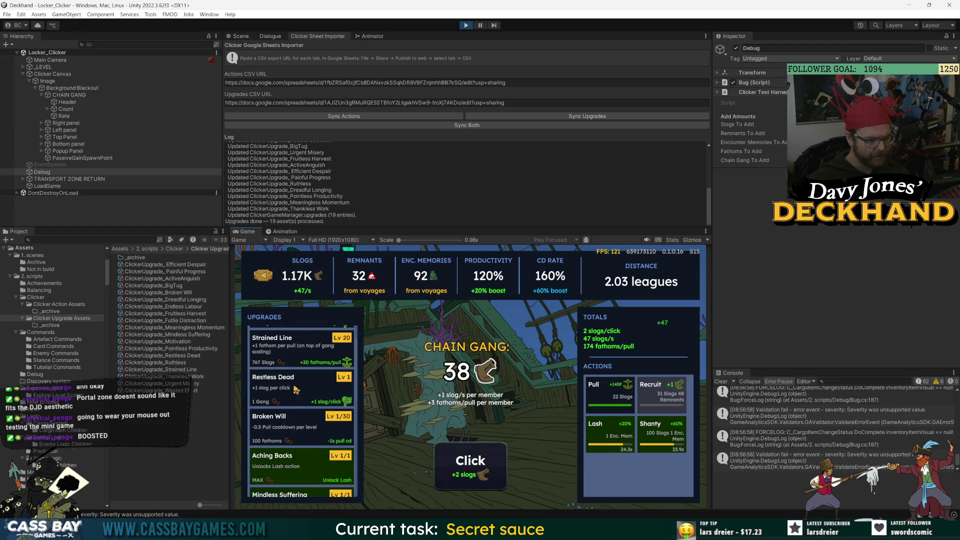
scroll(296, 390, "up", 1)
left_click(296, 350)
left_click(296, 350)
left_click(296, 350)
left_click(296, 350)
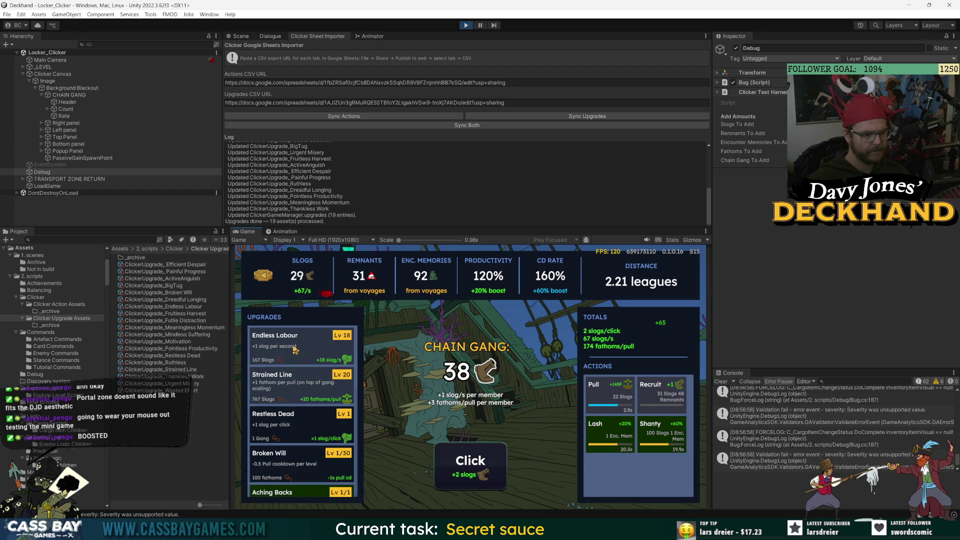
Keep clicking the Click button in the Game view to earn more slogs
left_click(469, 459)
left_click(469, 459)
left_click(469, 459)
left_click(469, 459)
left_click(469, 460)
left_click(469, 459)
left_click(469, 459)
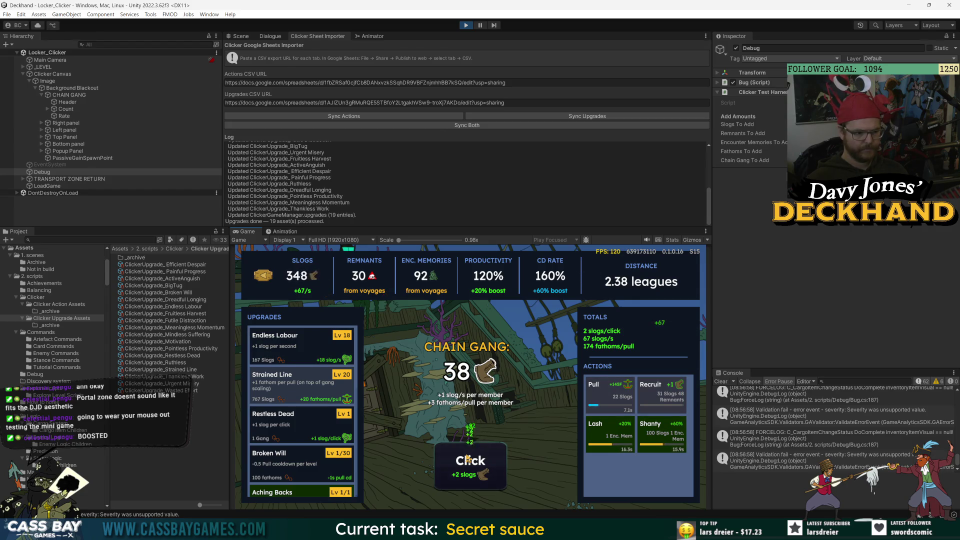
left_click(468, 459)
left_click(468, 459)
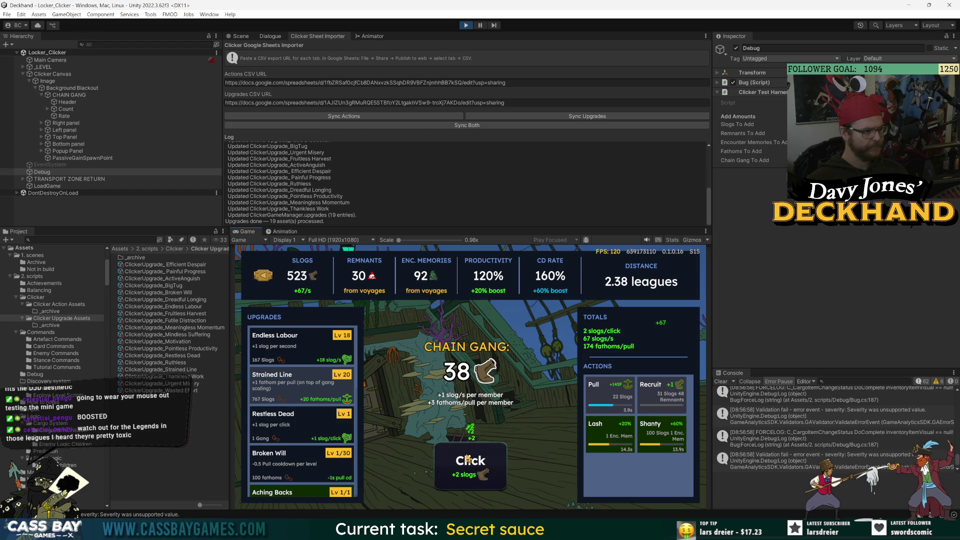
scroll(324, 411, "down", 5)
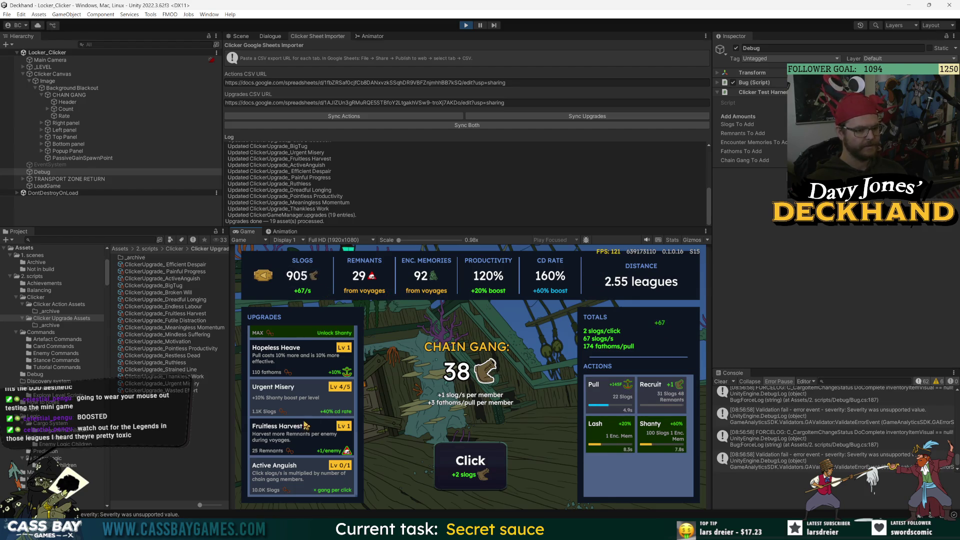
left_click(469, 456)
left_click(470, 456)
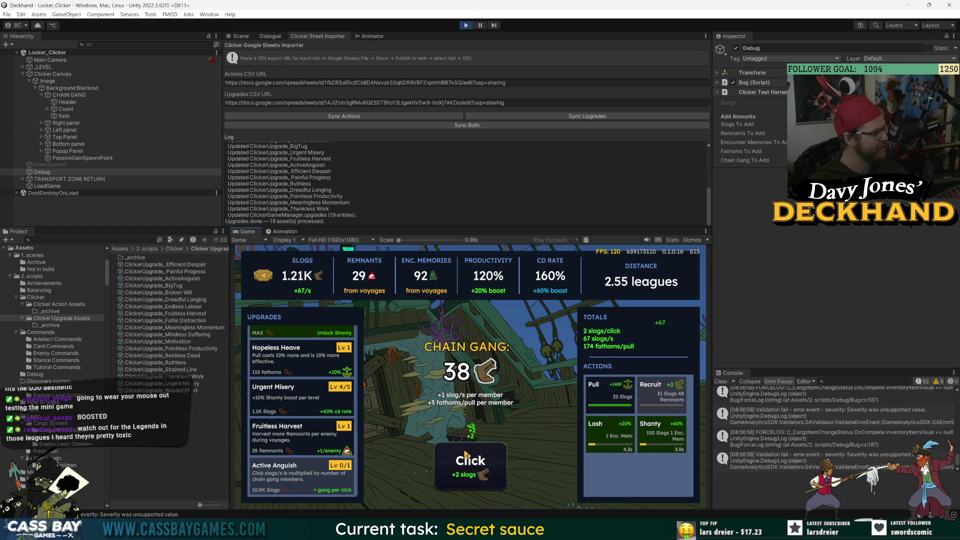
left_click(465, 455)
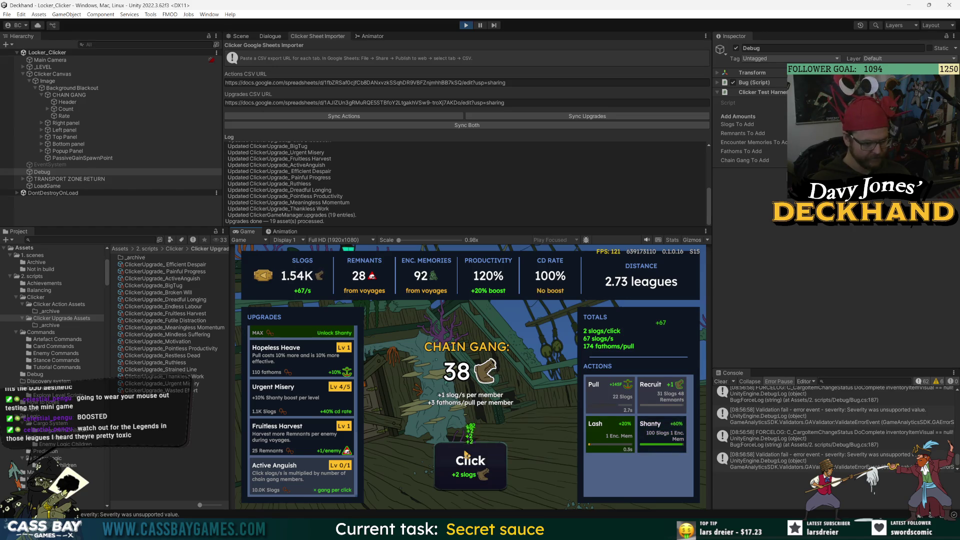
left_click(483, 476)
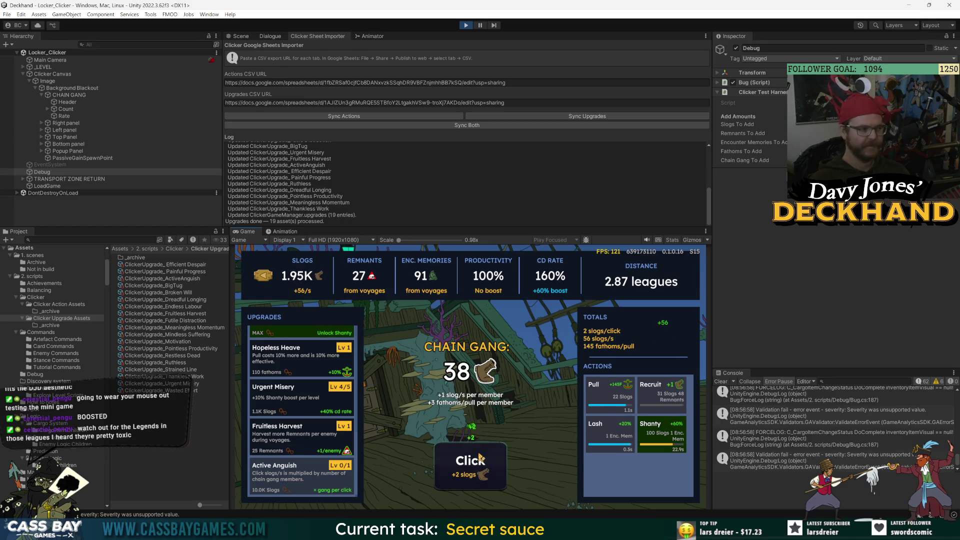
left_click(480, 458)
left_click(476, 459)
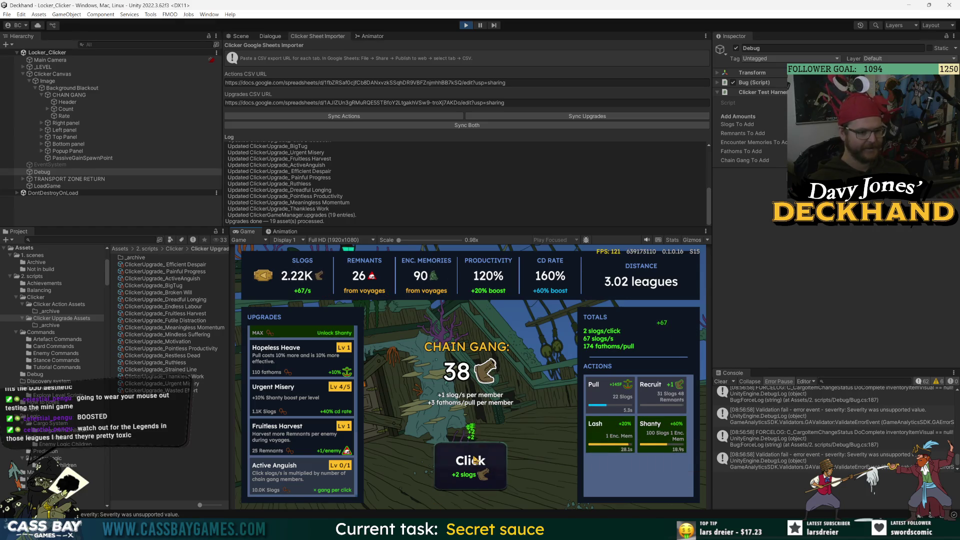
left_click(476, 461)
left_click(476, 460)
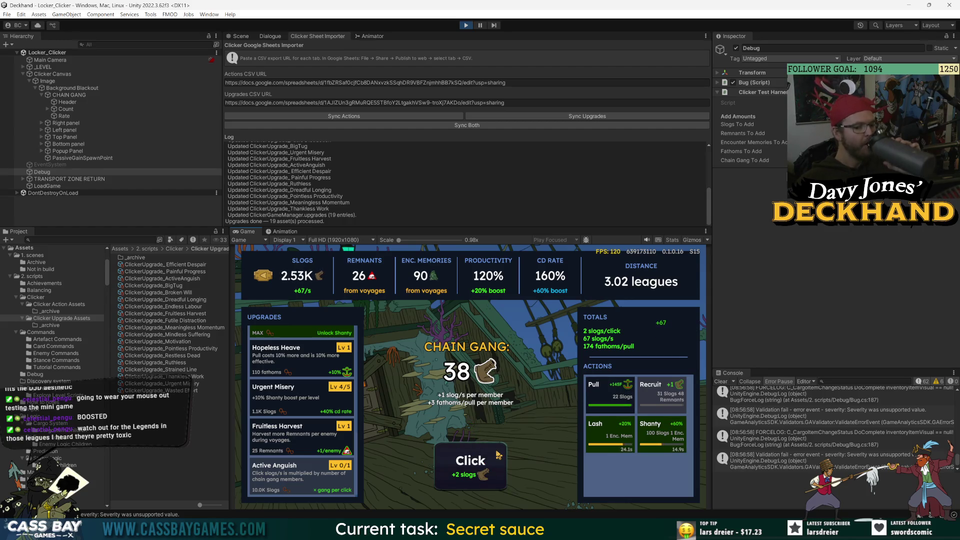
left_click(469, 468)
left_click(469, 468)
left_click(468, 468)
left_click(469, 468)
left_click(469, 468)
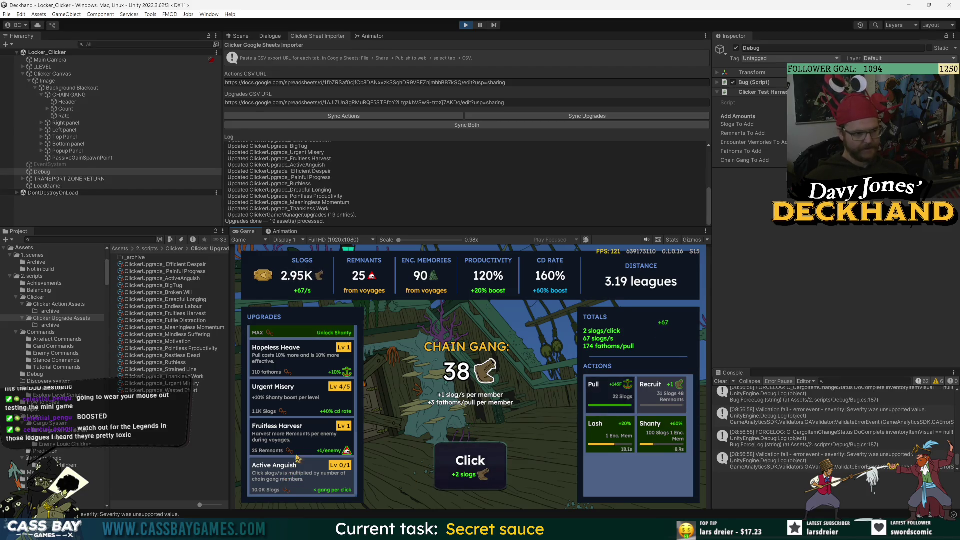
Raise Restless Dead to Lv 8 so each click yields 11 slogs
scroll(290, 441, "up", 5)
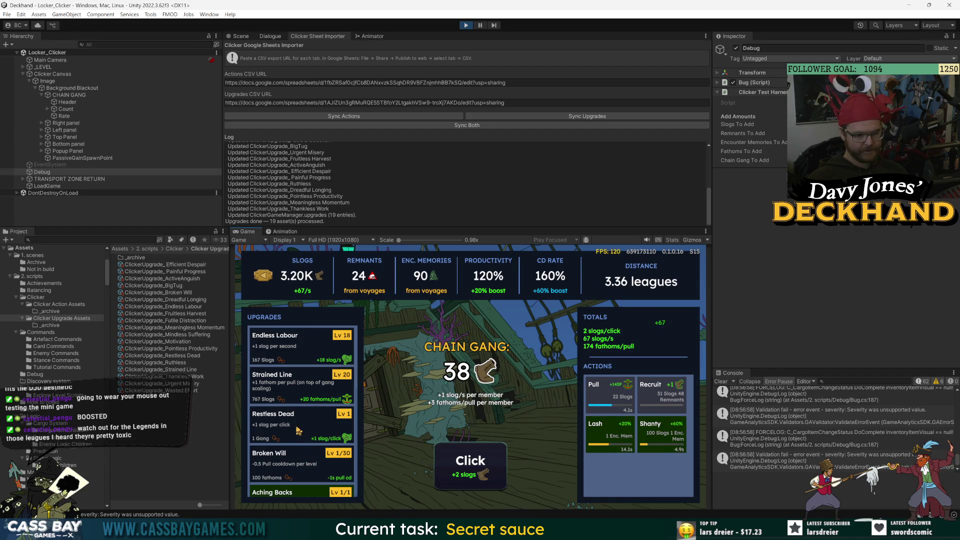
left_click(299, 431)
left_click(299, 431)
left_click(299, 431)
left_click(299, 431)
left_click(298, 431)
left_click(298, 431)
left_click(298, 432)
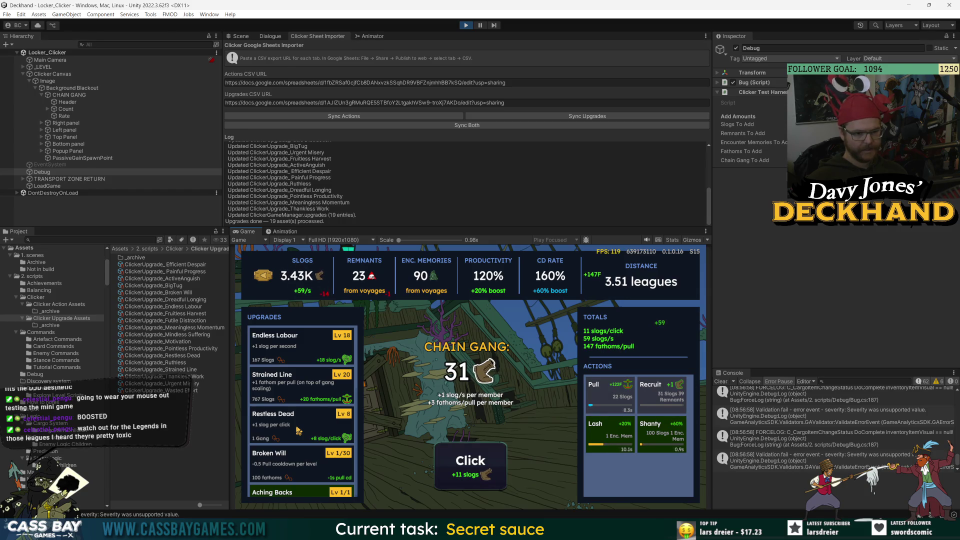
Use the Clicker Test Harness cheats to add extra Chain Gang members and Remnants
right_click(799, 92)
left_click(832, 243)
right_click(790, 92)
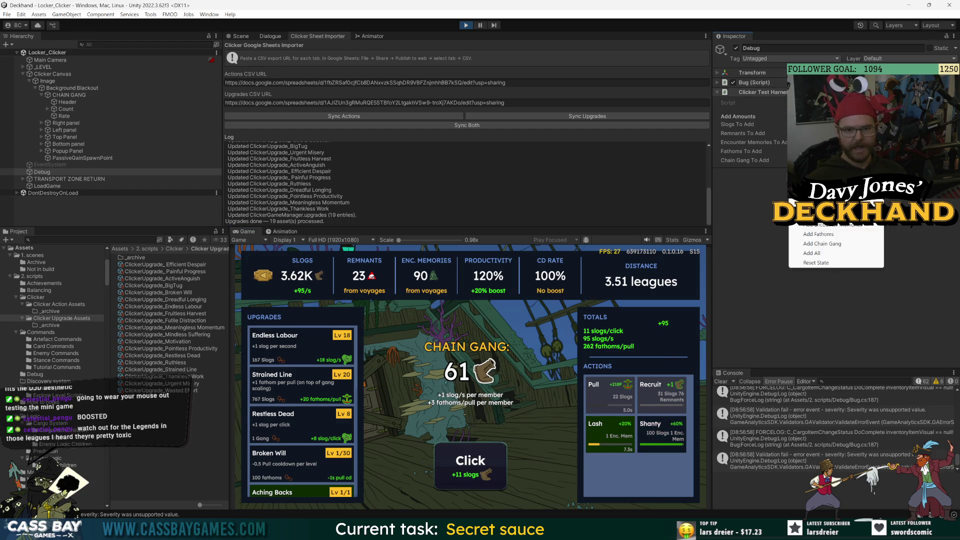
left_click(815, 216)
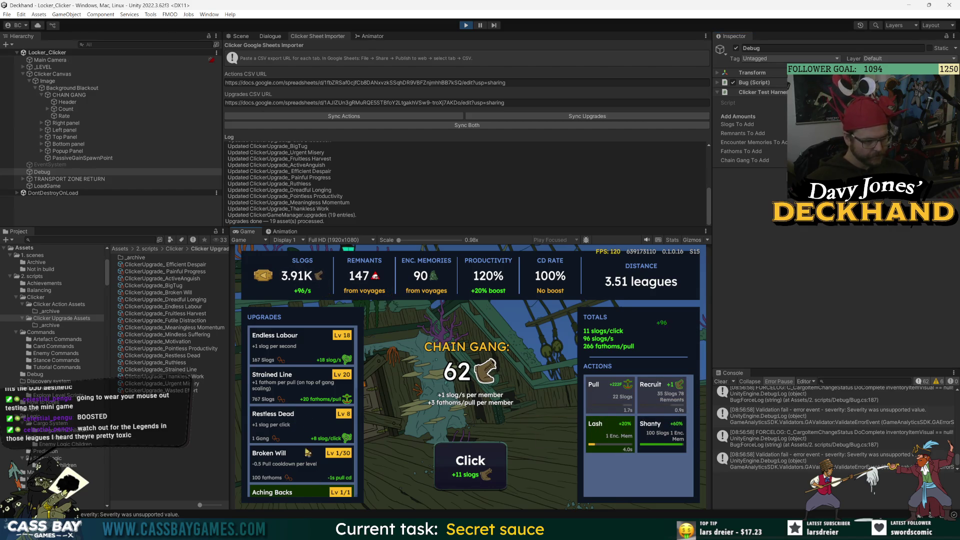
Level Restless Dead up to Lv 16
left_click(300, 429)
left_click(341, 433)
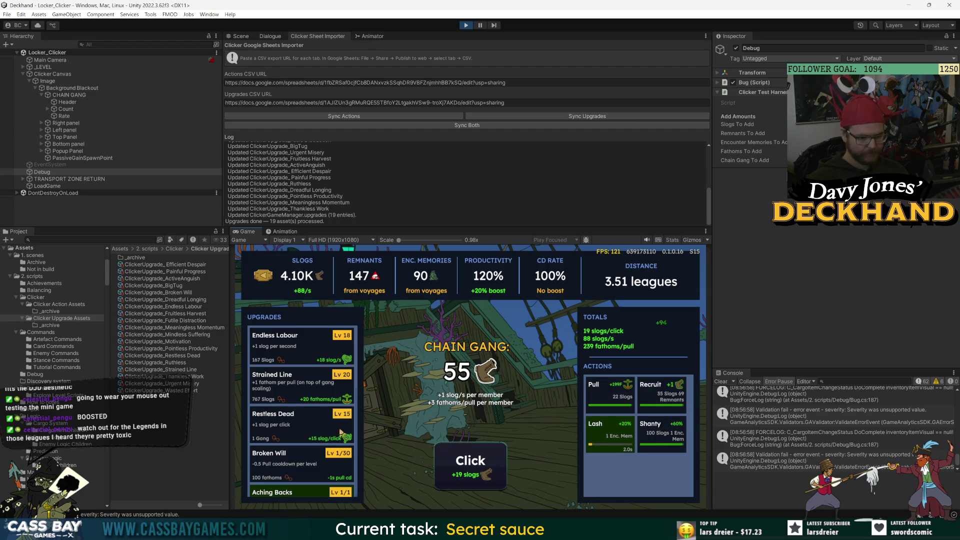
left_click(340, 433)
left_click(489, 468)
left_click(489, 468)
left_click(489, 468)
left_click(489, 468)
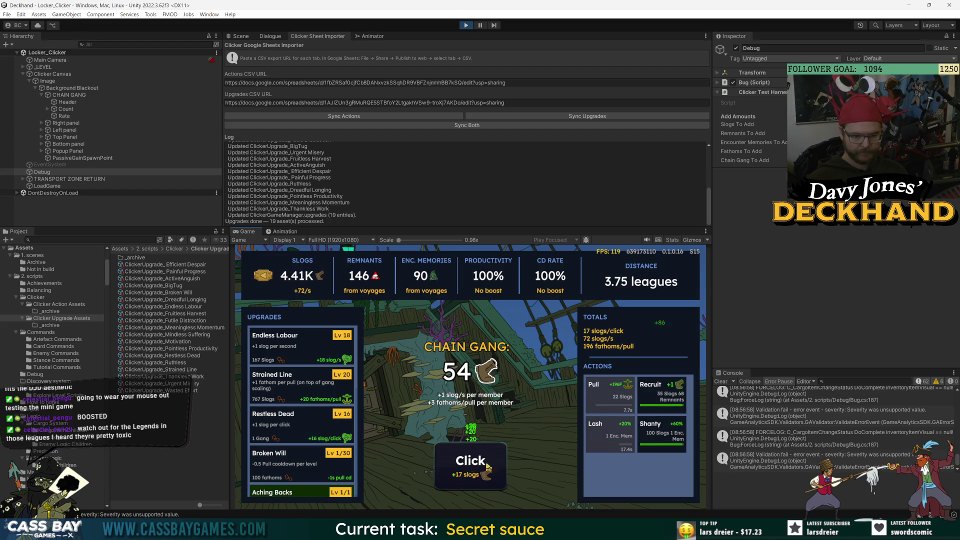
Keep clicking the Click button to collect more slogs
left_click(470, 473)
left_click(470, 473)
left_click(470, 473)
left_click(470, 472)
left_click(470, 473)
left_click(470, 473)
left_click(470, 472)
left_click(470, 473)
left_click(470, 473)
left_click(471, 472)
left_click(471, 472)
left_click(470, 472)
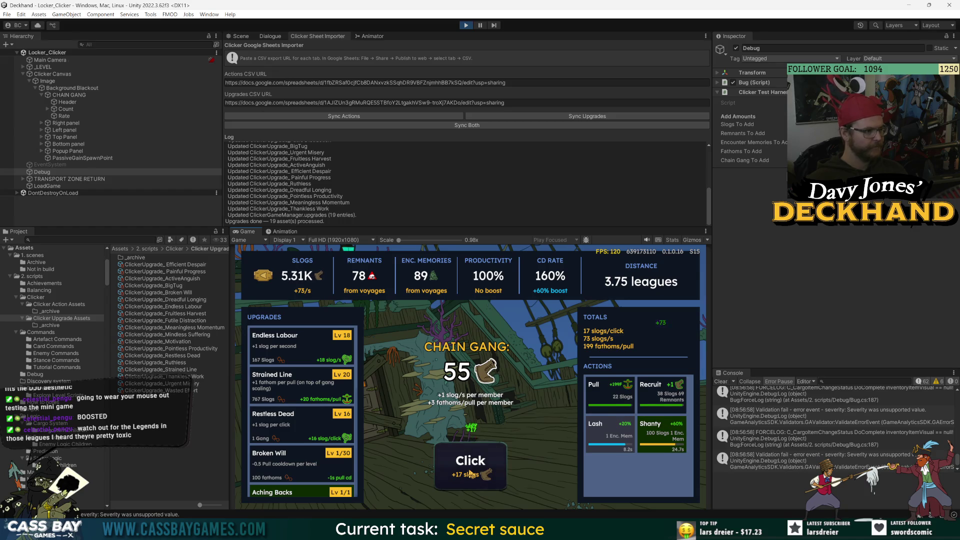
left_click(470, 472)
left_click(470, 472)
left_click(470, 472)
left_click(470, 473)
left_click(470, 473)
left_click(470, 472)
left_click(471, 473)
left_click(471, 473)
left_click(471, 473)
left_click(470, 472)
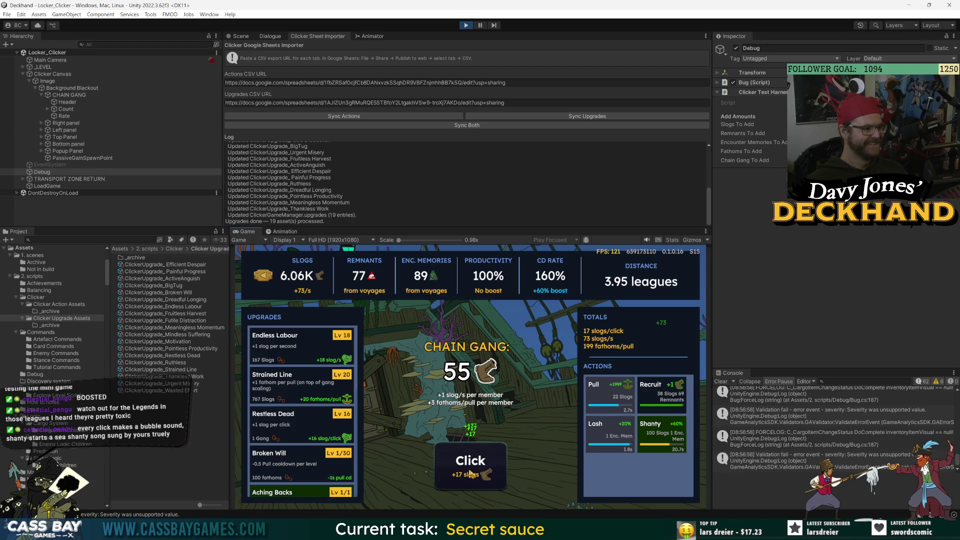
left_click(471, 473)
left_click(471, 472)
left_click(470, 473)
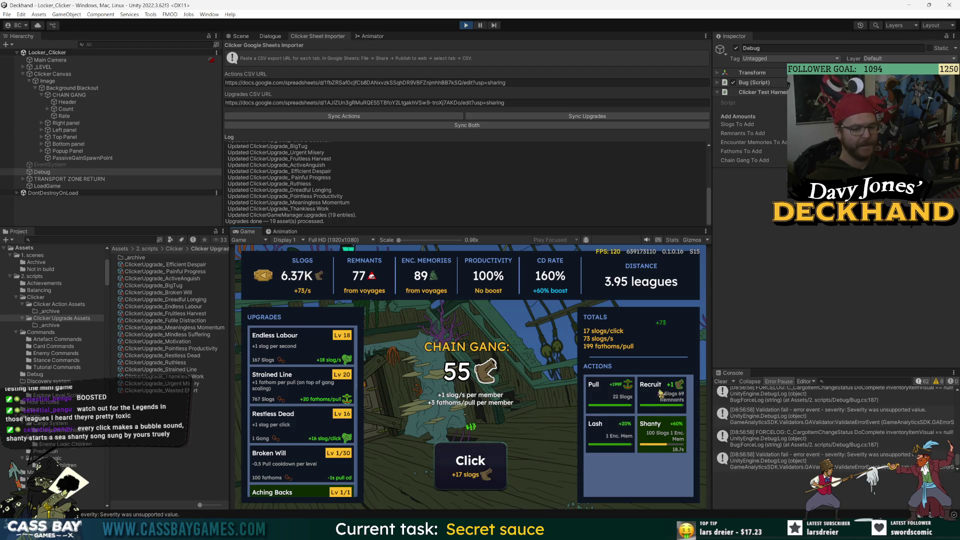
left_click(660, 392)
left_click(607, 435)
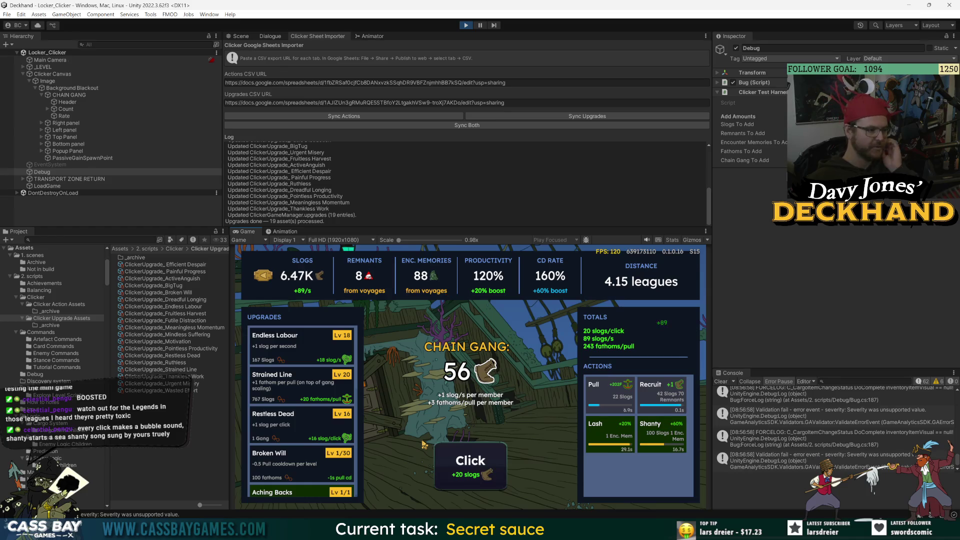
left_click(485, 486)
left_click(484, 487)
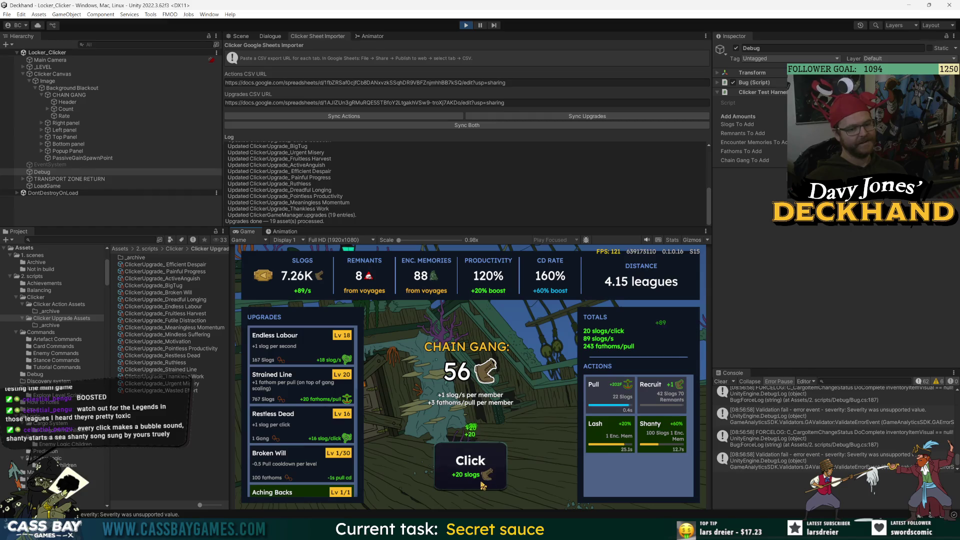
left_click(482, 486)
left_click(482, 485)
left_click(482, 485)
left_click(481, 484)
left_click(481, 484)
left_click(481, 484)
left_click(481, 484)
left_click(481, 483)
left_click(482, 482)
left_click(482, 482)
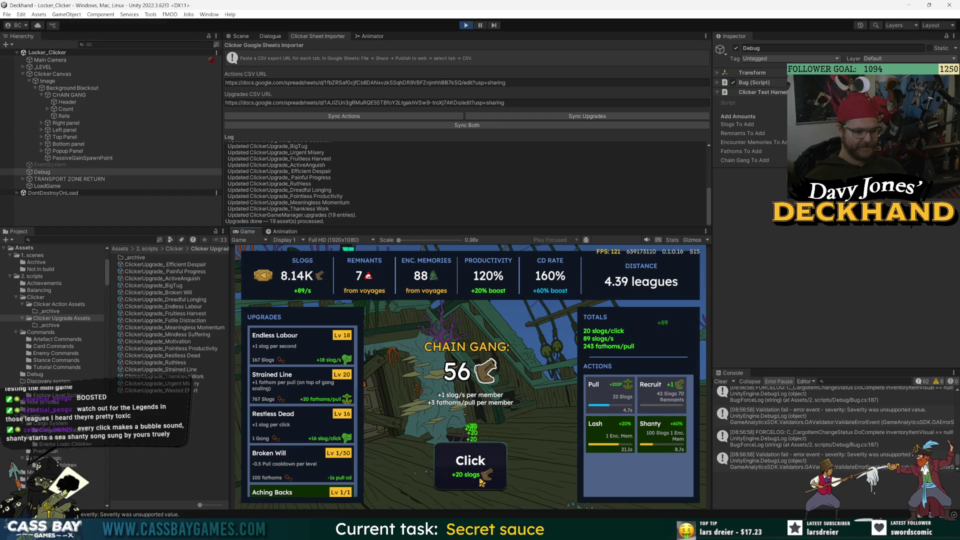
Raise Endless Labour to Lv 28 and Strained Line to Lv 21
left_click(481, 482)
left_click(482, 483)
left_click(482, 483)
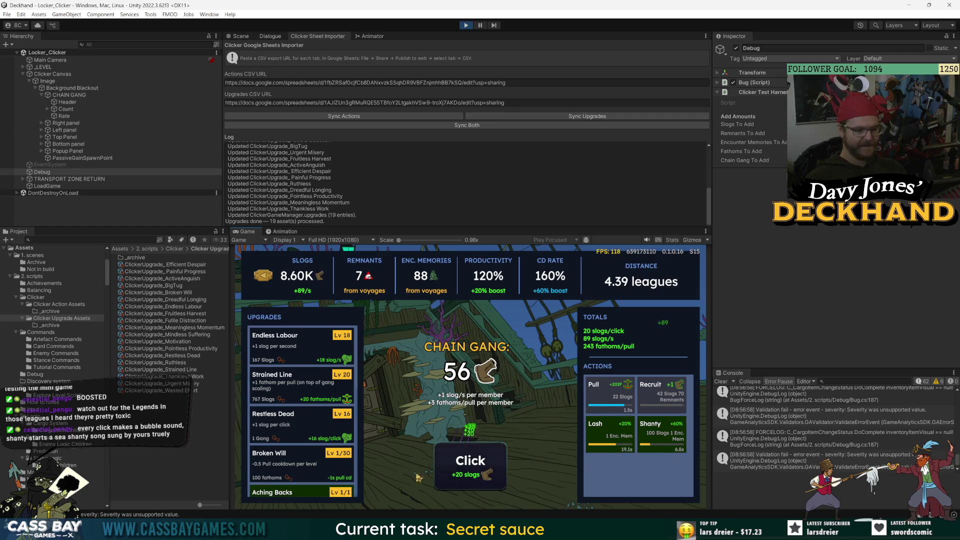
left_click(289, 356)
left_click(289, 352)
left_click(290, 389)
left_click(288, 350)
left_click(288, 350)
left_click(289, 350)
left_click(288, 350)
left_click(288, 350)
left_click(289, 350)
left_click(453, 474)
left_click(453, 474)
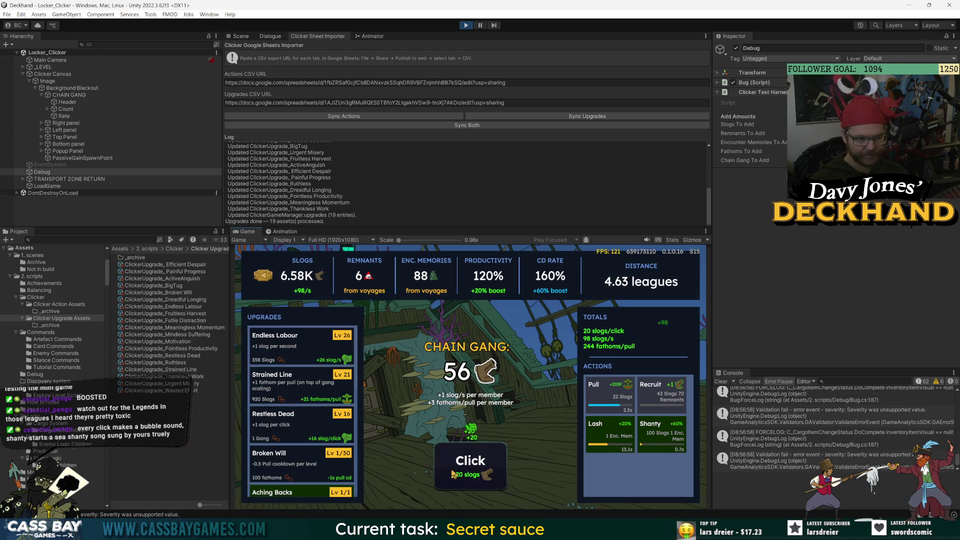
left_click(289, 350)
left_click(288, 350)
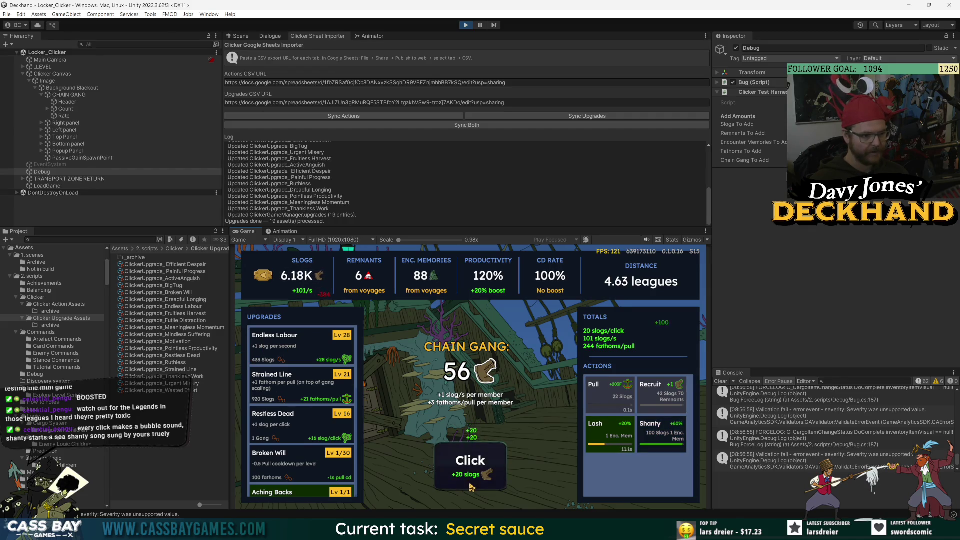
left_click(471, 484)
left_click(471, 484)
left_click(471, 484)
left_click(471, 485)
left_click(470, 485)
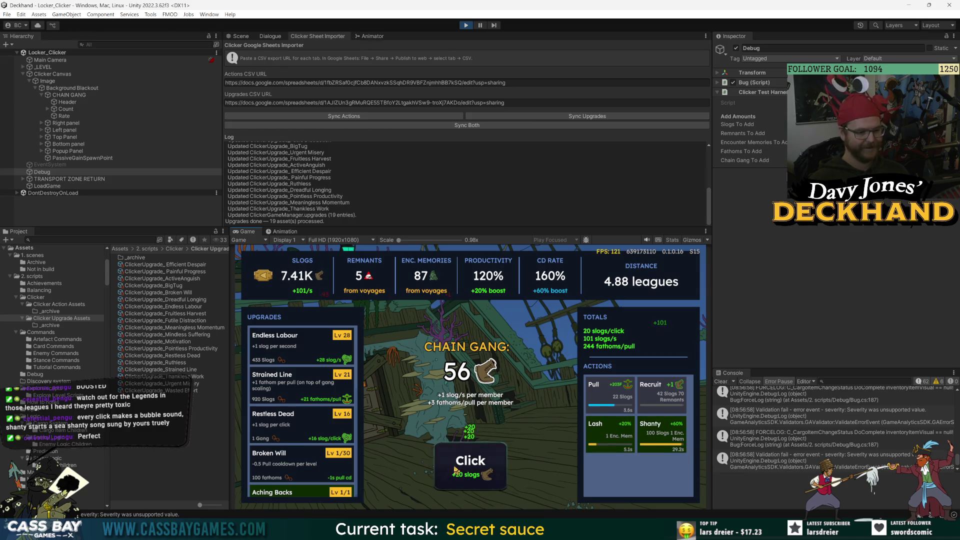
Save up slogs and buy the Active Anguish upgrade
left_click(455, 470)
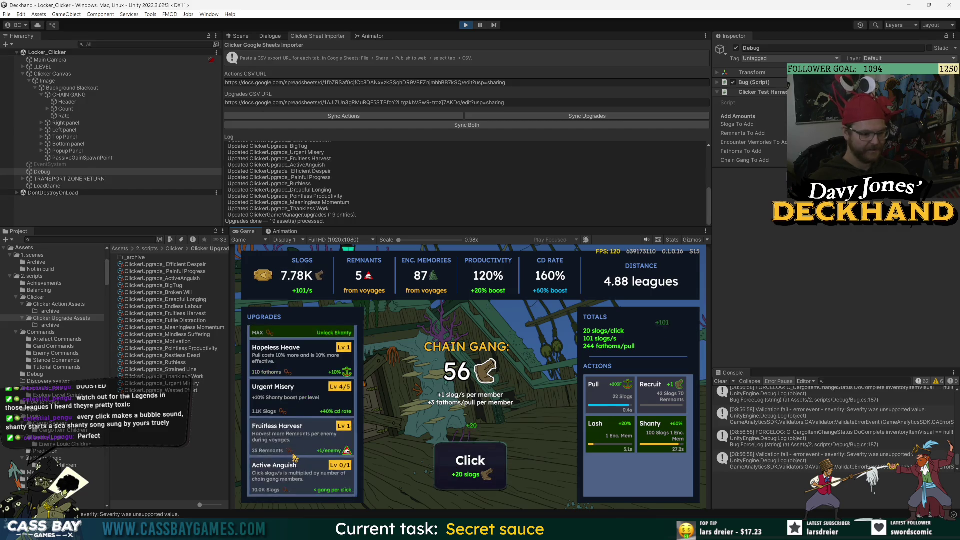
left_click(459, 461)
left_click(459, 461)
left_click(459, 461)
left_click(442, 460)
left_click(442, 460)
left_click(442, 460)
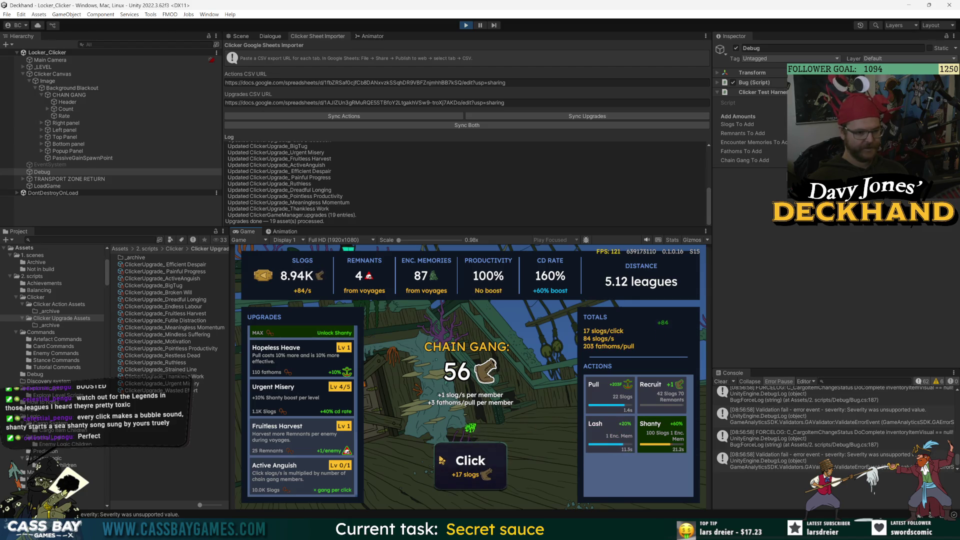
left_click(442, 460)
left_click(442, 460)
left_click(443, 461)
left_click(442, 460)
left_click(463, 470)
left_click(461, 468)
left_click(461, 469)
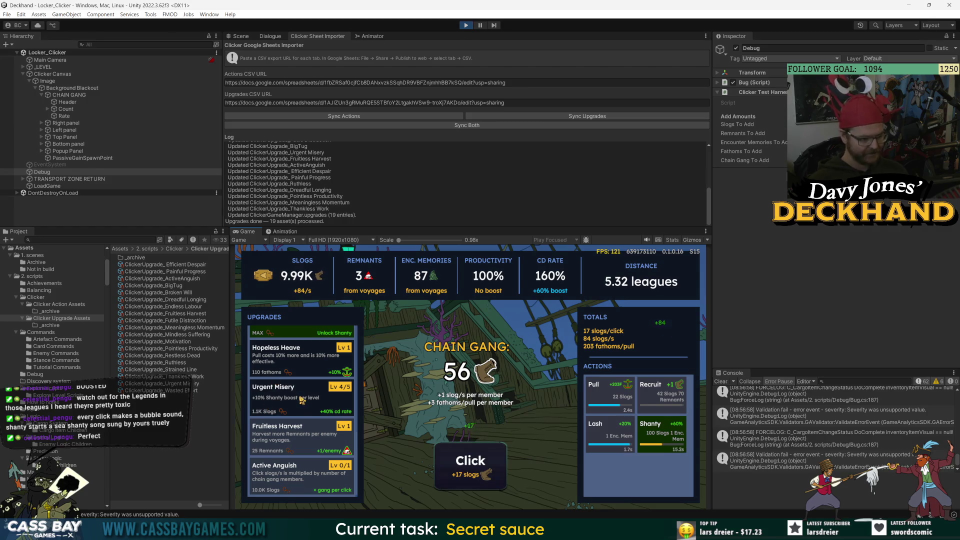
left_click(319, 492)
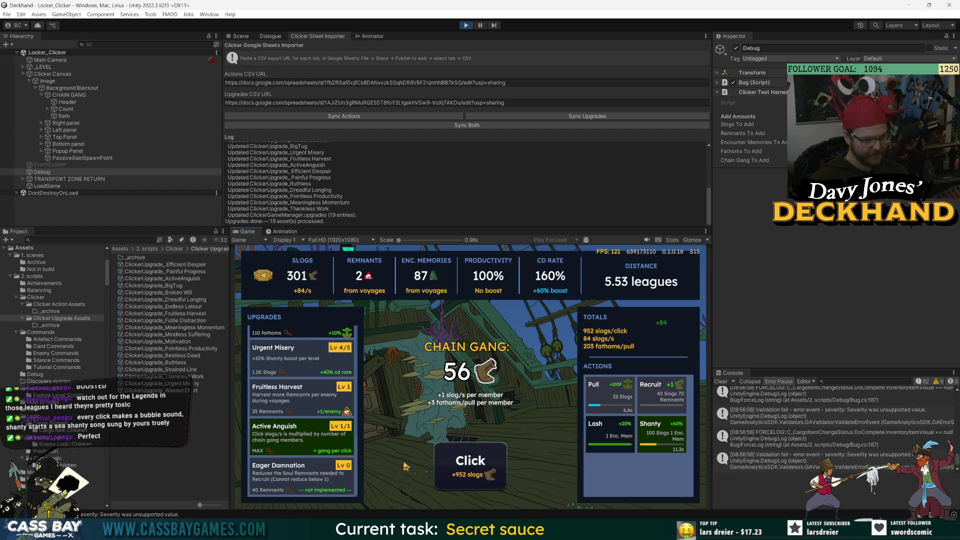
Spam the Click button at +952 per click to push slogs past 70K
left_click(488, 483)
left_click(488, 483)
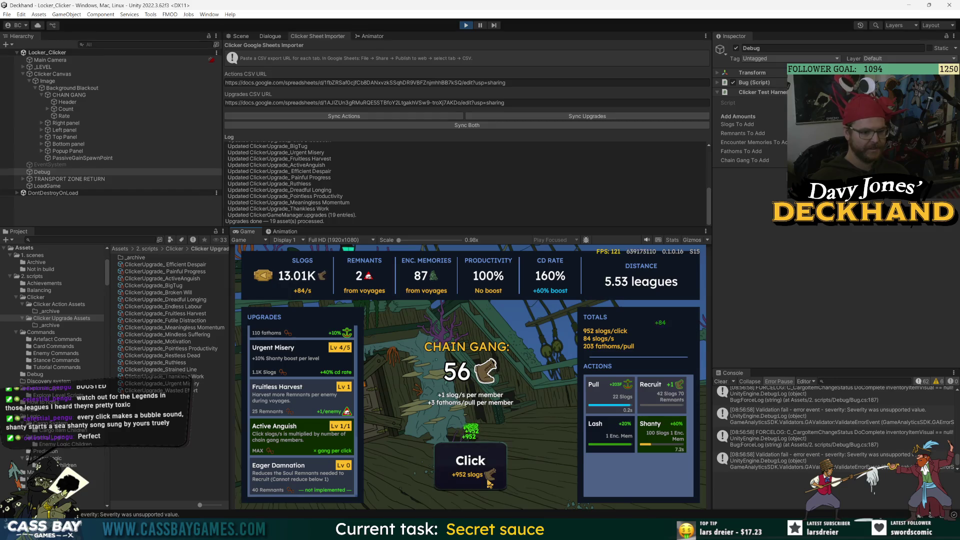
left_click(489, 483)
left_click(489, 483)
left_click(489, 484)
left_click(490, 483)
left_click(489, 483)
left_click(489, 483)
left_click(489, 483)
left_click(489, 483)
double_click(490, 483)
left_click(490, 484)
double_click(489, 483)
double_click(489, 483)
double_click(489, 483)
double_click(489, 483)
double_click(489, 483)
left_click(490, 483)
double_click(489, 483)
left_click(489, 484)
double_click(490, 483)
double_click(490, 483)
double_click(489, 483)
double_click(490, 483)
left_click(490, 483)
double_click(489, 483)
double_click(490, 483)
left_click(489, 483)
double_click(490, 483)
left_click(489, 483)
left_click(608, 422)
left_click(652, 425)
double_click(467, 465)
double_click(467, 468)
double_click(467, 468)
left_click(467, 467)
right_click(771, 96)
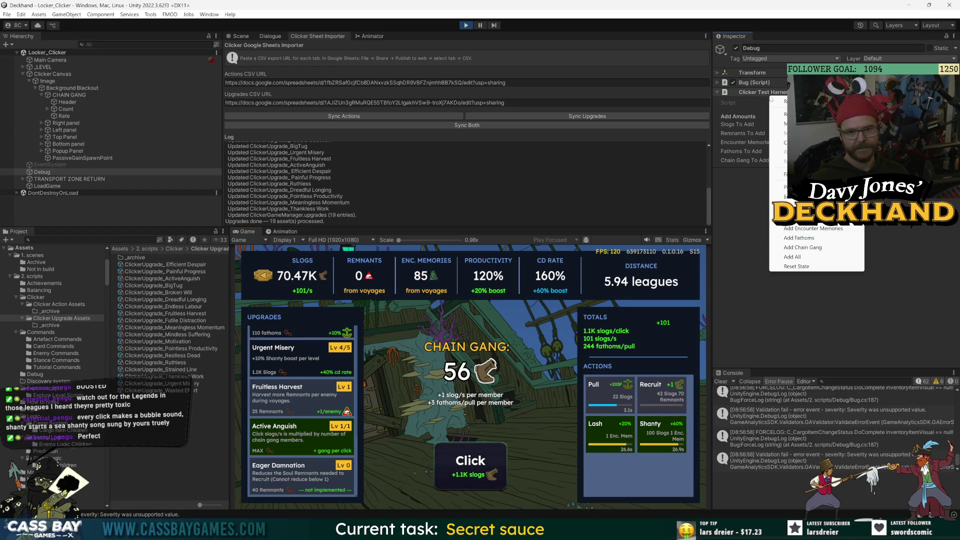
Add 200 Remnants and raise Eager Damnation to Lv 2
left_click(805, 219)
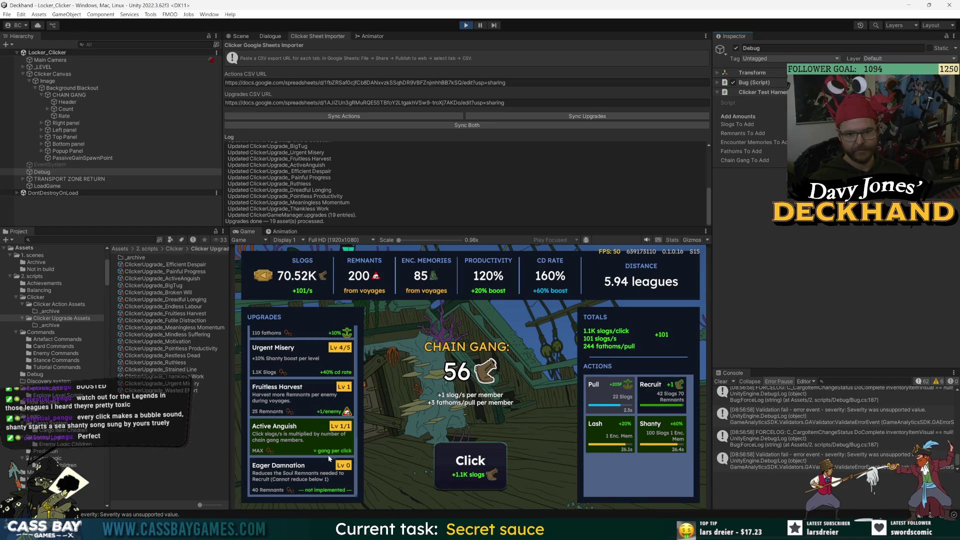
left_click(298, 481)
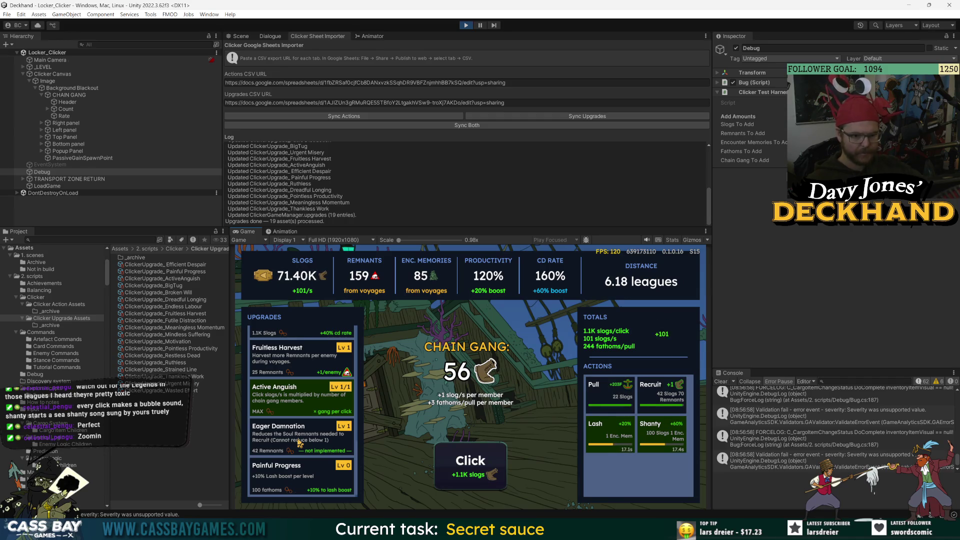
left_click(300, 443)
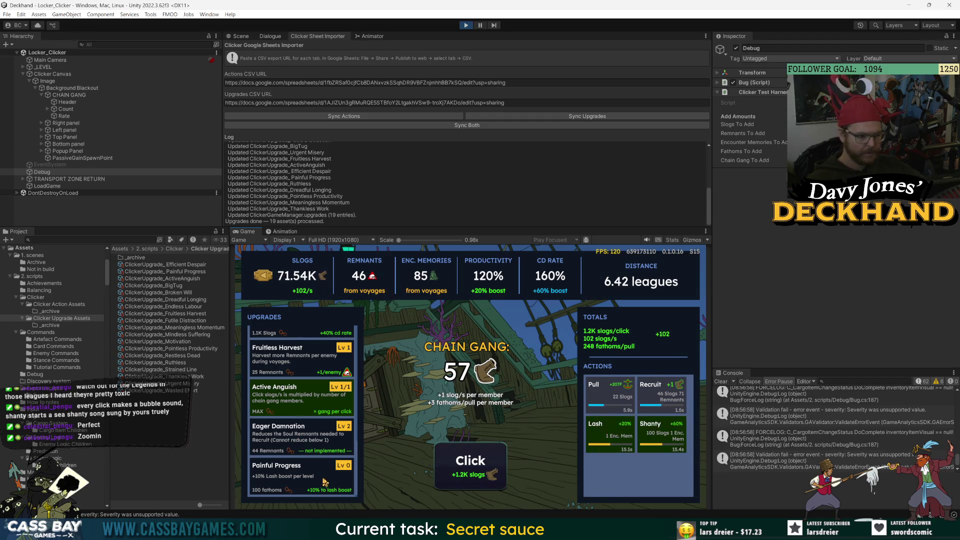
Level Painful Progress up to Lv 12
left_click(295, 481)
scroll(295, 475, "down", 1)
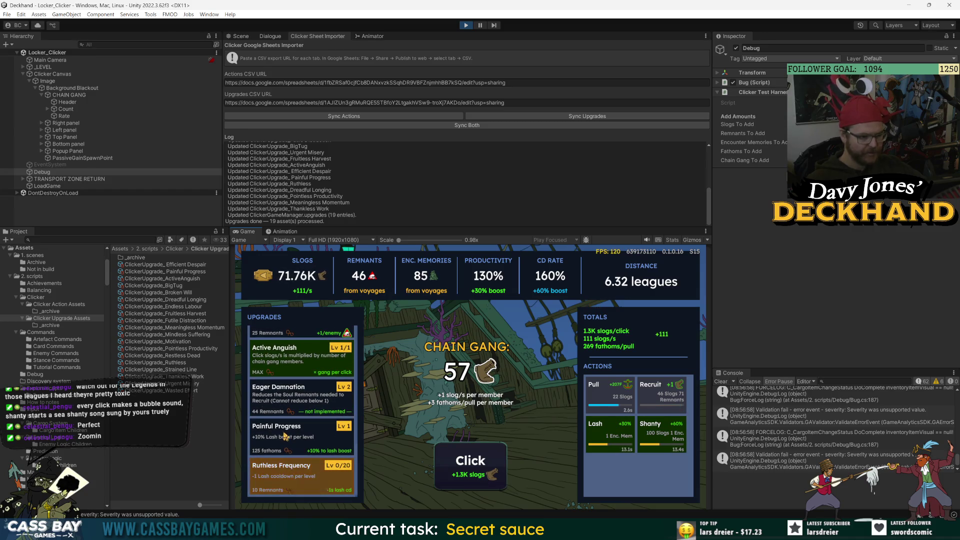
left_click(306, 438)
left_click(307, 438)
left_click(306, 439)
left_click(306, 439)
left_click(307, 438)
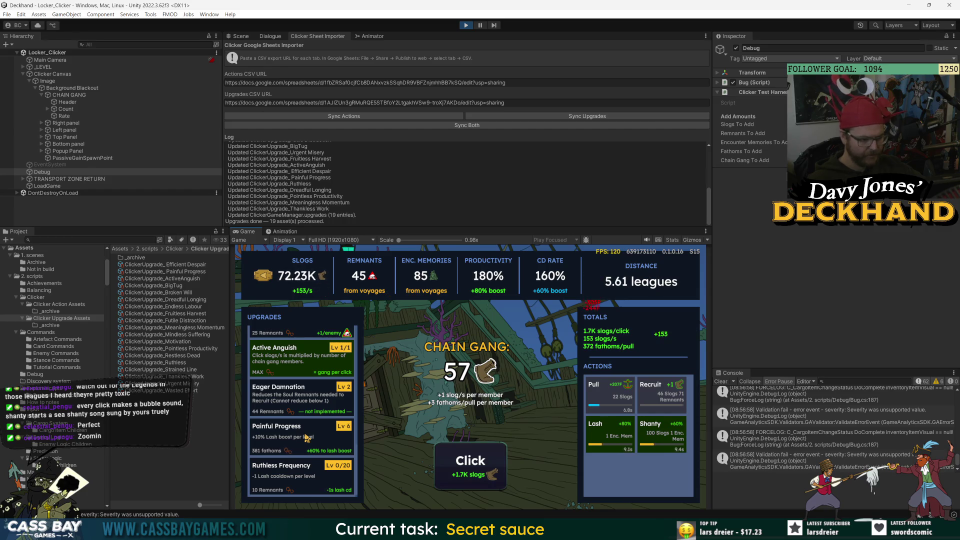
left_click(307, 439)
left_click(307, 438)
left_click(307, 438)
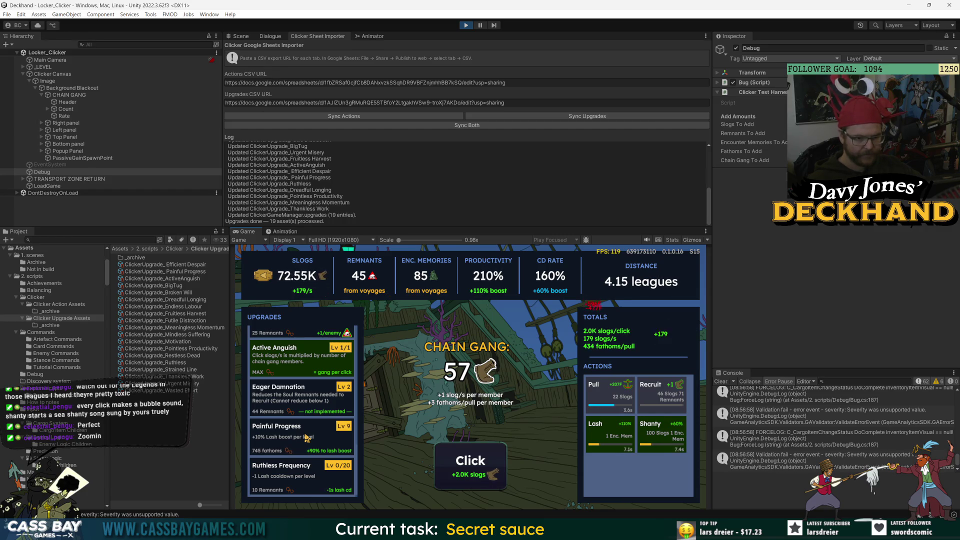
left_click(306, 438)
left_click(307, 438)
left_click(307, 438)
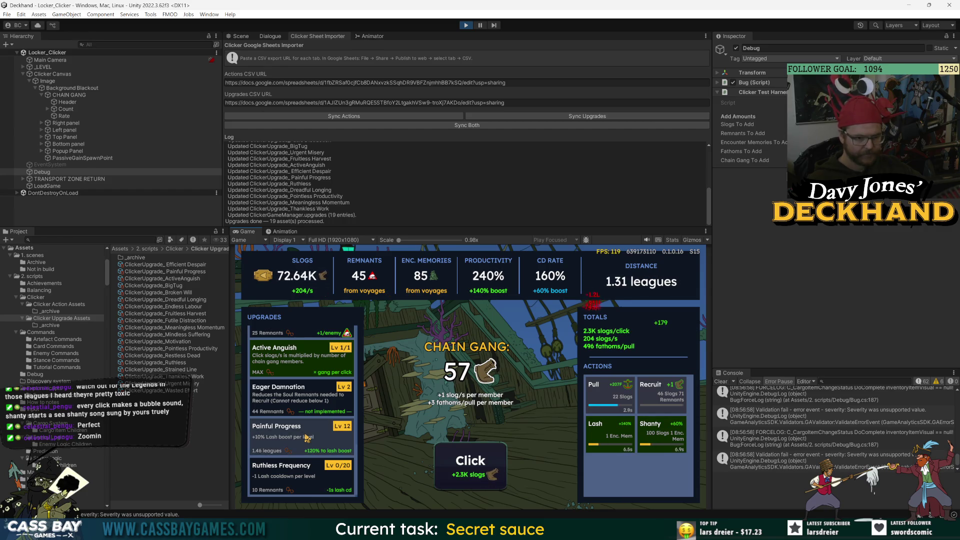
Buy the first level of Ruthless Frequency
left_click(293, 485)
scroll(293, 484, "down", 2)
left_click(492, 473)
Spam the Click button to push slogs past 140K
double_click(488, 473)
double_click(484, 473)
double_click(484, 473)
double_click(480, 473)
double_click(480, 473)
double_click(480, 472)
double_click(480, 473)
double_click(481, 472)
double_click(480, 472)
double_click(481, 472)
double_click(480, 472)
double_click(480, 472)
left_click(465, 469)
double_click(464, 469)
double_click(464, 468)
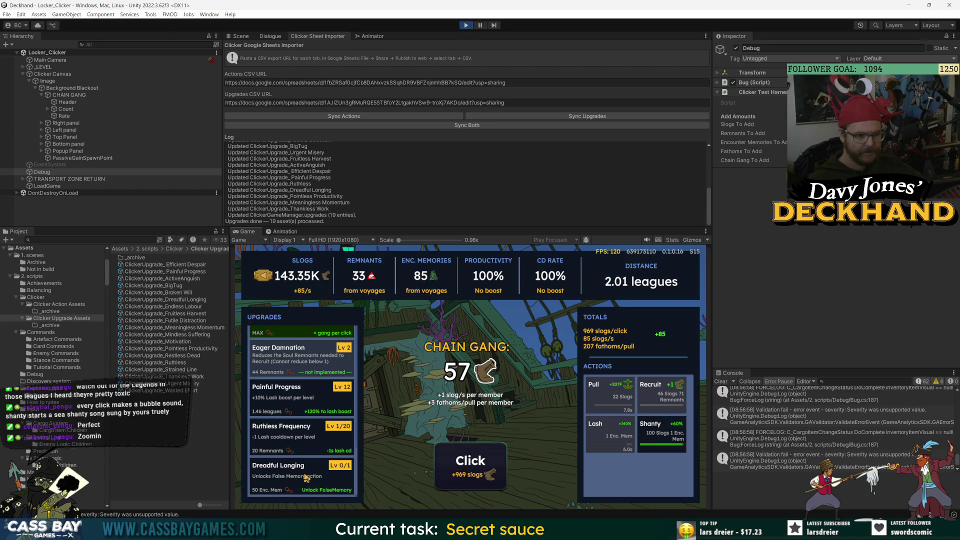
Buy Dreadful Longing, trigger the Shanty boost, and earn slogs by hand
left_click(306, 477)
double_click(474, 485)
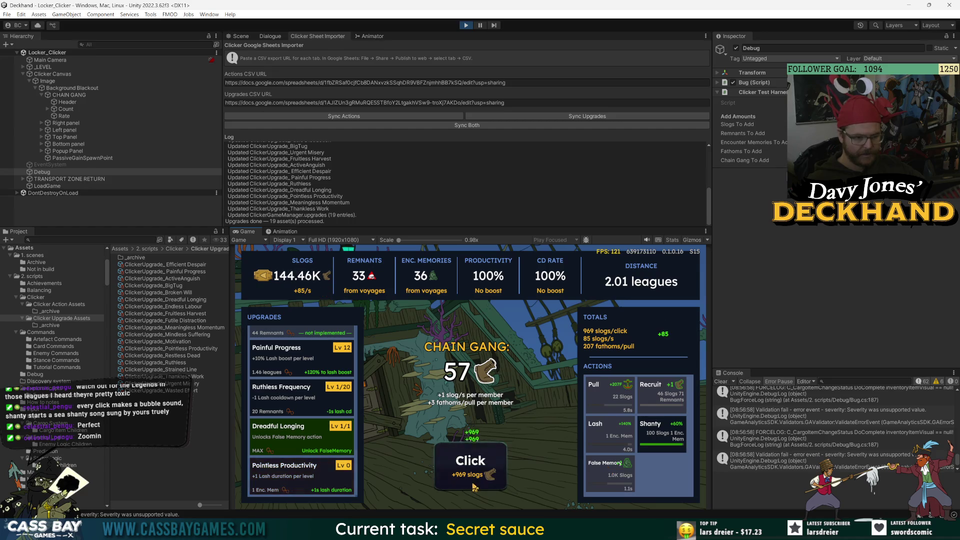
triple_click(474, 485)
triple_click(457, 474)
left_click(651, 423)
triple_click(463, 469)
double_click(463, 470)
double_click(463, 469)
left_click(463, 469)
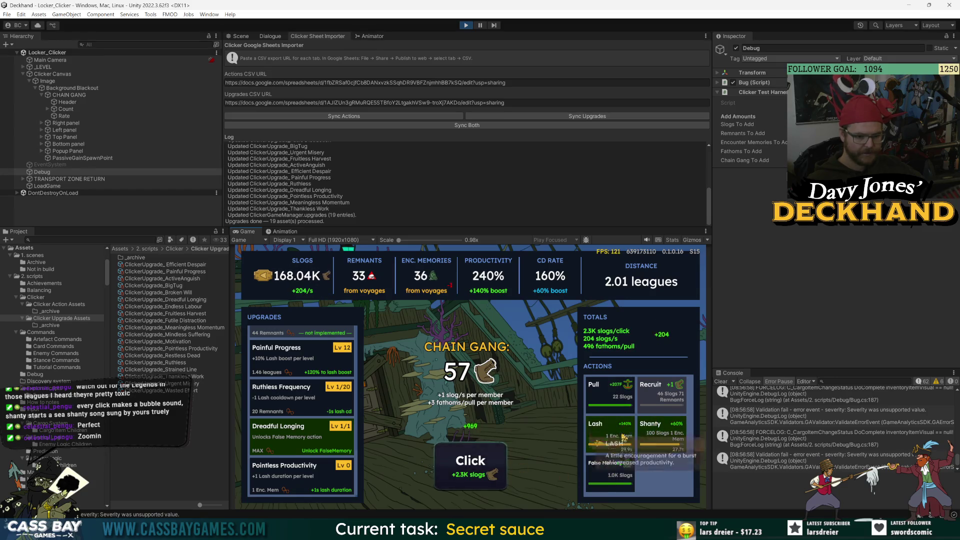
double_click(467, 465)
triple_click(473, 463)
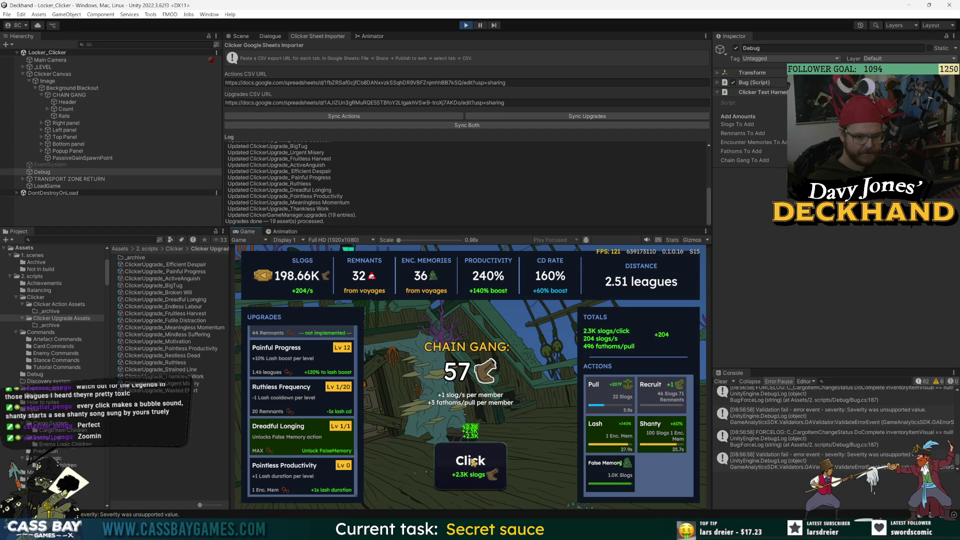
triple_click(474, 463)
Level Pointless Productivity up to 7 while earning more slogs
left_click(315, 468)
left_click(316, 433)
double_click(315, 432)
triple_click(315, 433)
left_click(495, 474)
triple_click(495, 474)
triple_click(494, 474)
triple_click(495, 473)
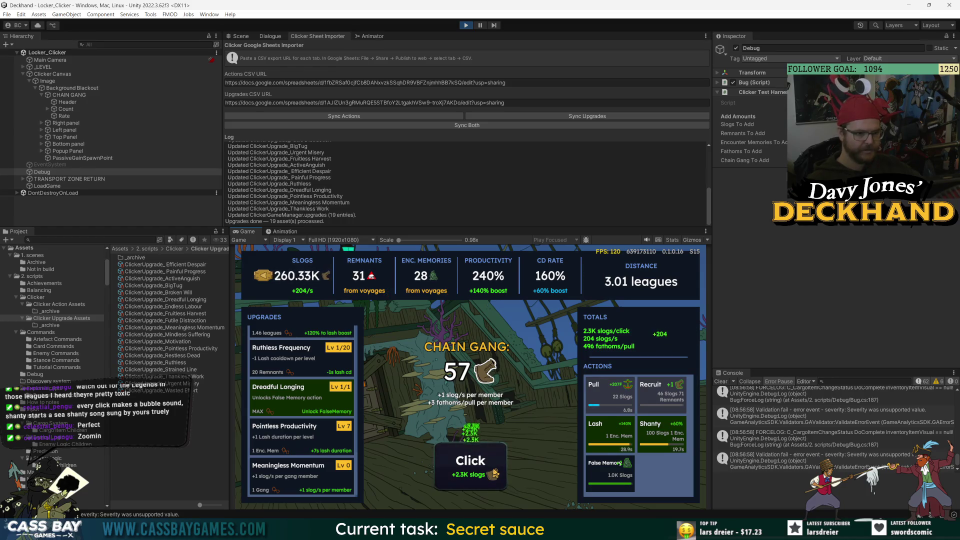
triple_click(494, 473)
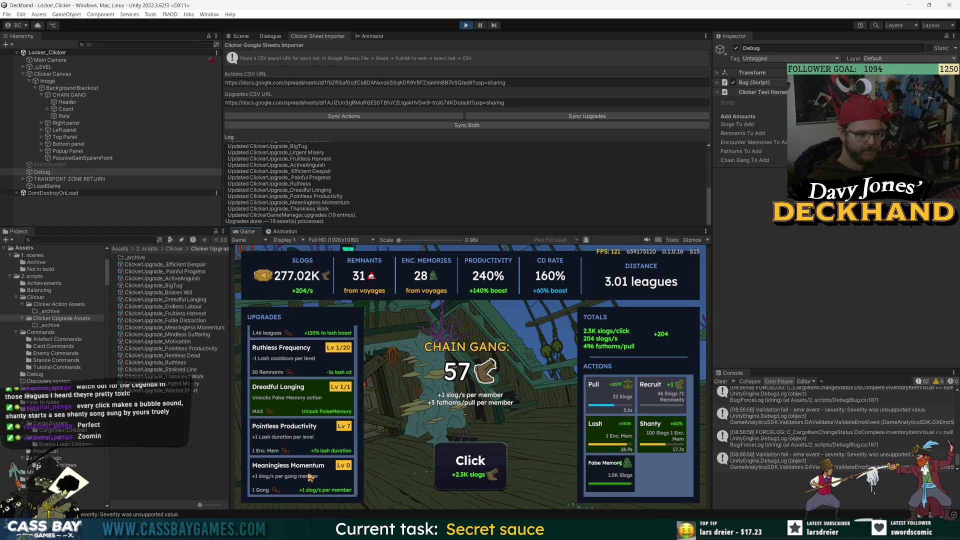
Buy Meaningless Momentum and raise it to level 6
left_click(310, 477)
double_click(484, 477)
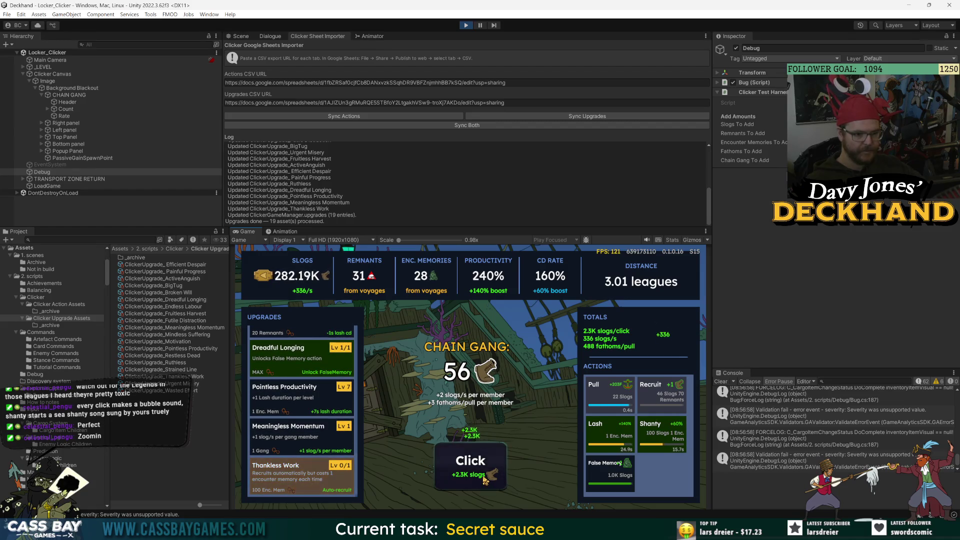
triple_click(485, 479)
triple_click(485, 477)
left_click(484, 478)
triple_click(484, 478)
triple_click(484, 477)
left_click(288, 440)
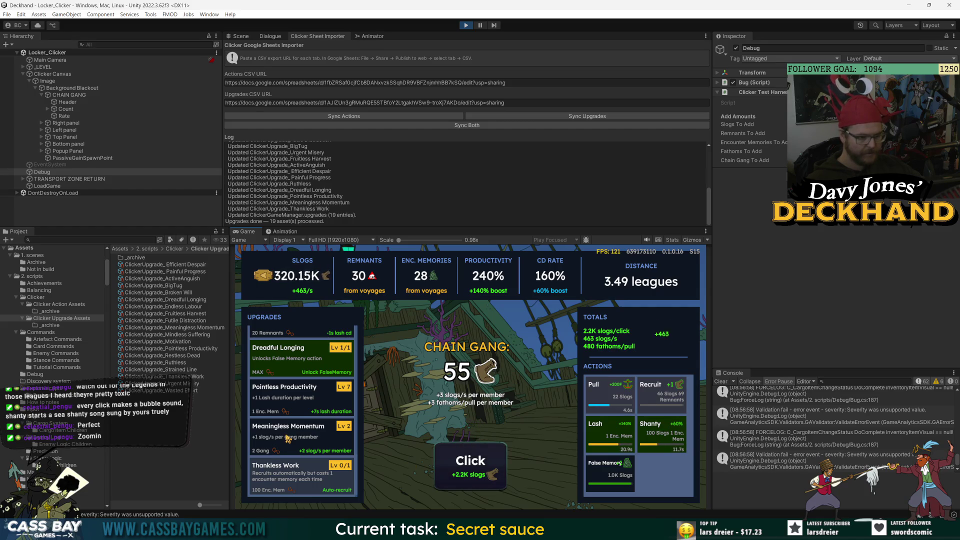
left_click(288, 439)
left_click(288, 439)
double_click(288, 439)
Build up slogs with a long burst of manual clicks
triple_click(485, 468)
triple_click(485, 468)
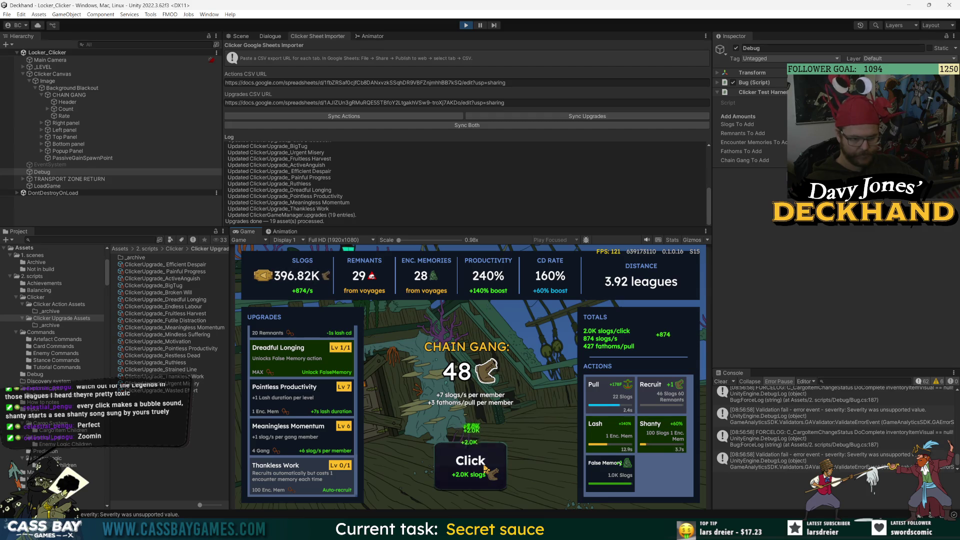
triple_click(485, 469)
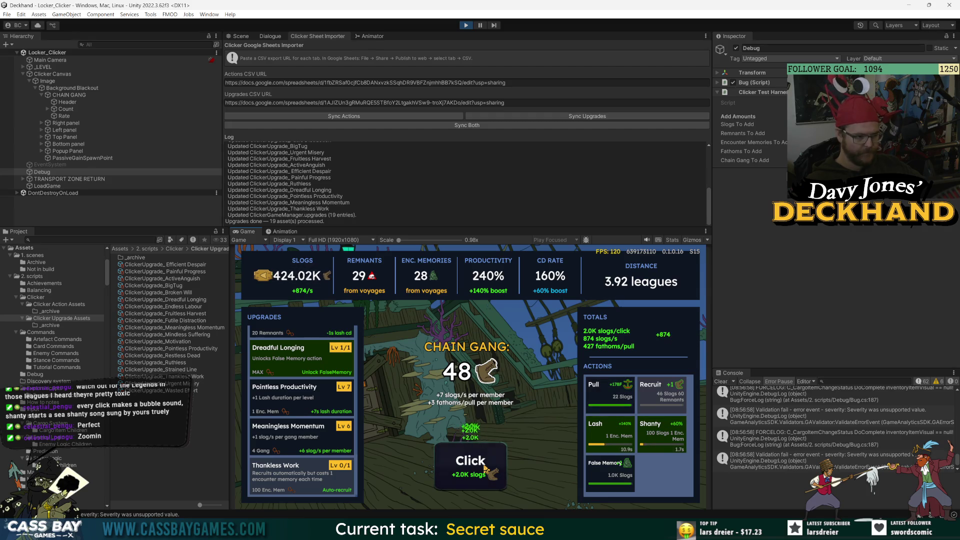
triple_click(485, 469)
triple_click(485, 469)
triple_click(485, 469)
triple_click(485, 468)
triple_click(485, 469)
triple_click(485, 468)
triple_click(485, 469)
triple_click(485, 469)
left_click(485, 468)
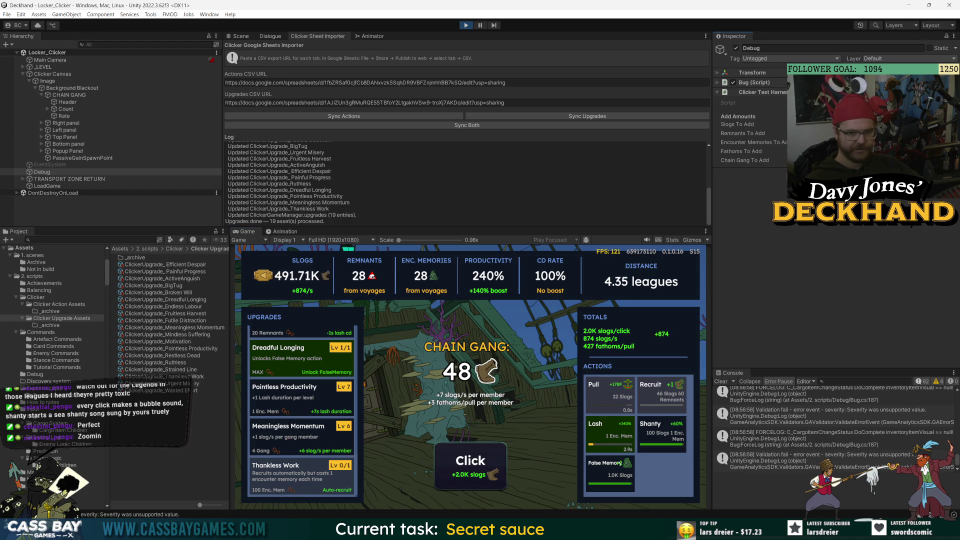
Grant 100 encounter memories from the Clicker Test Harness and buy Thankless Work
right_click(780, 223)
left_click(840, 245)
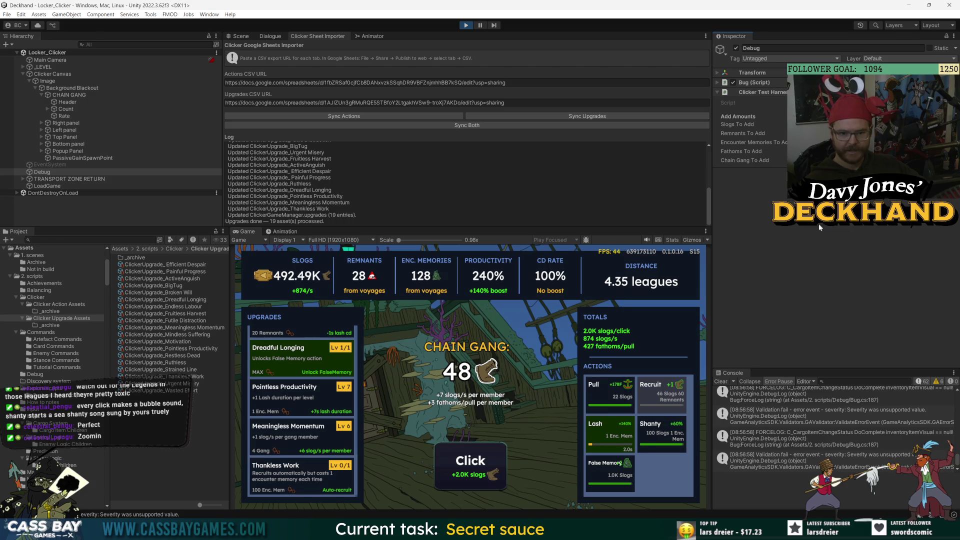
left_click(302, 477)
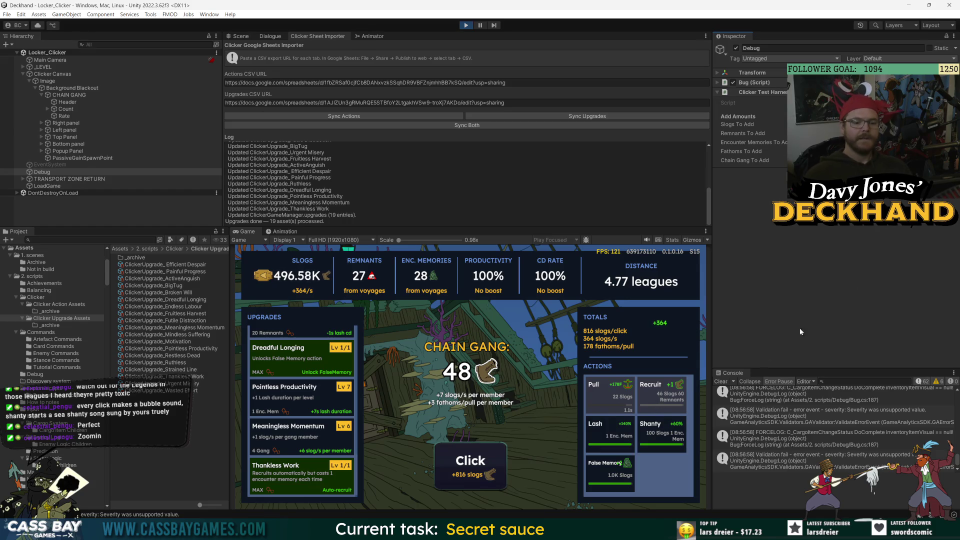
right_click(762, 95)
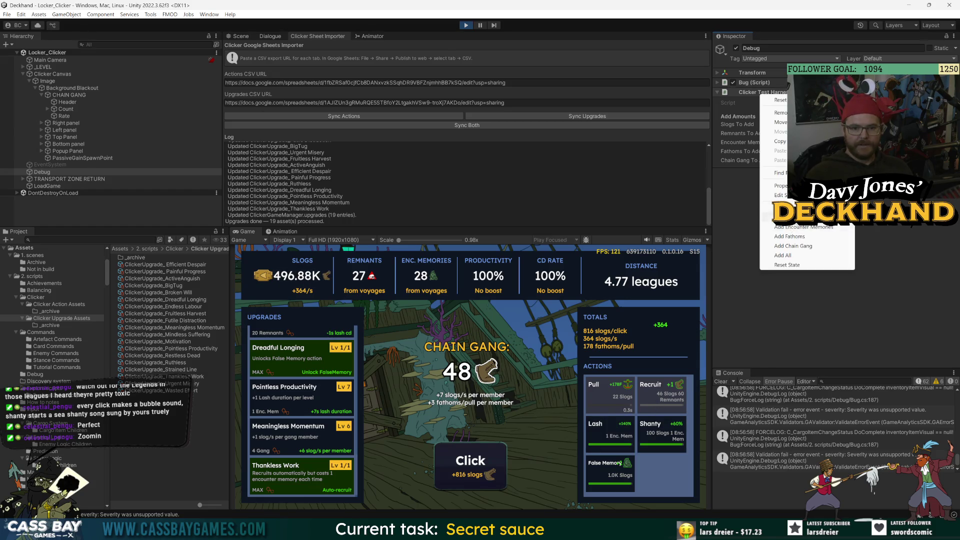
Add four 200-Remnant grants and two 100-Encounter-Memory grants from the Clicker Test Harness menu
left_click(801, 217)
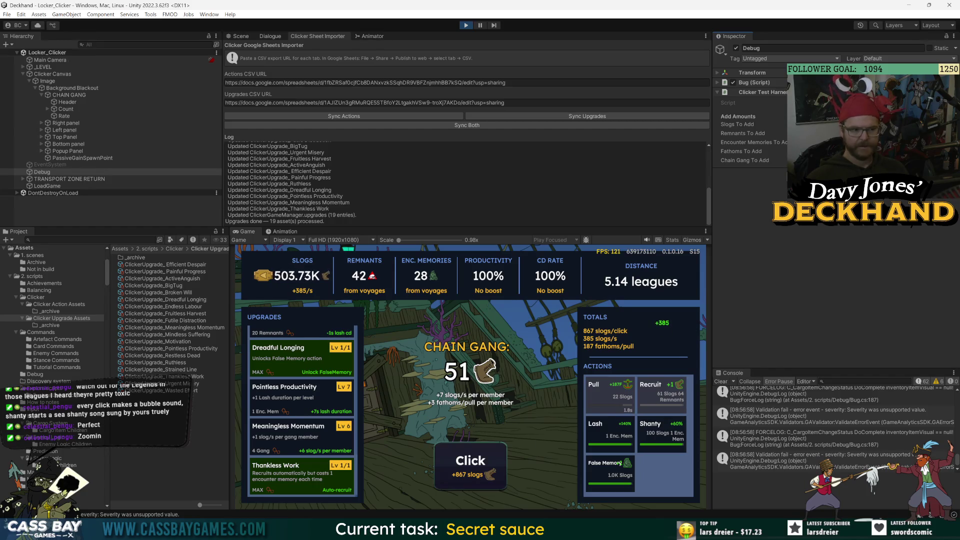
right_click(779, 92)
left_click(822, 228)
right_click(786, 92)
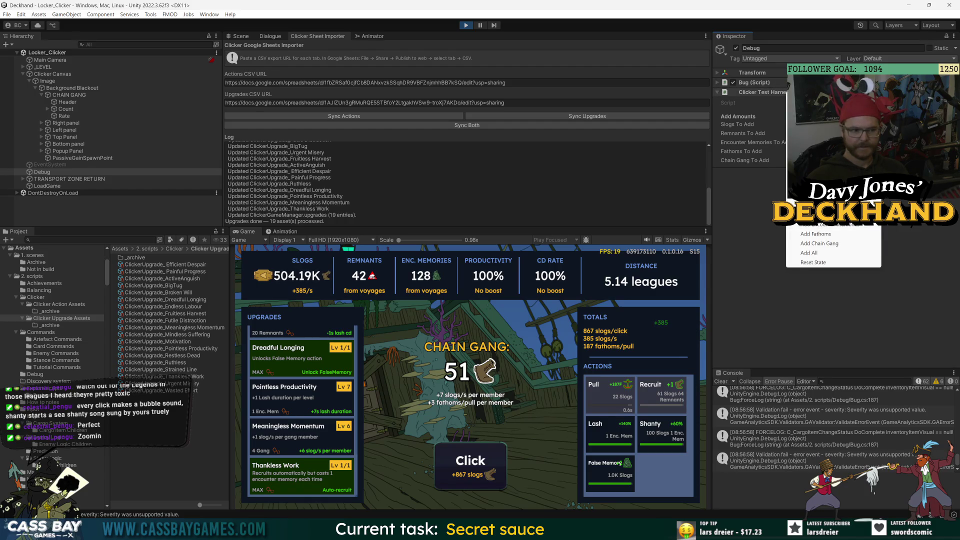
left_click(820, 215)
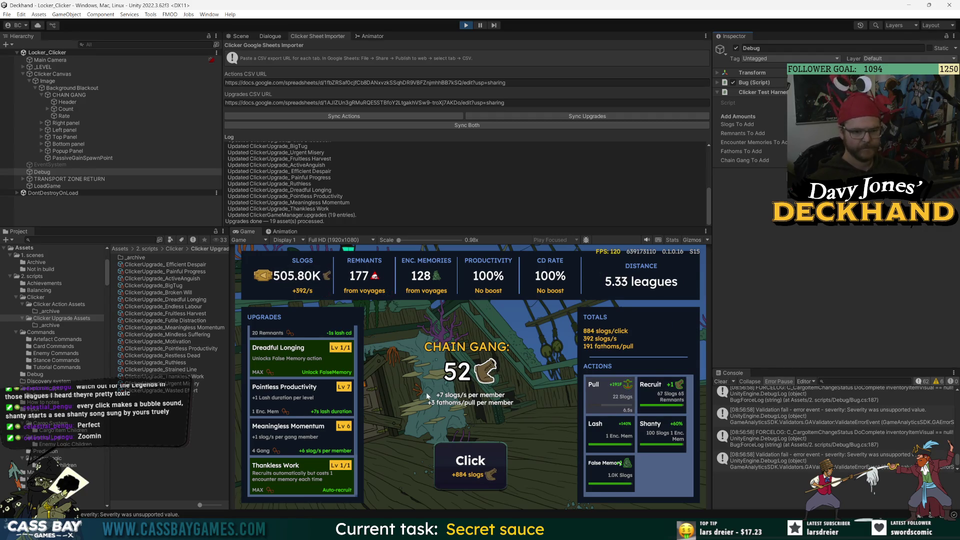
right_click(767, 92)
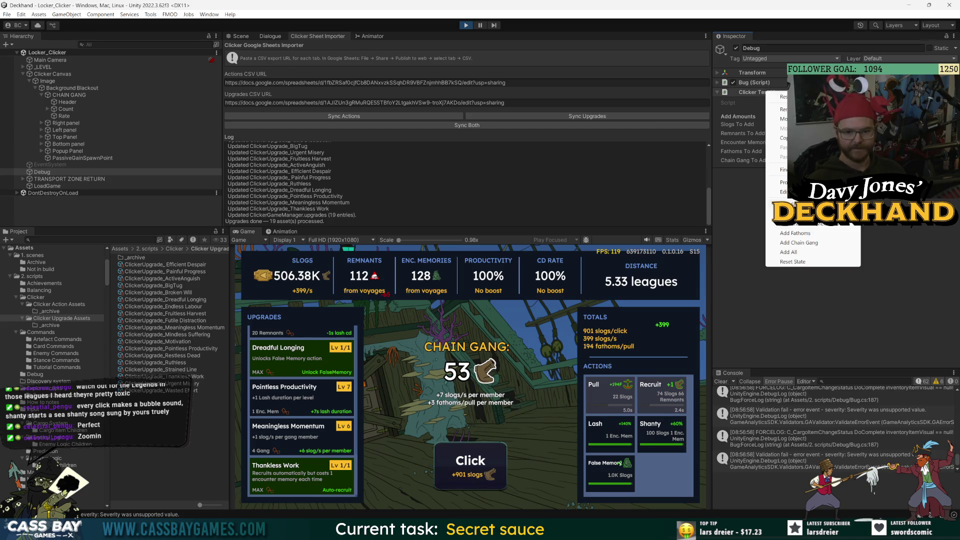
left_click(820, 214)
right_click(769, 92)
left_click(820, 215)
right_click(769, 92)
left_click(831, 227)
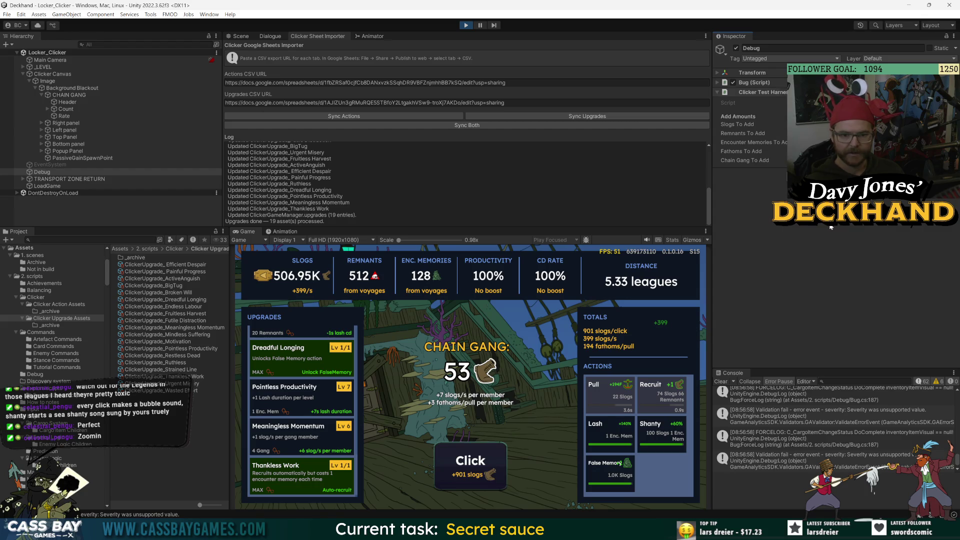
left_click(261, 274)
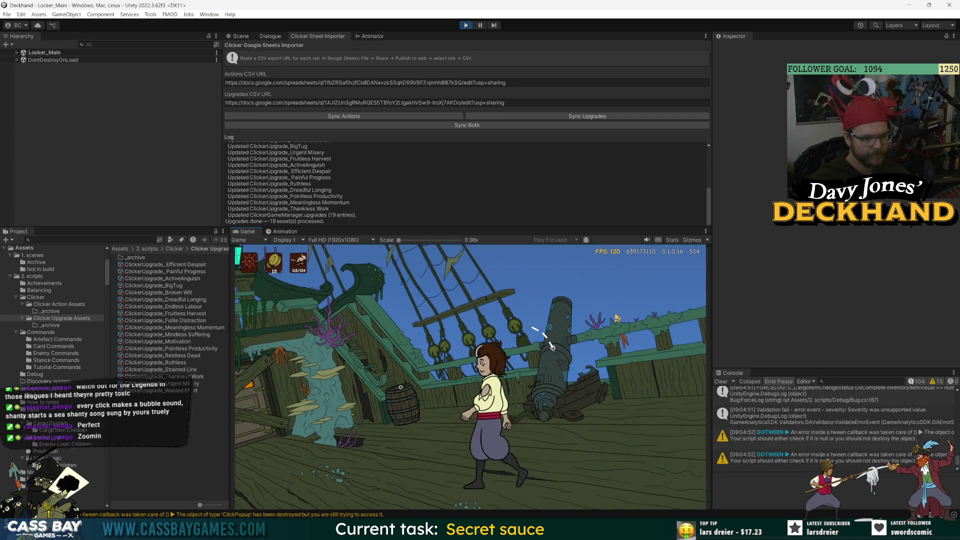
Resurrect the deckhand and inspect the Bug debug settings on _GAME MANAGER DDOL
left_click(514, 288)
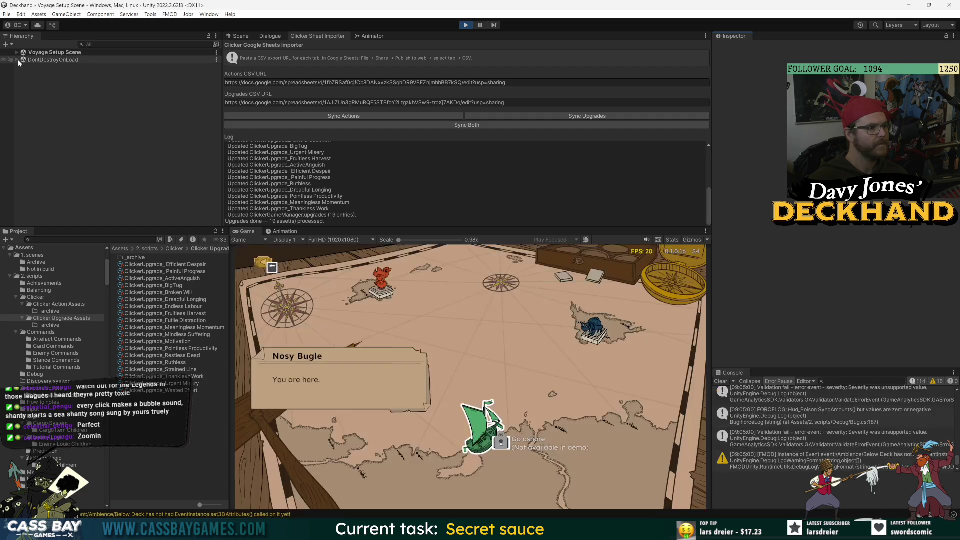
left_click(16, 52)
left_click(23, 67)
left_click(18, 89)
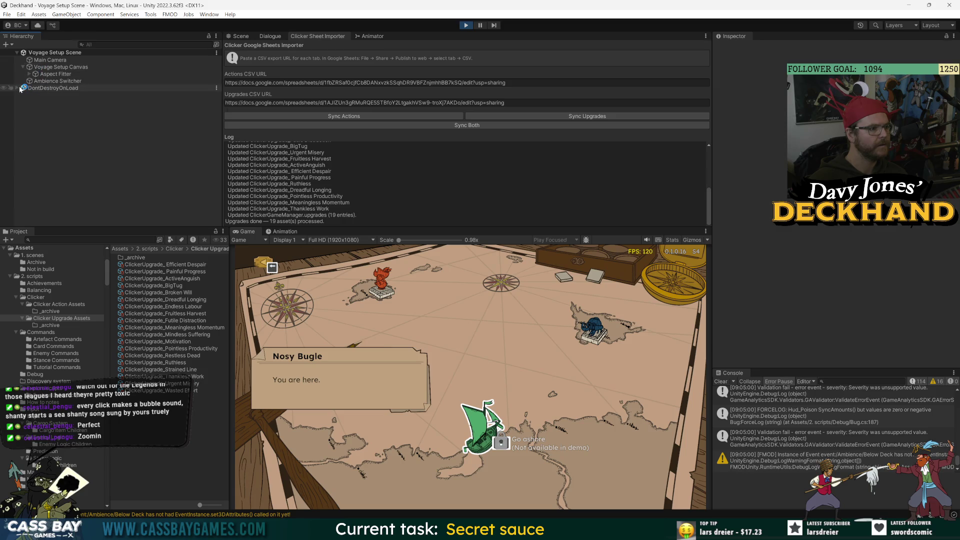
left_click(17, 88)
left_click(23, 95)
left_click(50, 102)
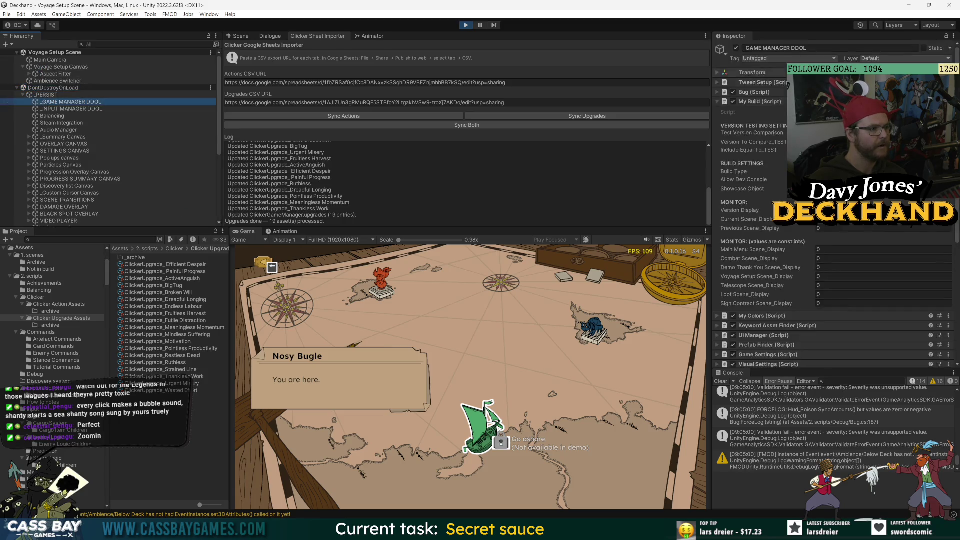
left_click(750, 92)
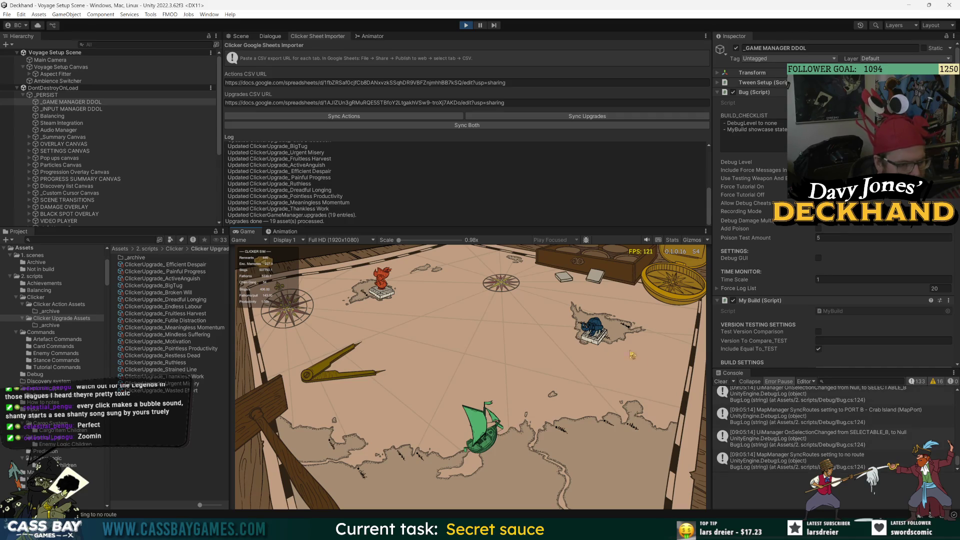
Sail to Crab Island as Broken Mop, view its starter deck, and open InfoHover.cs:342
left_click(483, 434)
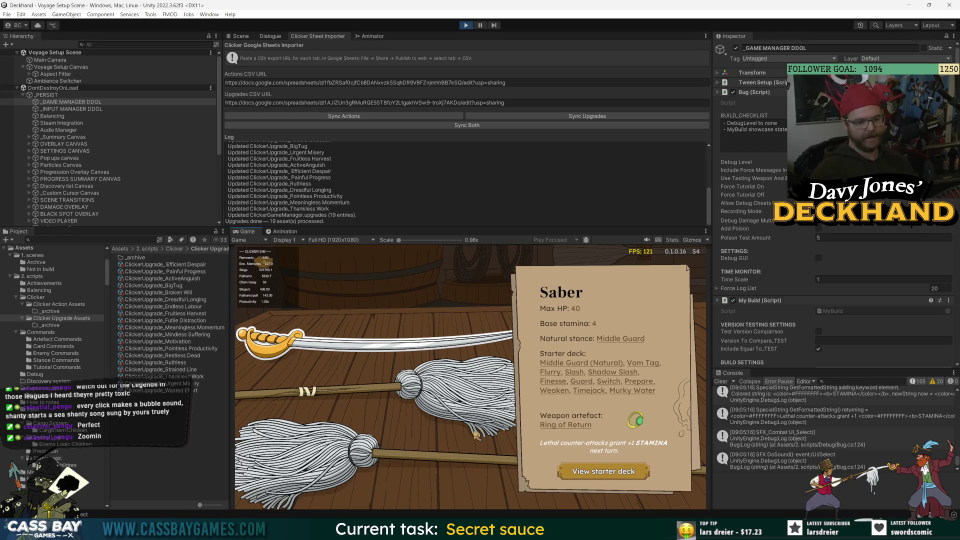
key("Down")
left_click(560, 464)
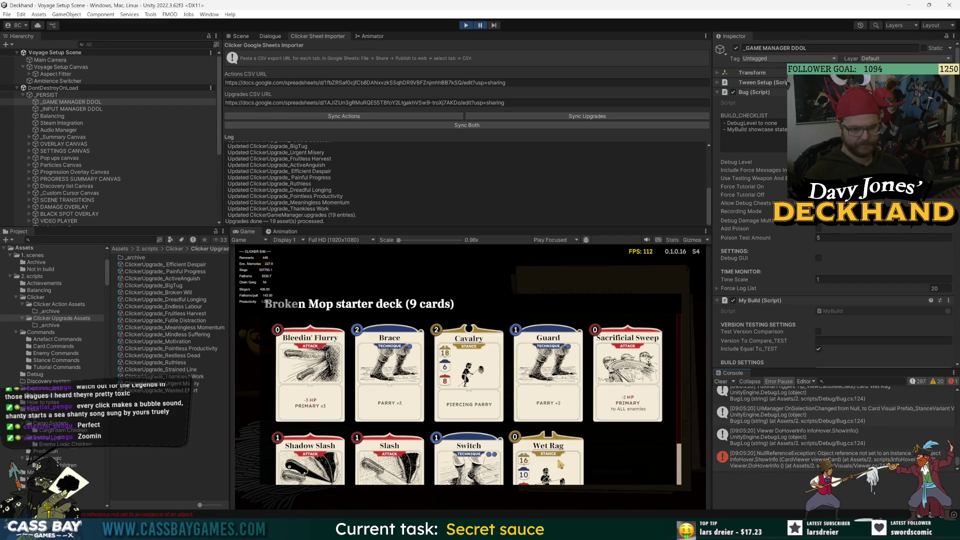
left_click(750, 459)
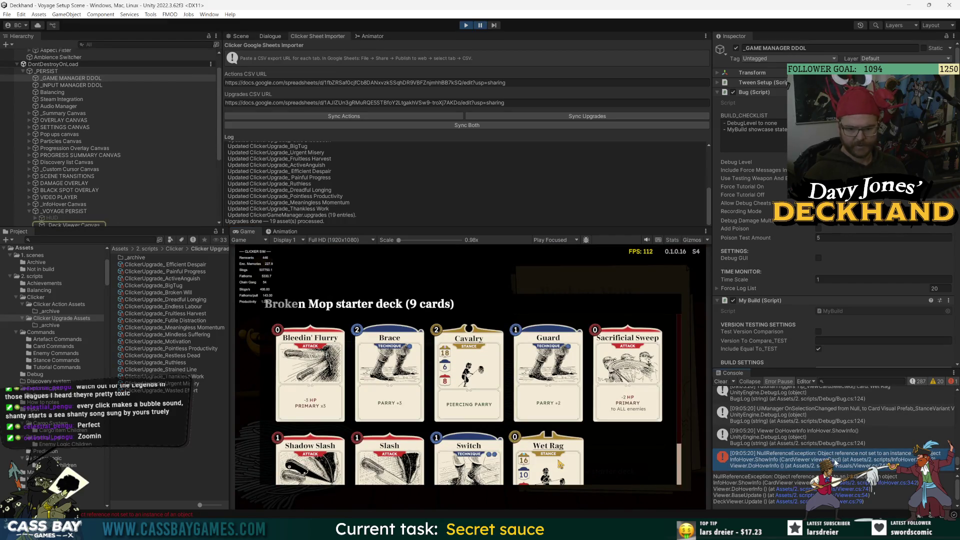
left_click(903, 483)
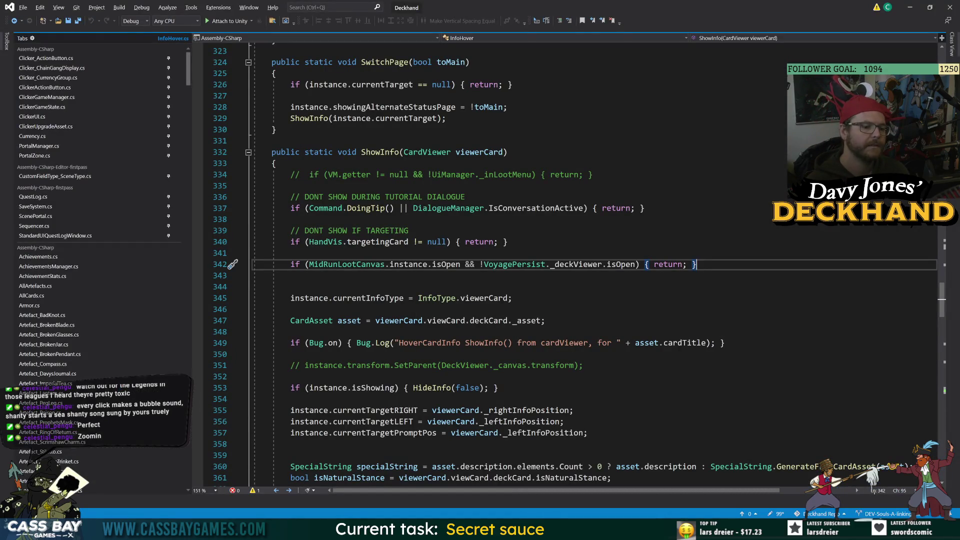
Inspect the _deckViewer early-return check on line 342 of ShowInfo, then return to Unity
left_click(291, 219)
double_click(580, 265)
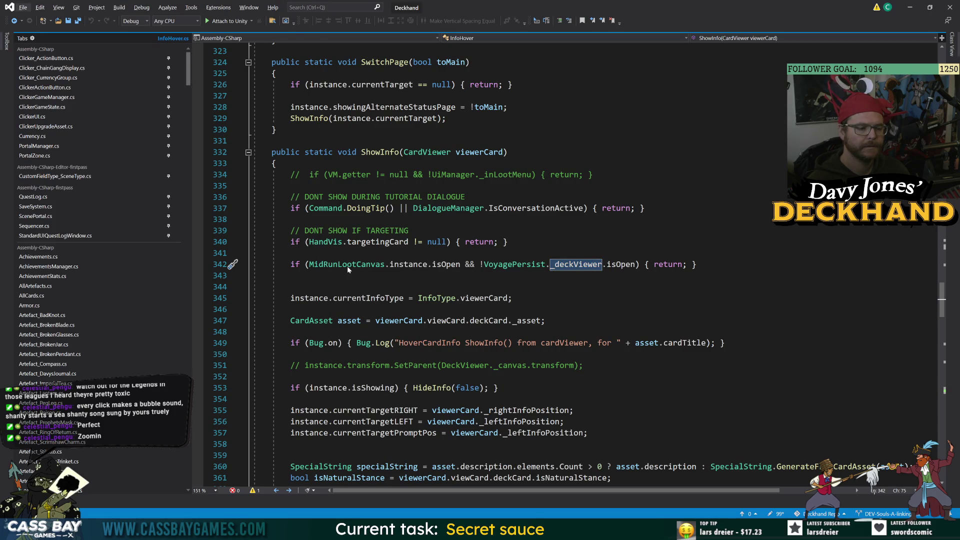
key("alt+Tab")
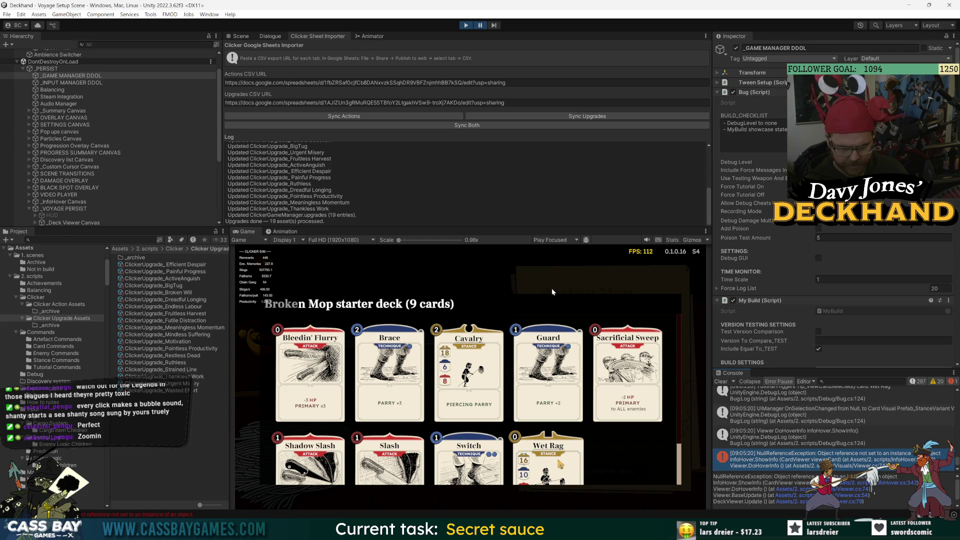
Stop play mode, open Main Menu Scene from the Project window, and run it
key("ctrl+p")
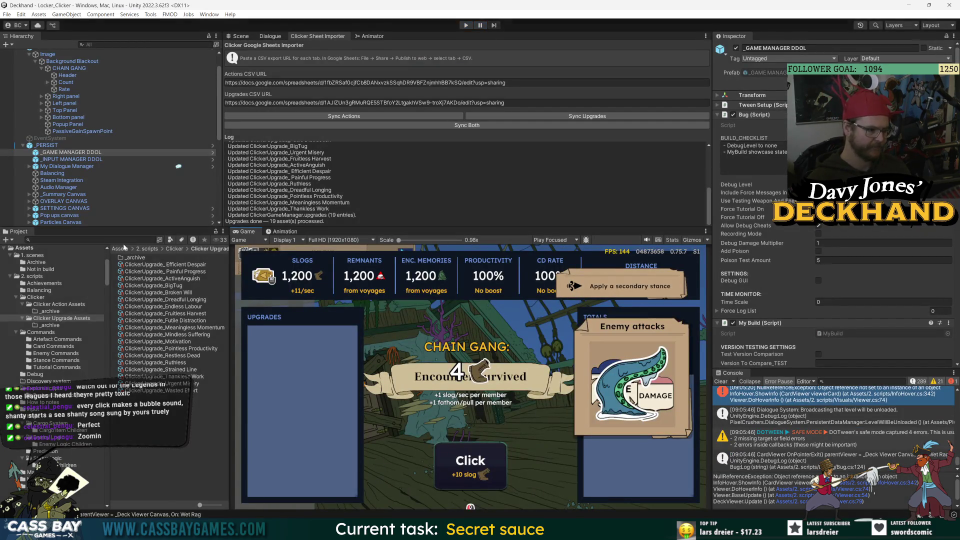
left_click(28, 248)
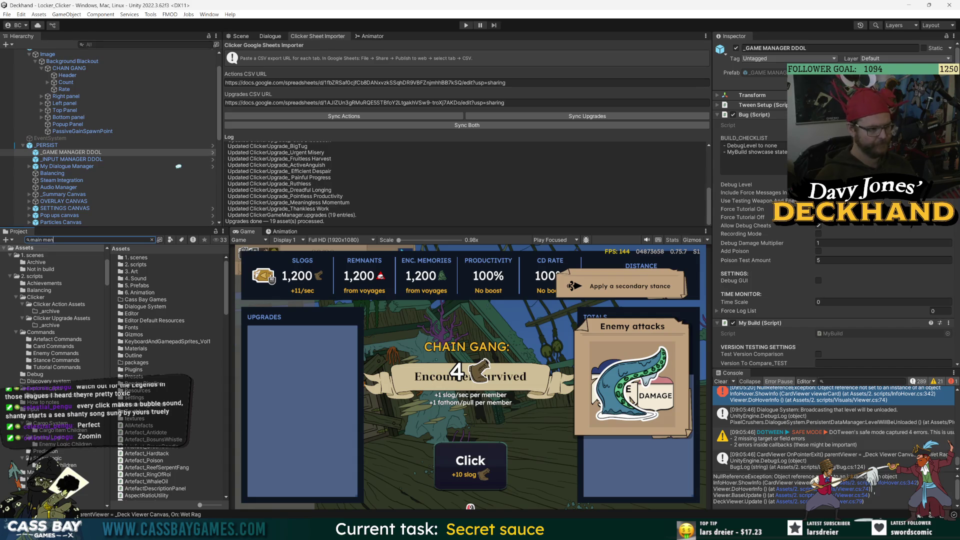
type("u")
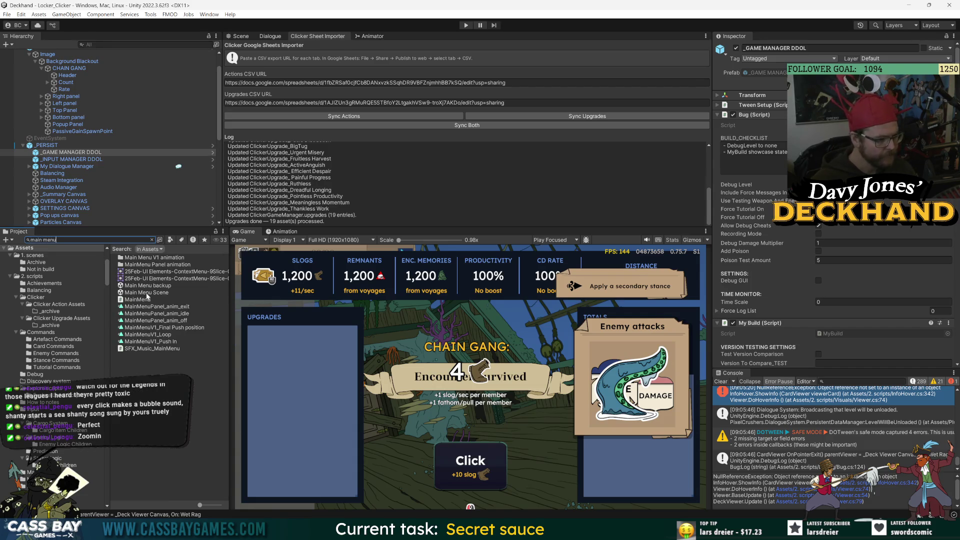
double_click(147, 294)
left_click(468, 26)
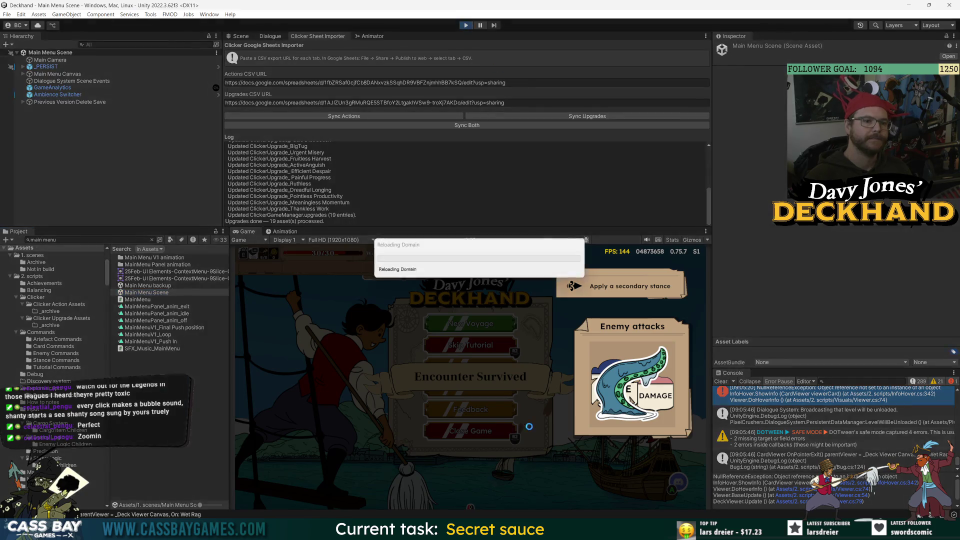
mouse_move(482, 530)
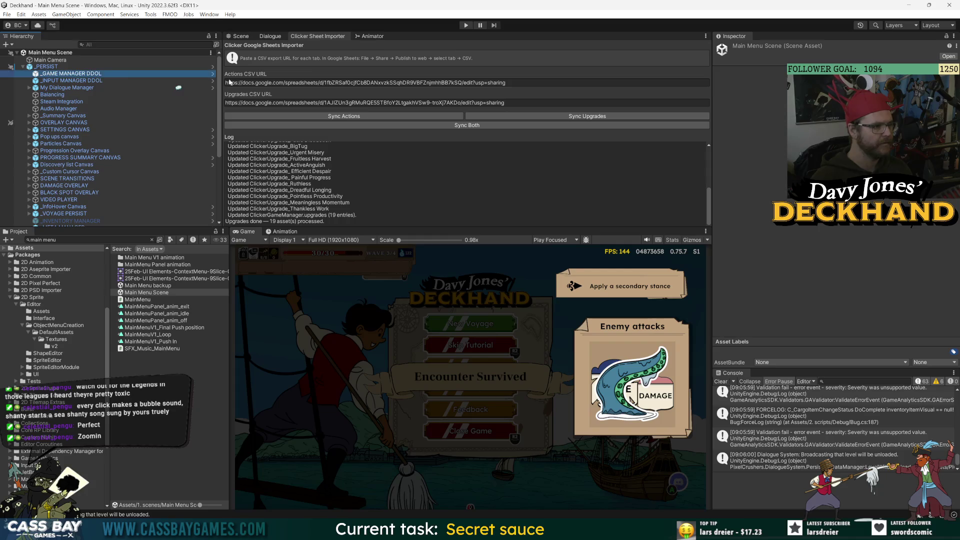
Review the _PERSIST prefab overrides, restart play, and continue the saved voyage
left_click(56, 69)
left_click(755, 82)
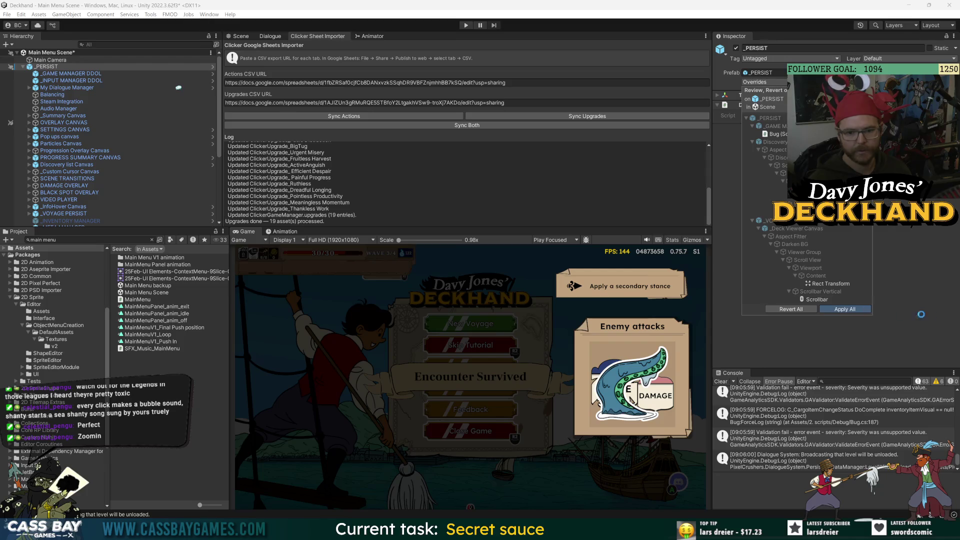
key("ctrl+p")
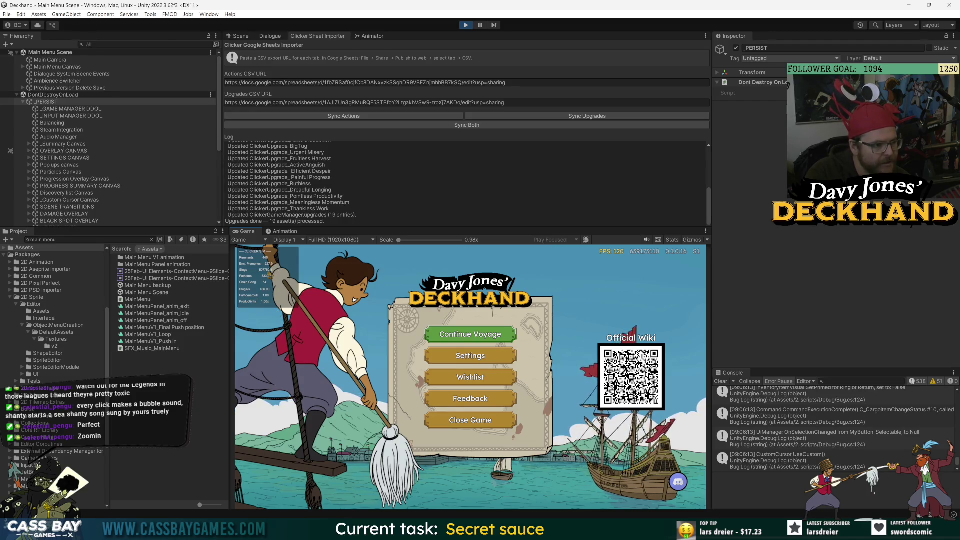
left_click(467, 341)
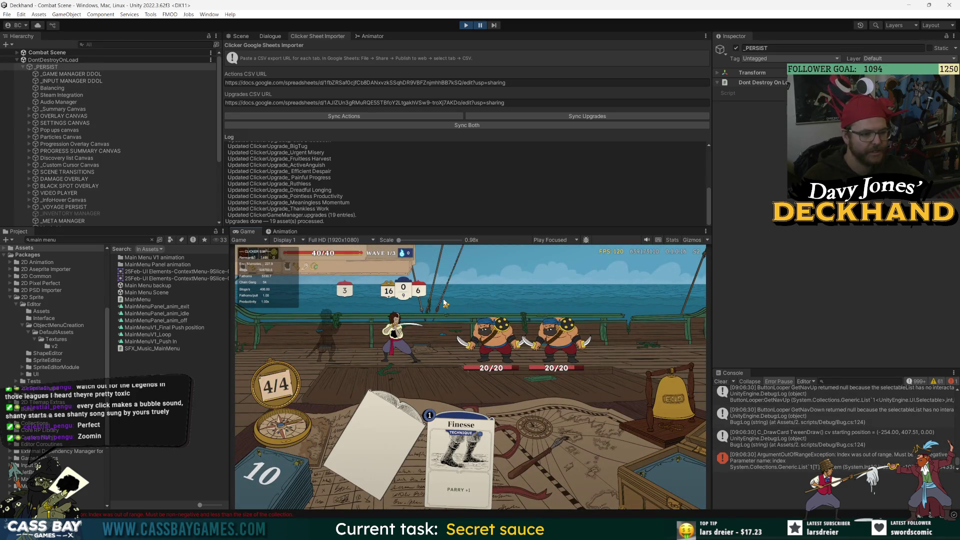
Inspect the ArgumentOutOfRangeException trace in an enlarged console, jumping to ClickerGameState.cs line 174
left_click(770, 461)
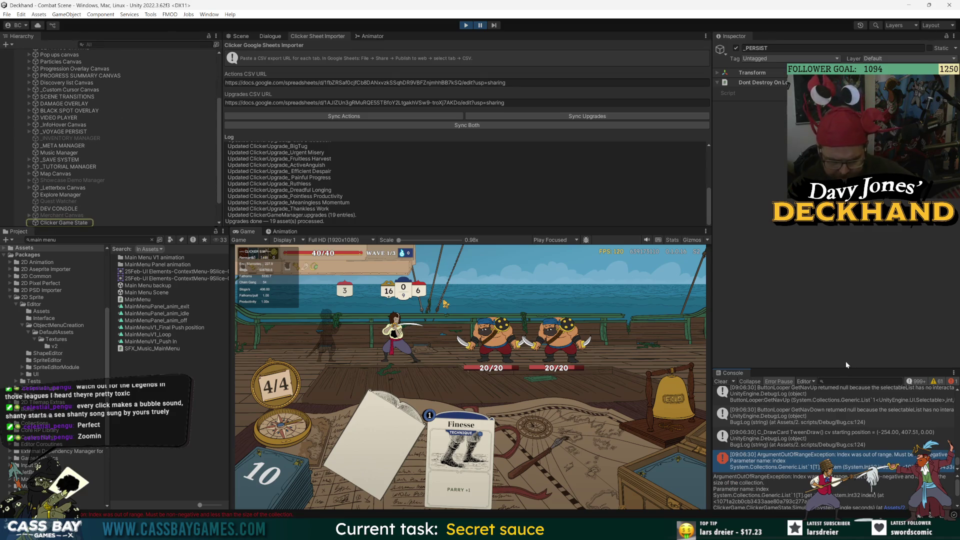
left_click_drag(860, 369, 861, 255)
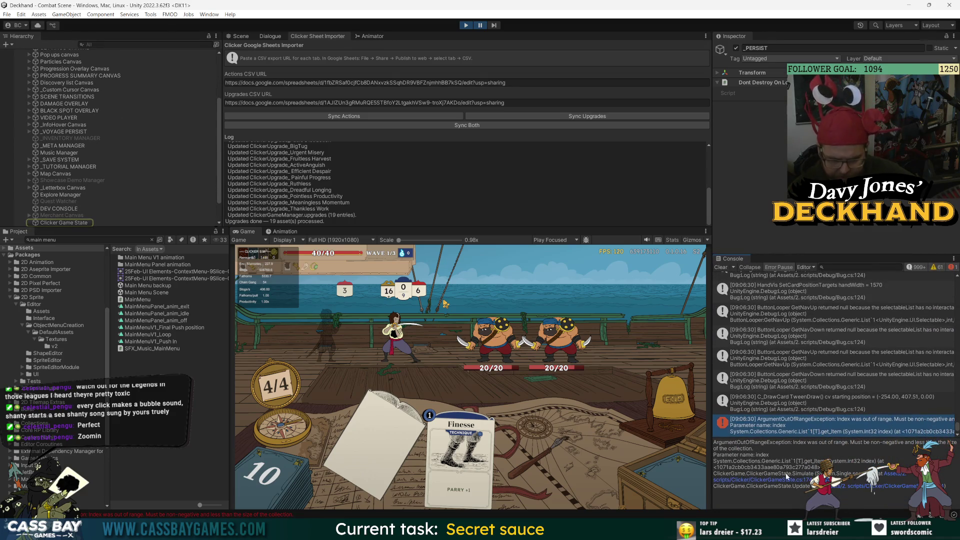
left_click(896, 478)
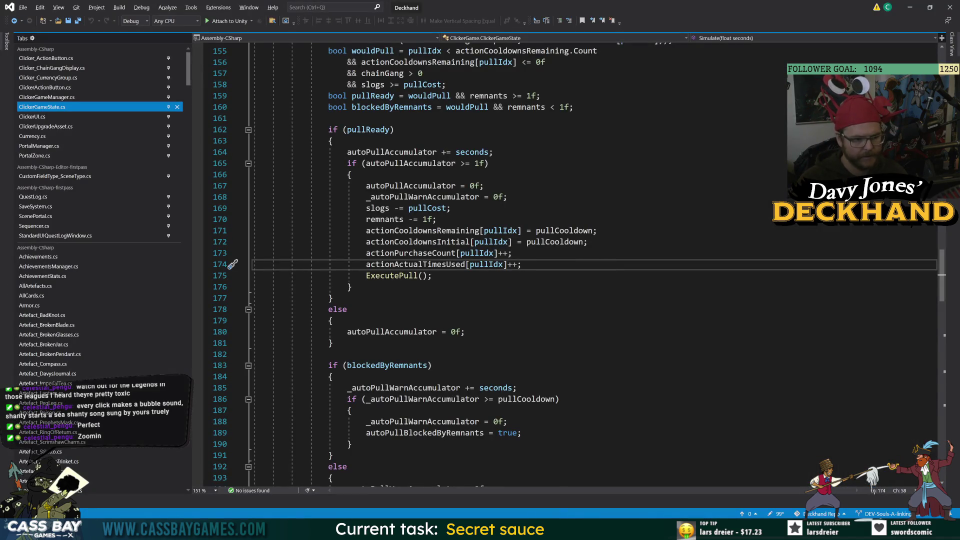
key("alt+Tab")
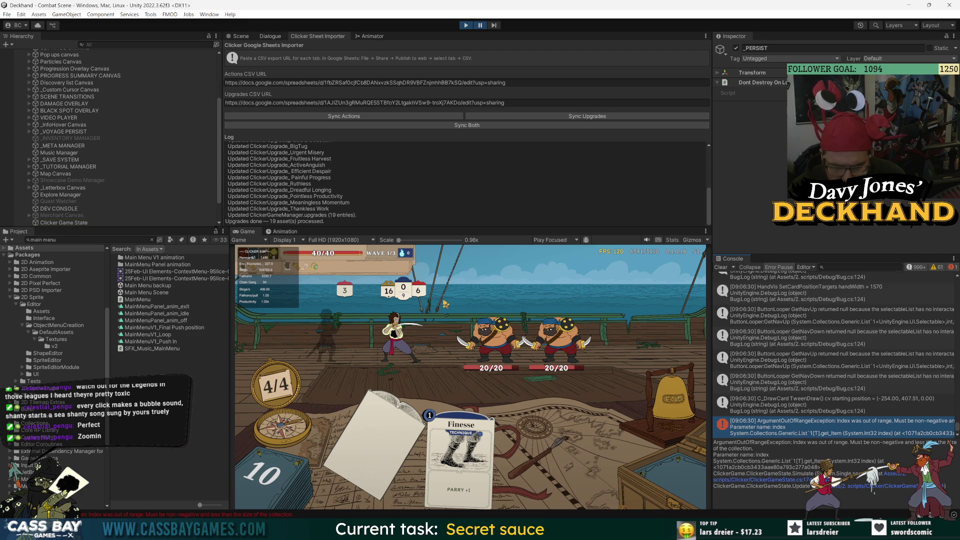
Stop the game, shrink the Game view, and start play again
left_click(465, 27)
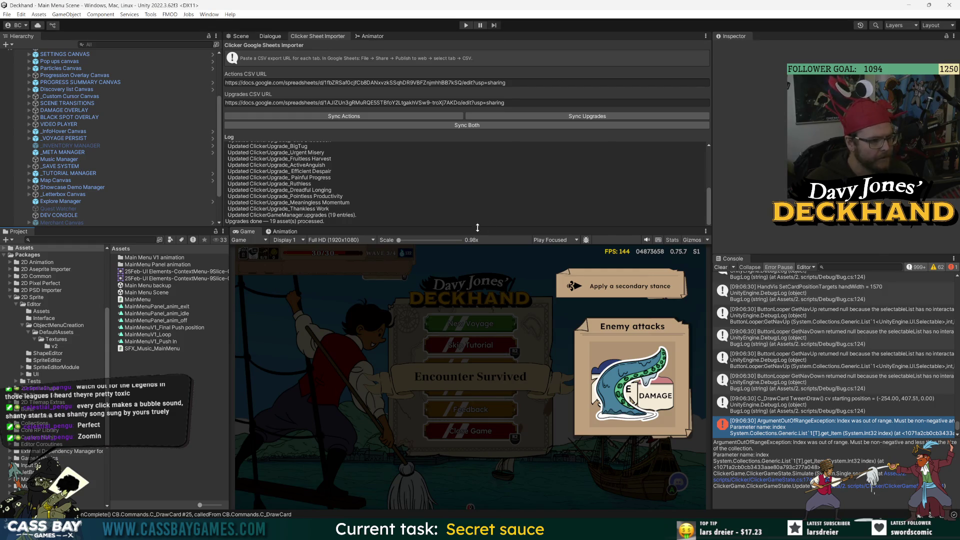
left_click_drag(474, 226, 475, 266)
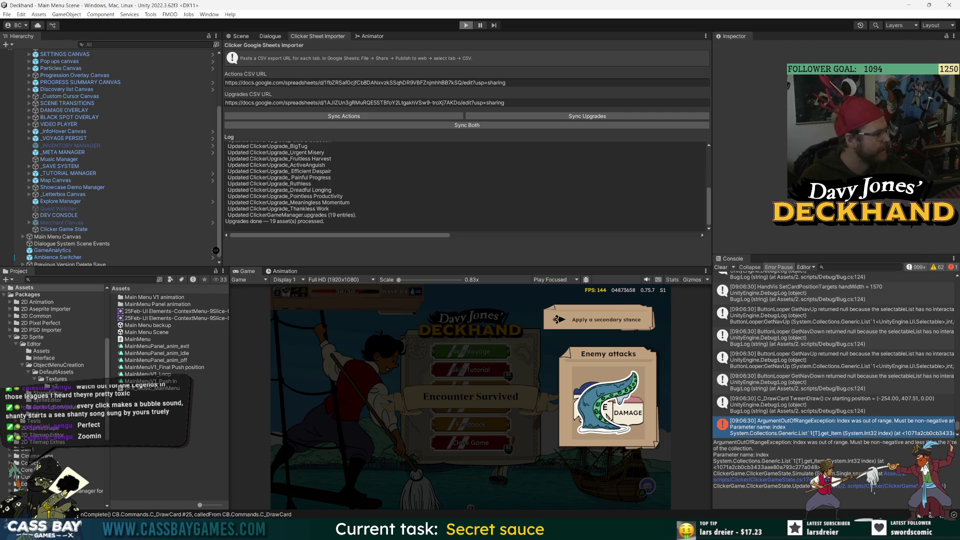
left_click(466, 25)
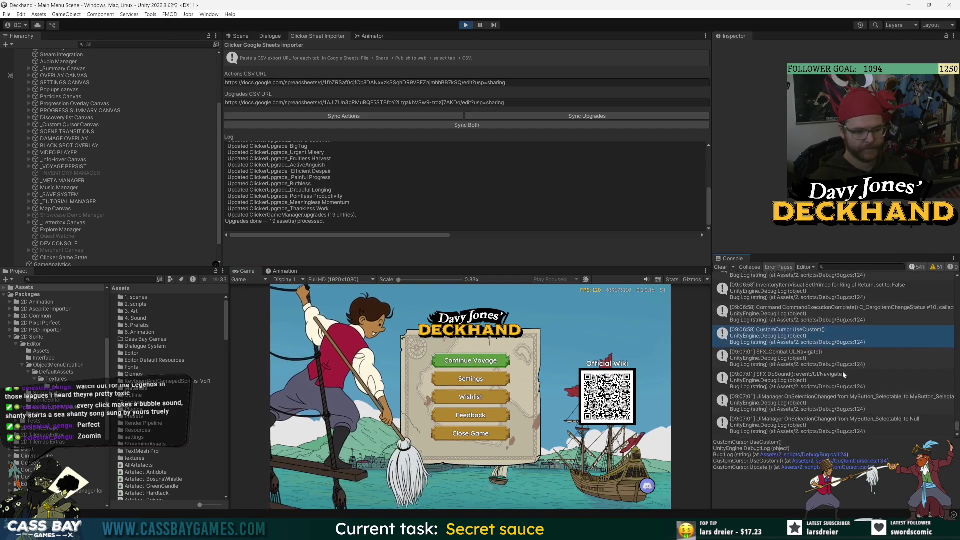
Delete the save file from the in-game settings and skip the intro animation
left_click(487, 368)
key("Escape")
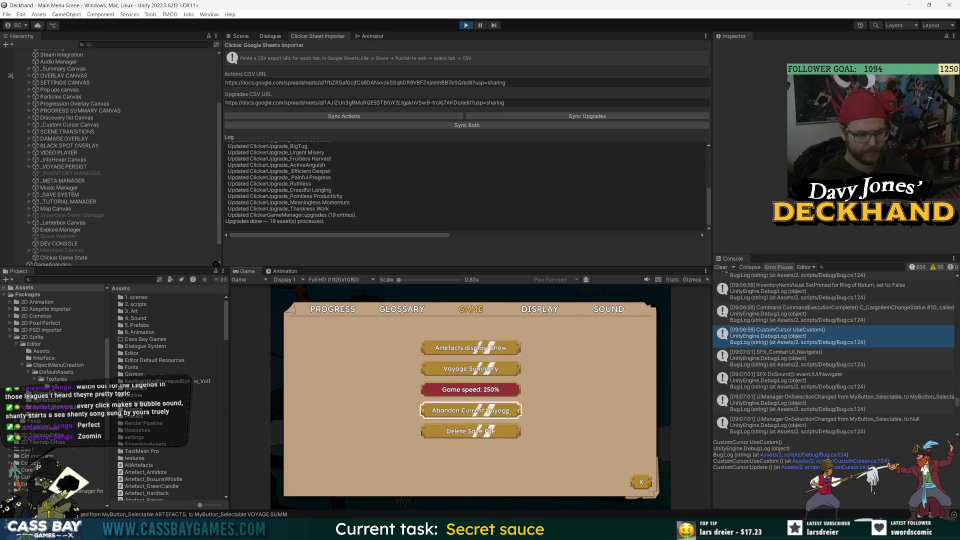
left_click(465, 434)
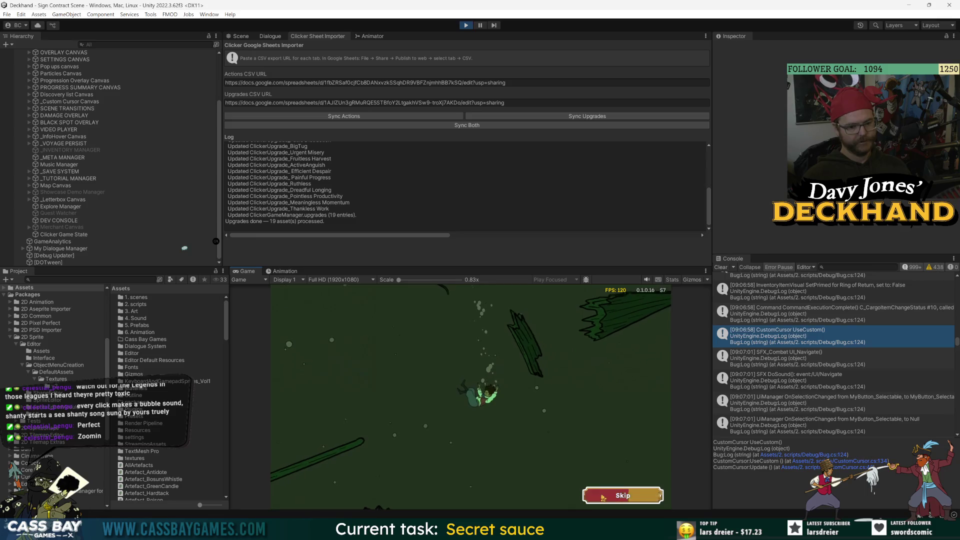
left_click(603, 498)
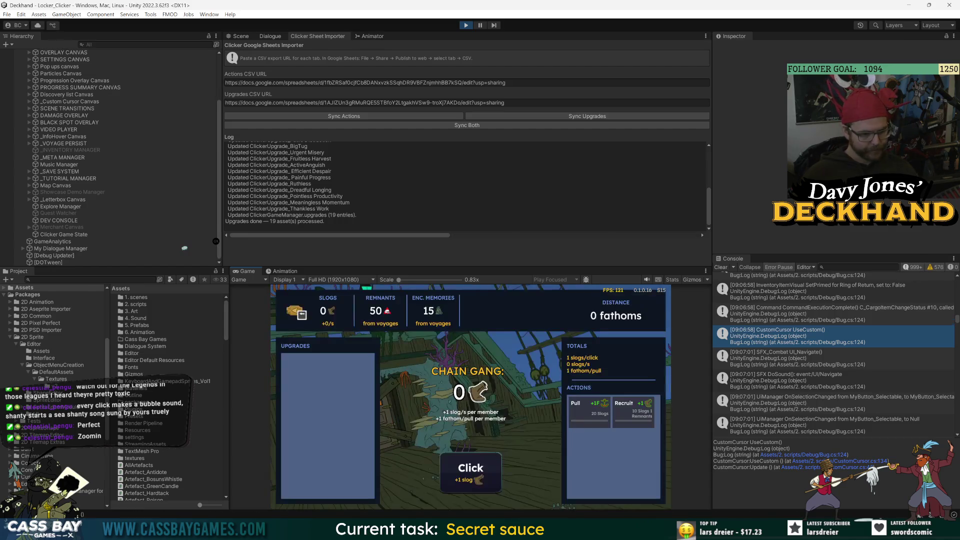
Collect slogs, recruit five chain gang members and pull the ship forward twice
triple_click(471, 474)
double_click(471, 474)
double_click(472, 474)
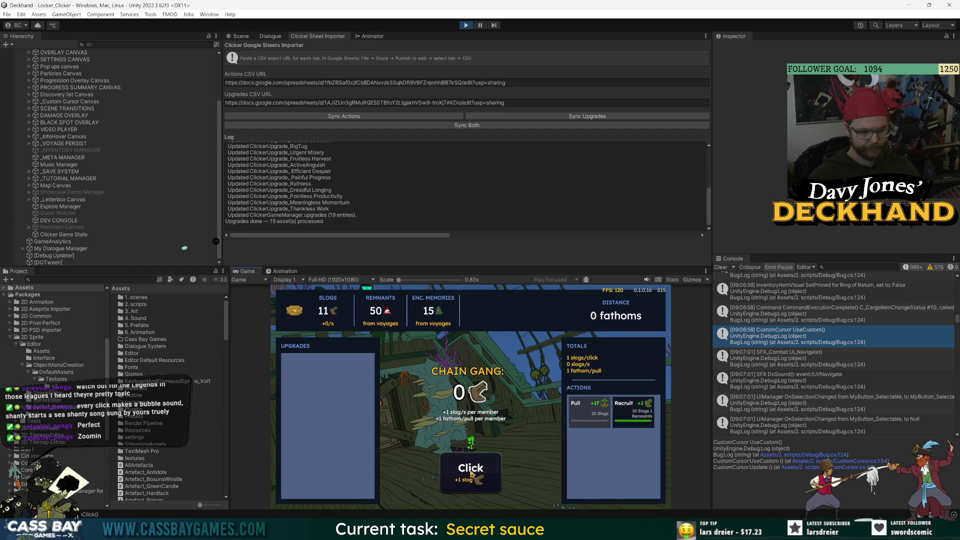
left_click(642, 409)
left_click(473, 470)
left_click(483, 470)
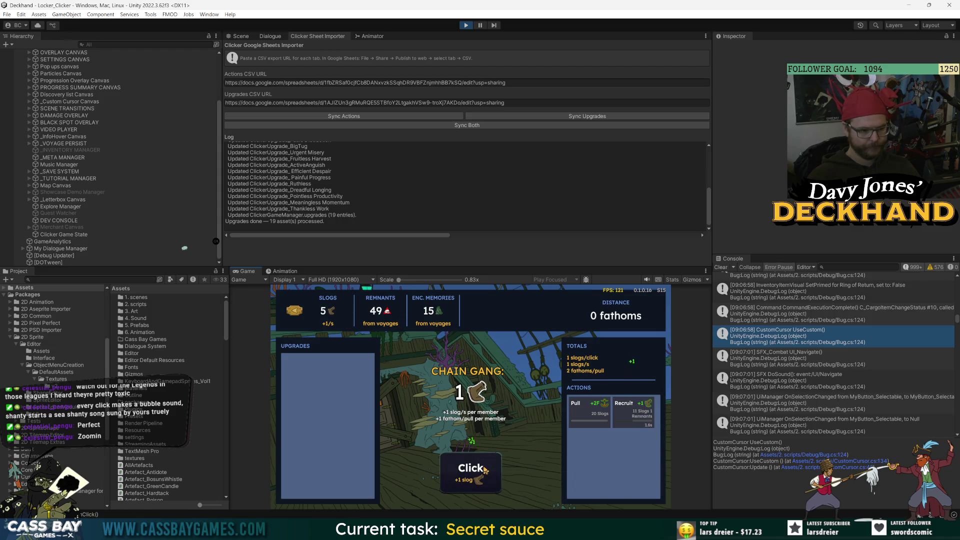
triple_click(485, 470)
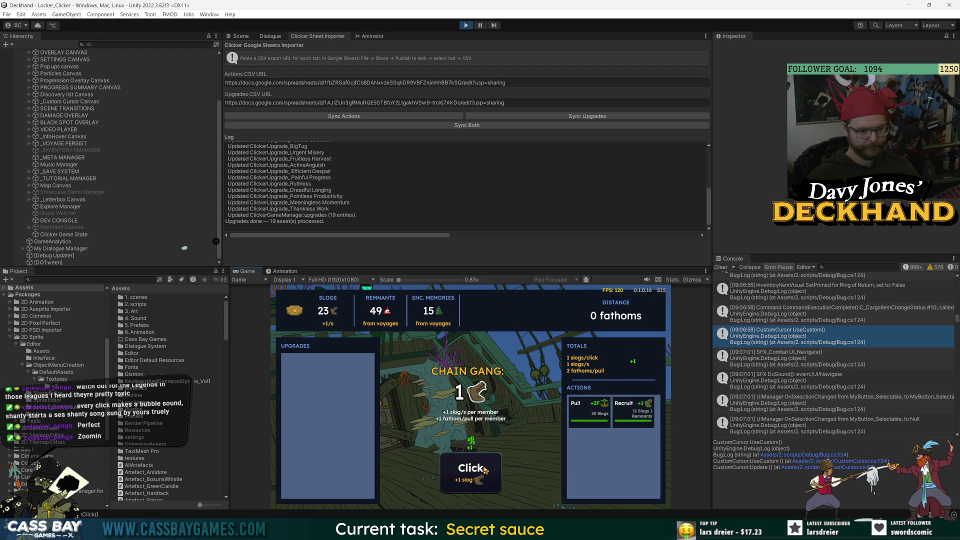
left_click(639, 413)
double_click(466, 482)
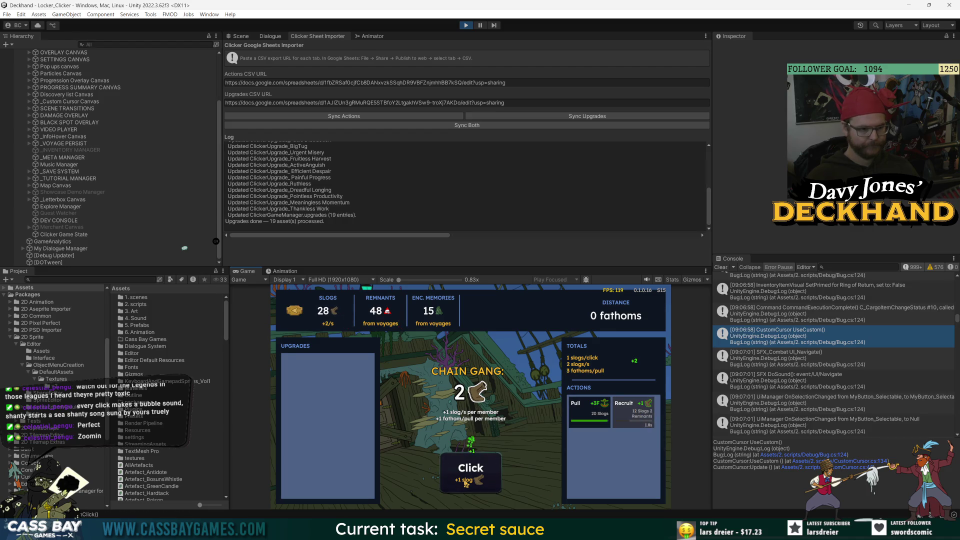
left_click(470, 483)
double_click(478, 481)
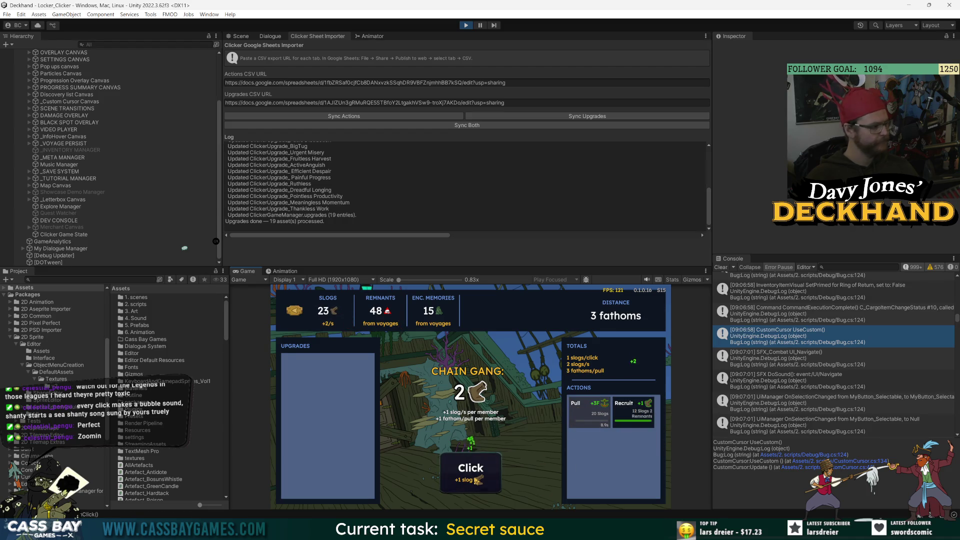
left_click(633, 411)
left_click(462, 466)
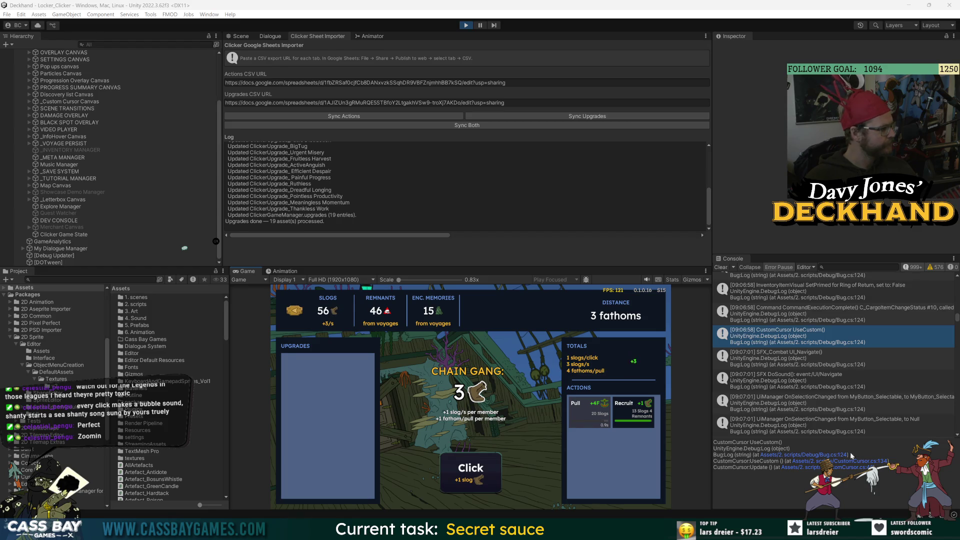
left_click(633, 411)
left_click(462, 470)
double_click(456, 470)
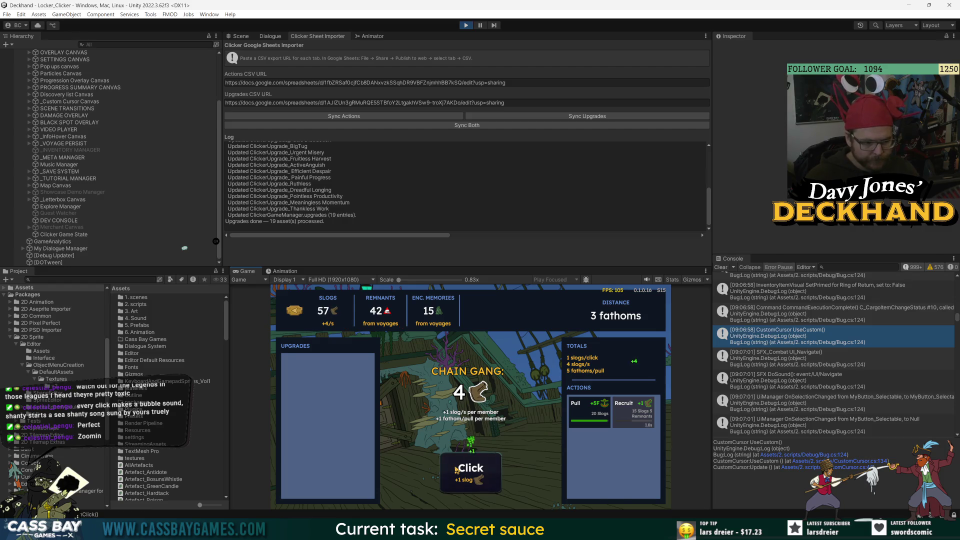
left_click(590, 410)
left_click(464, 472)
double_click(464, 472)
left_click(639, 413)
left_click(469, 468)
Buy and level up the Endless Labour, Strained Line and Restless Dead upgrades while recruiting more members
left_click(327, 370)
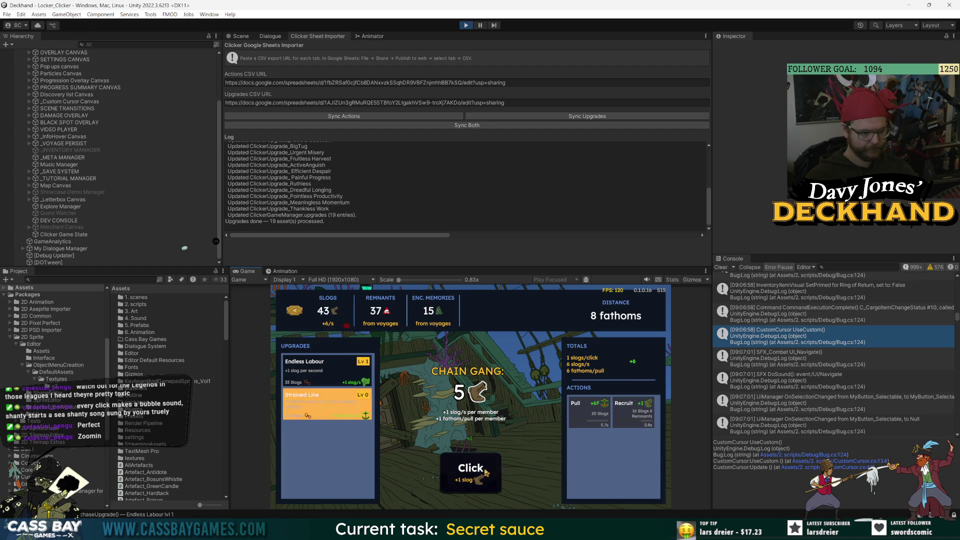
left_click(339, 414)
left_click(466, 470)
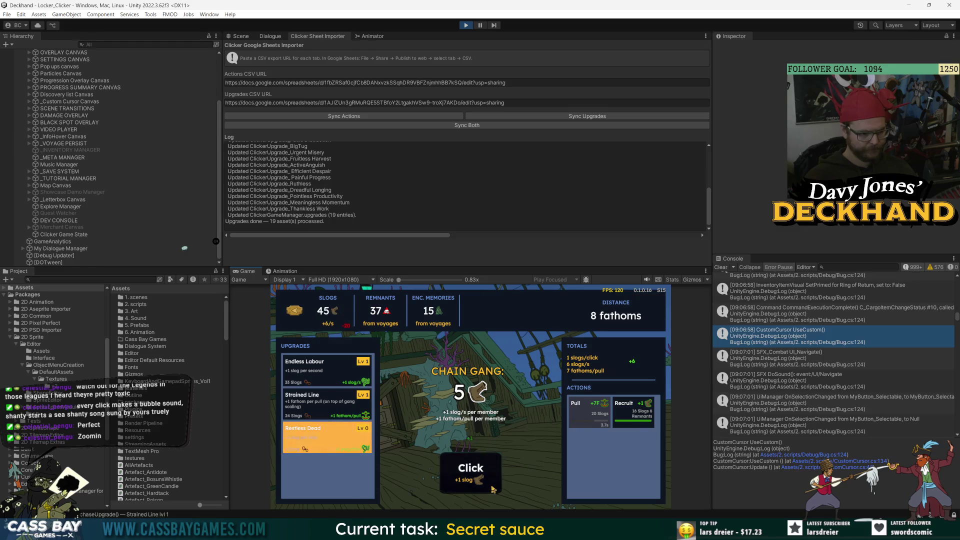
left_click(628, 418)
left_click(343, 441)
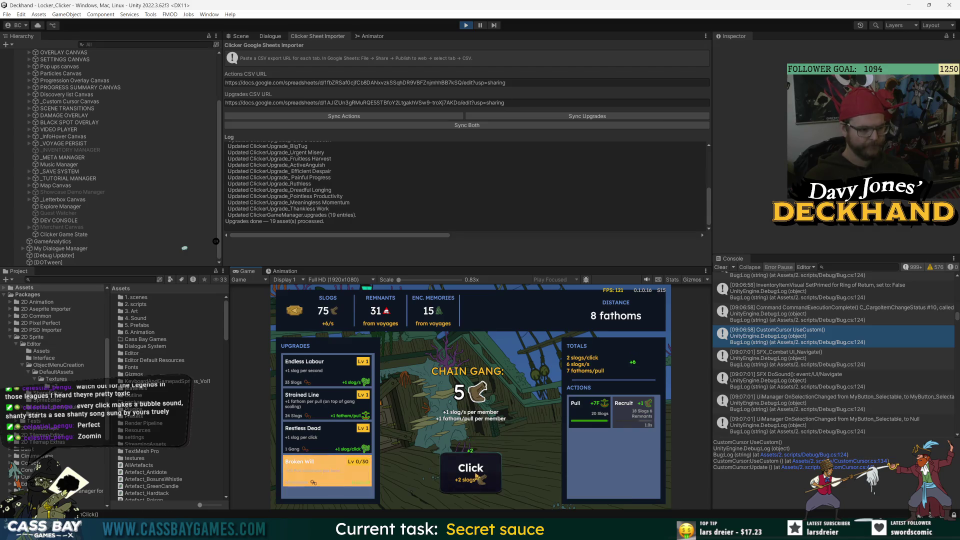
left_click(610, 416)
left_click(603, 414)
left_click(449, 469)
left_click(450, 469)
left_click(449, 469)
left_click(323, 375)
left_click(323, 374)
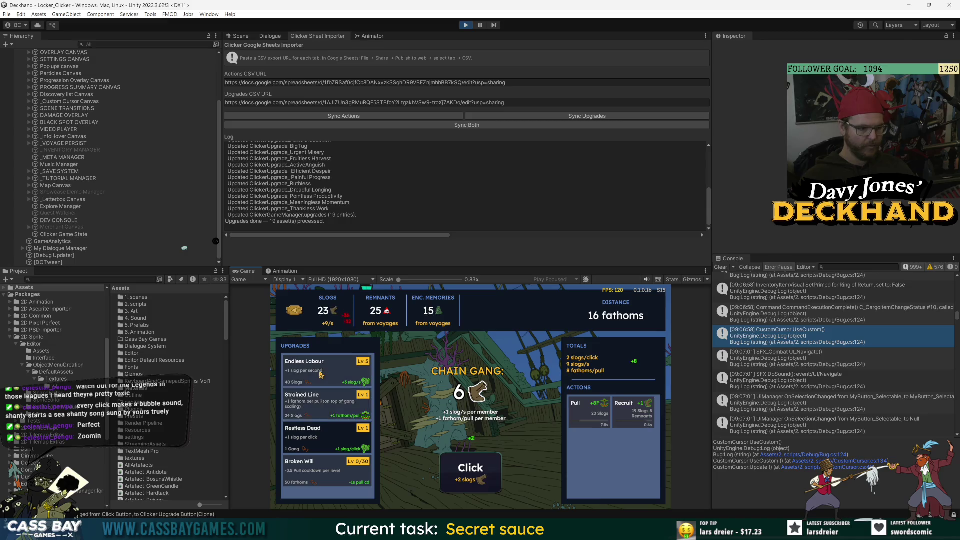
left_click(631, 419)
left_click(480, 469)
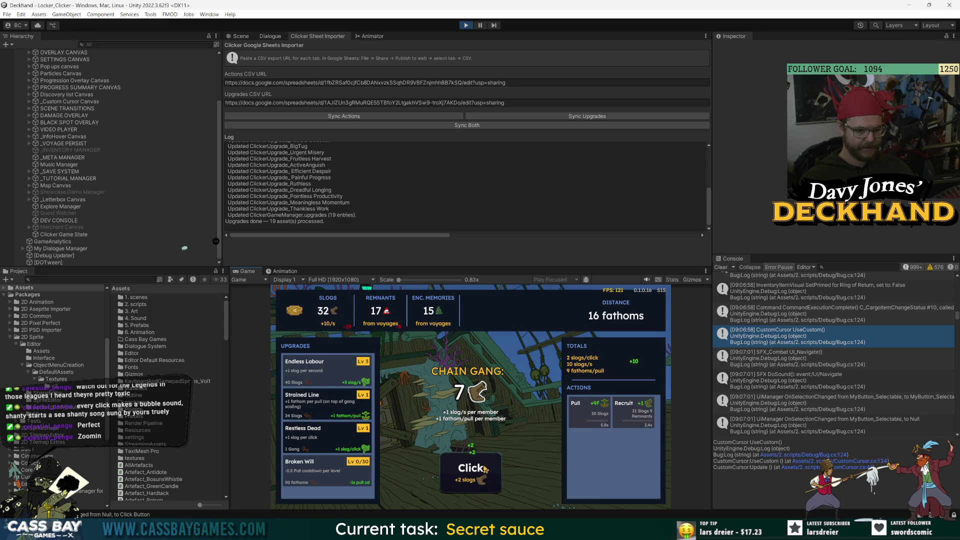
left_click(485, 469)
left_click(486, 469)
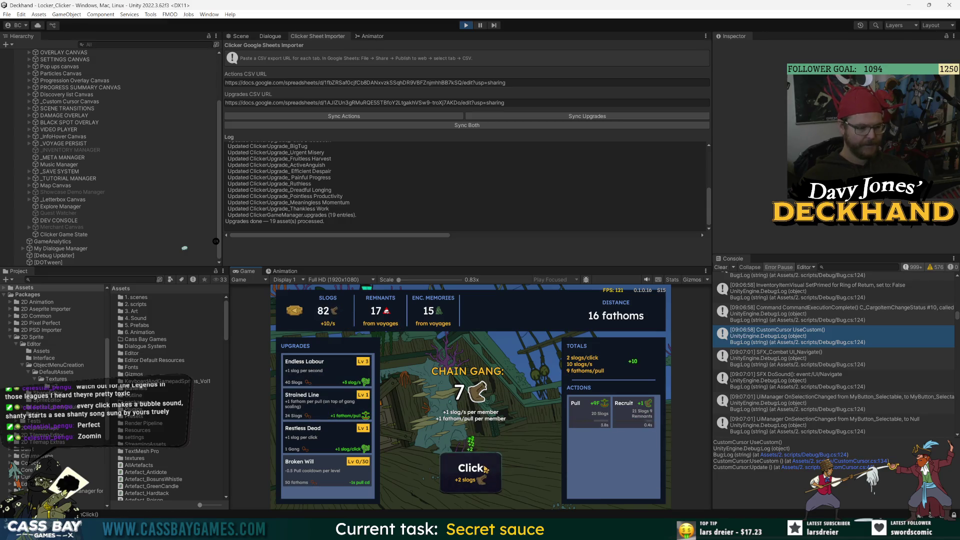
left_click(641, 419)
left_click(478, 479)
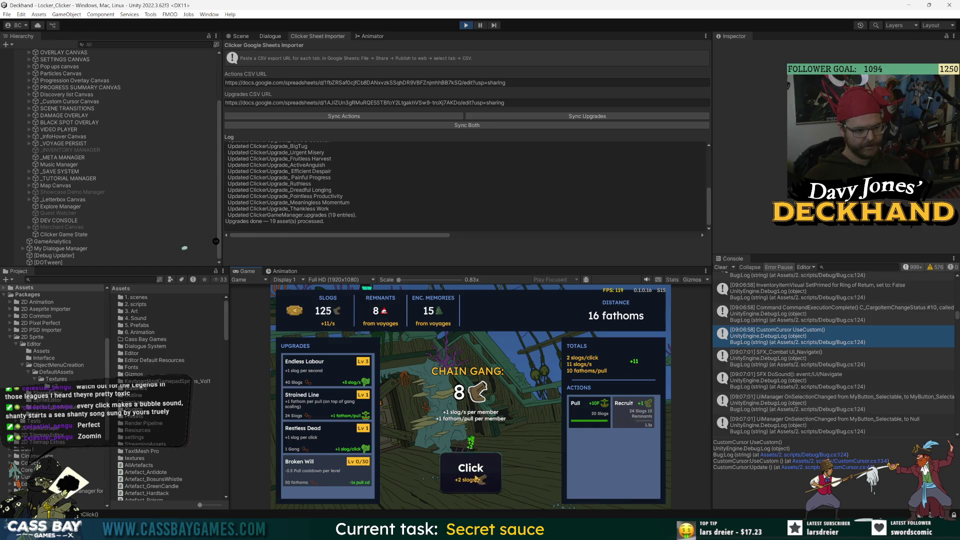
left_click(610, 414)
left_click(325, 371)
left_click(325, 416)
left_click(318, 429)
left_click(325, 370)
left_click(325, 405)
left_click(325, 435)
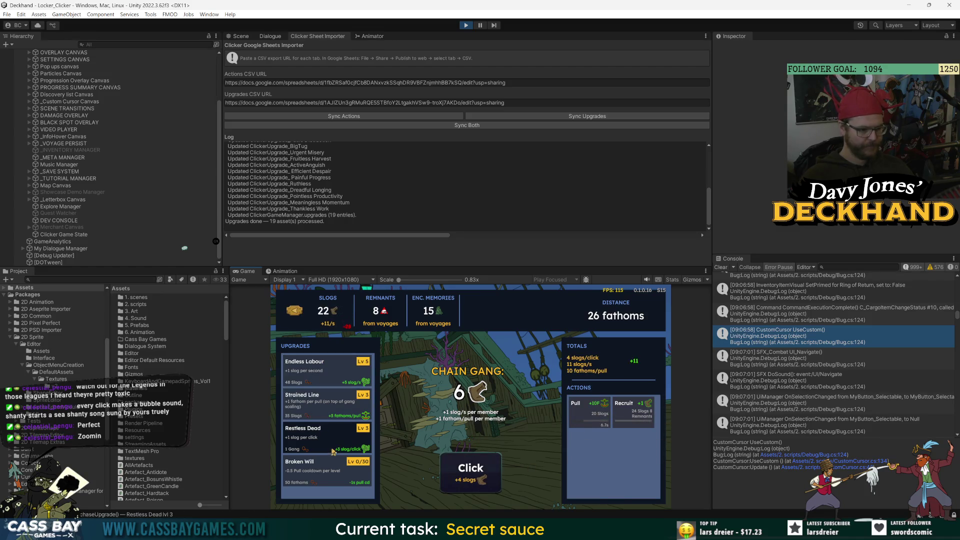
left_click(334, 440)
left_click(335, 441)
left_click(471, 472)
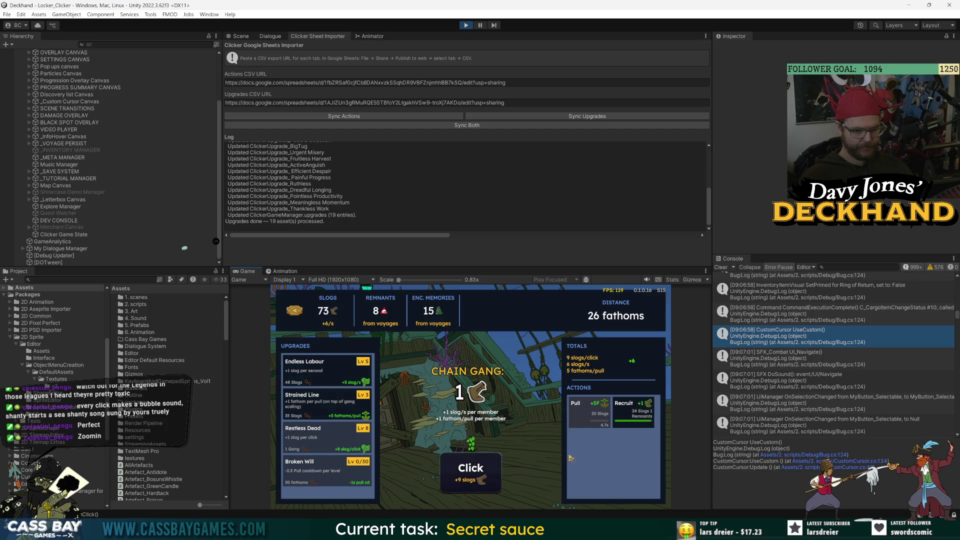
Keep generating slogs, raise Restless Dead to level 9 and Endless Labour, then return to the deck
left_click(481, 487)
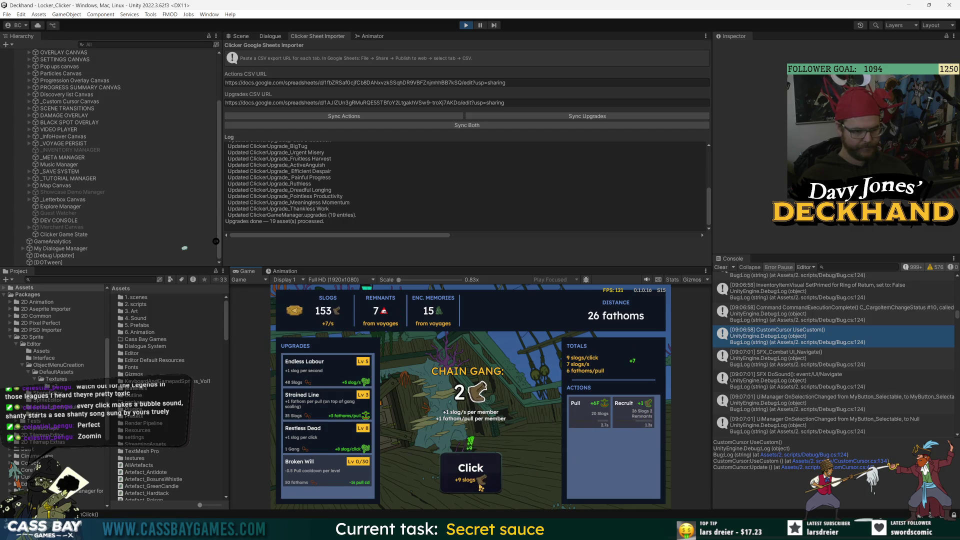
left_click(480, 487)
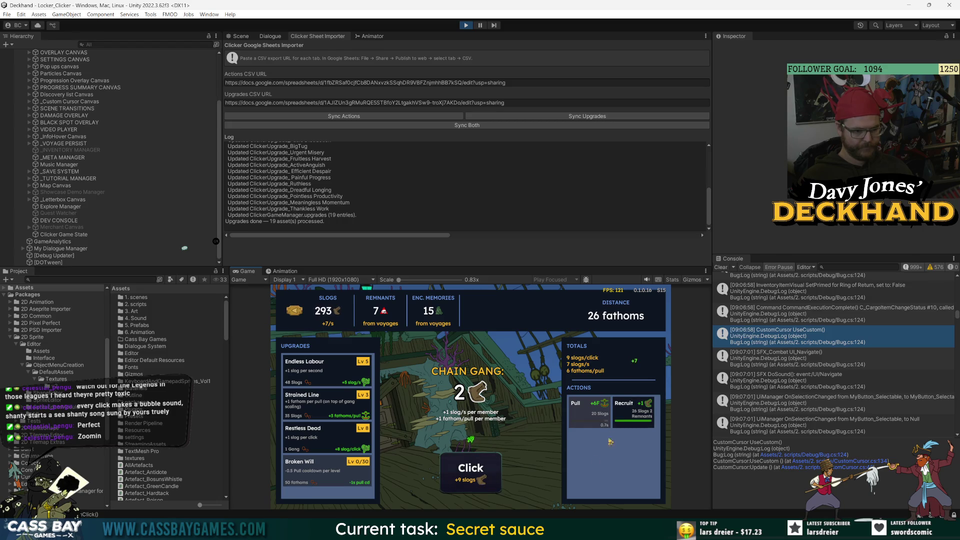
left_click(631, 411)
left_click(492, 491)
left_click(492, 491)
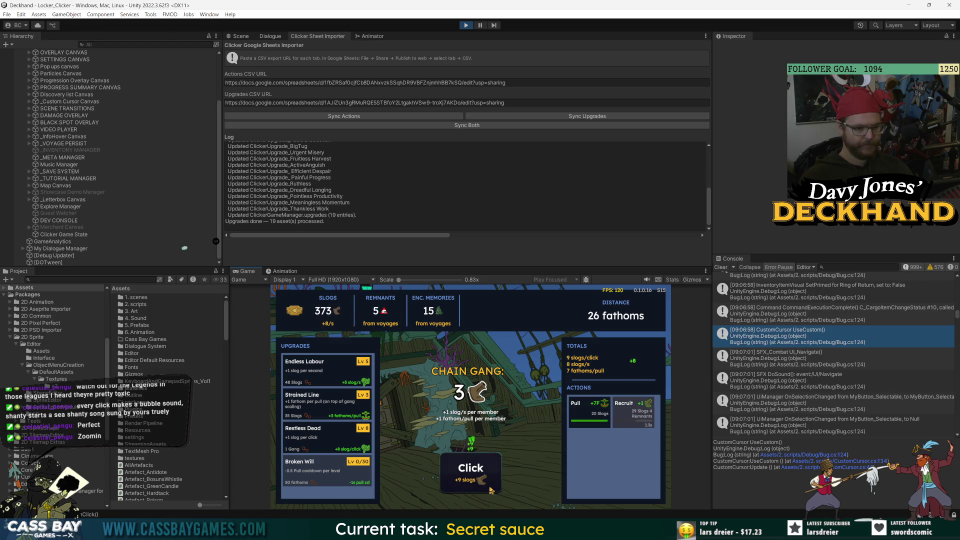
left_click(488, 479)
left_click(316, 433)
left_click(456, 479)
left_click(456, 479)
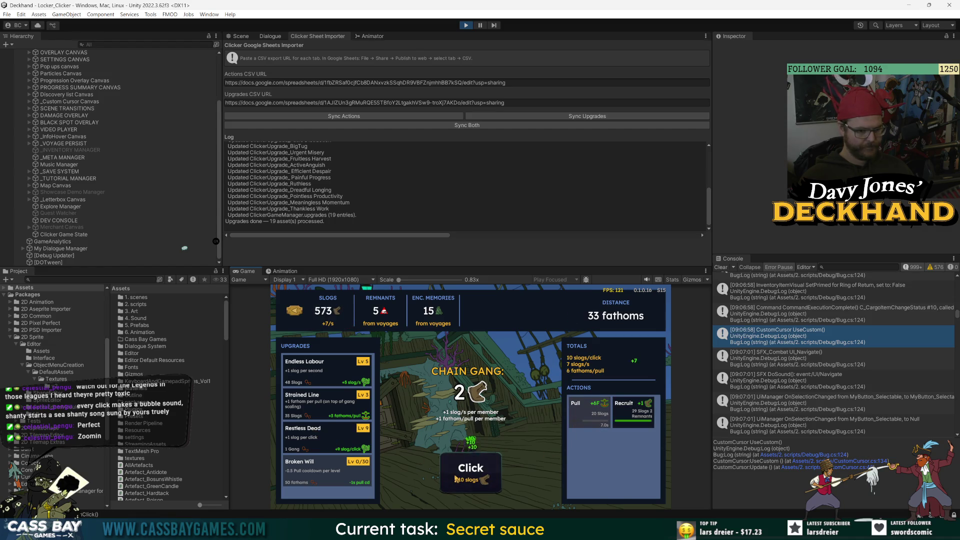
left_click(631, 411)
left_click(463, 474)
left_click(463, 474)
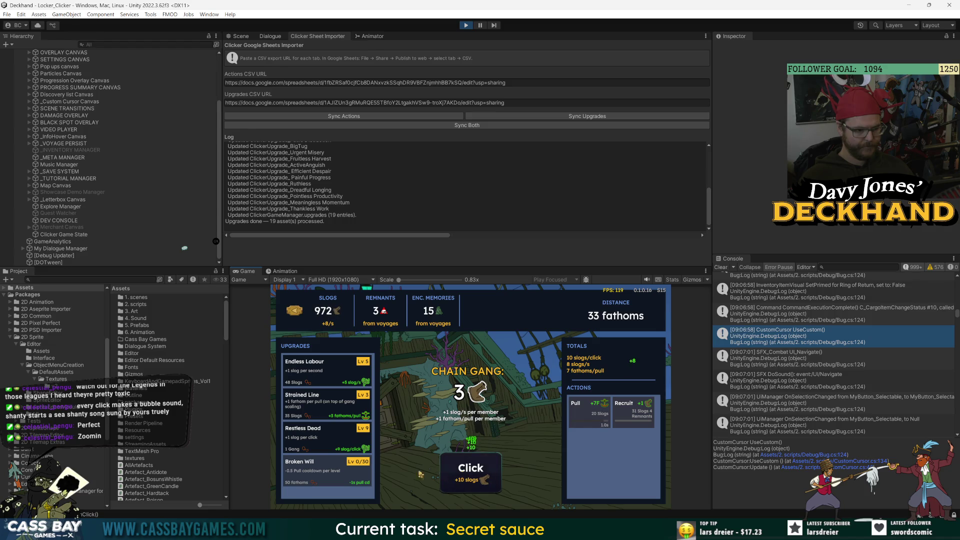
left_click(335, 375)
left_click(335, 375)
left_click(335, 374)
left_click(336, 375)
left_click(335, 374)
left_click(335, 375)
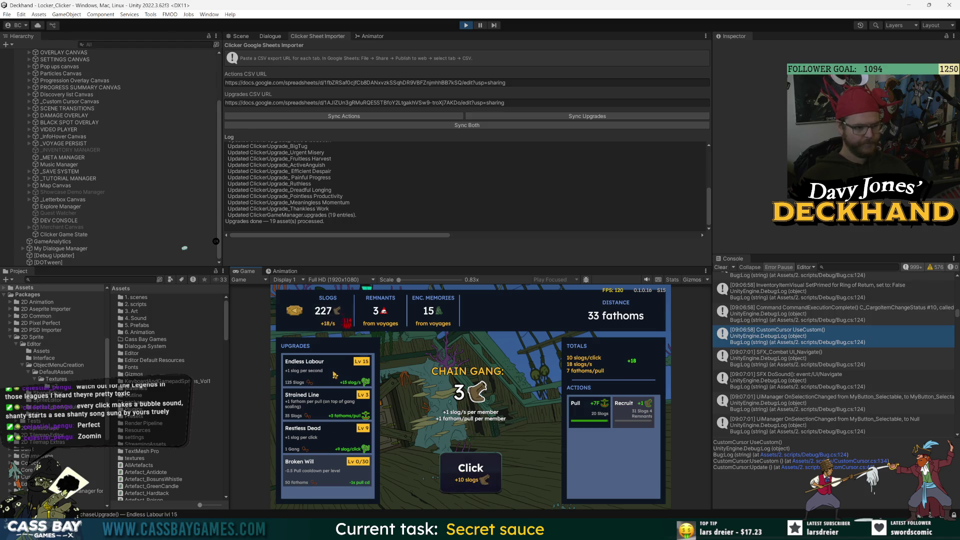
left_click(336, 375)
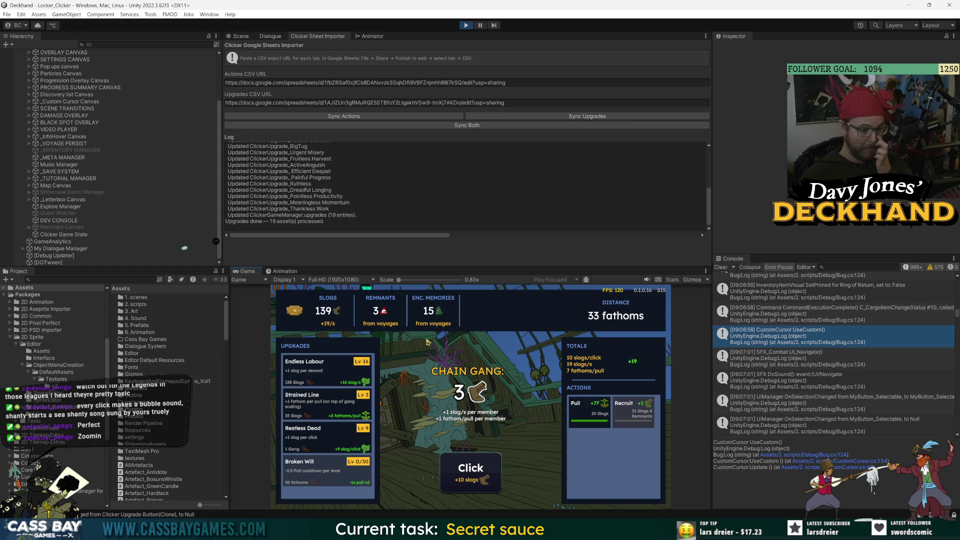
left_click(295, 312)
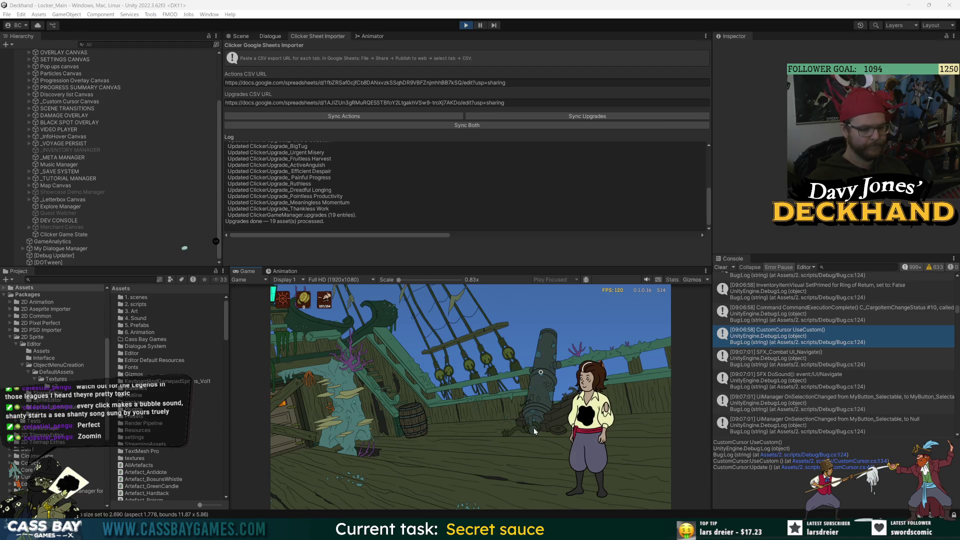
Resurrect onto the voyage setup map, try the dev console key, and search Project assets for 'dev'
left_click(506, 324)
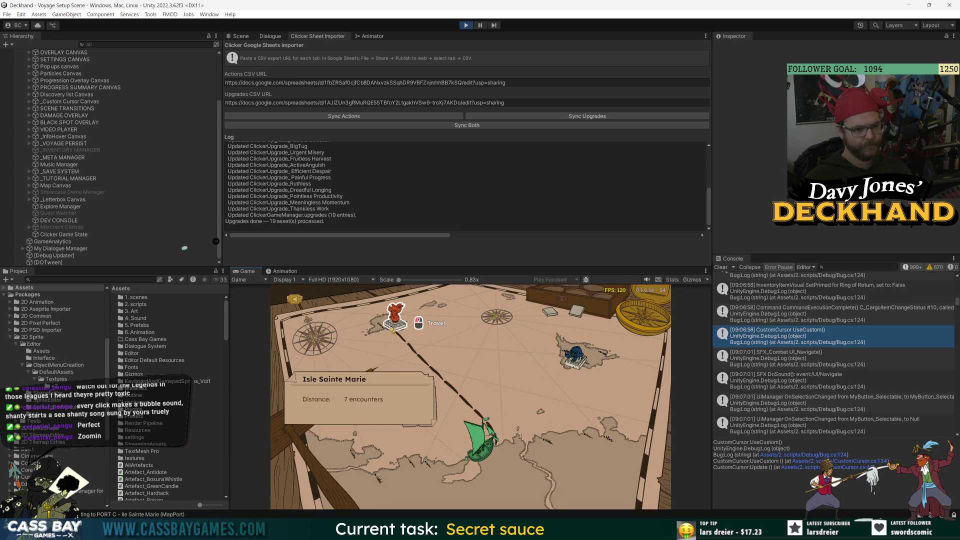
key("grave")
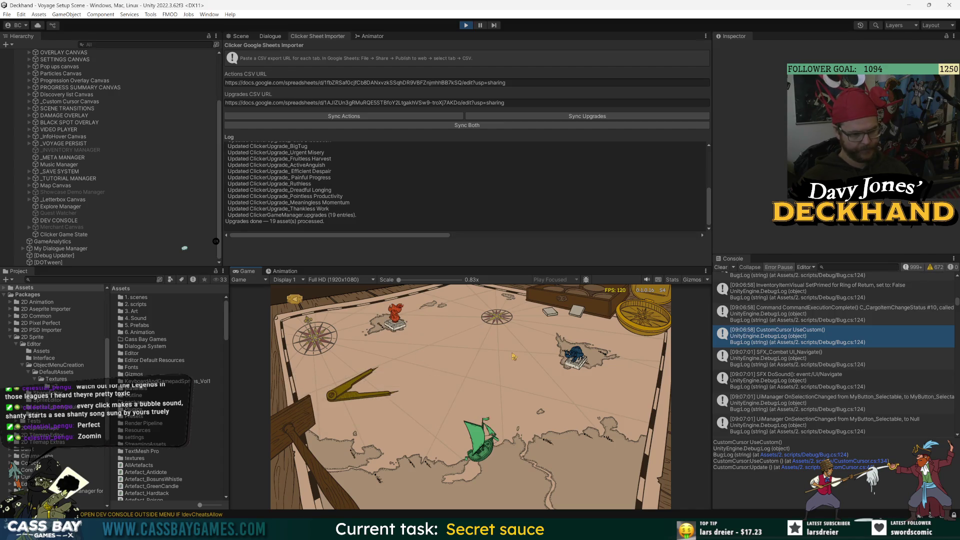
left_click(826, 426)
left_click(90, 280)
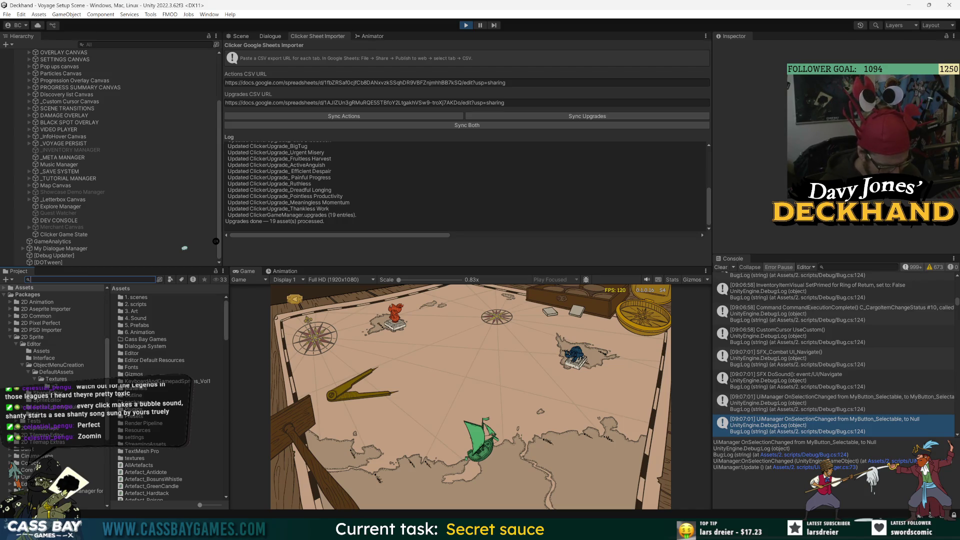
type("debugche")
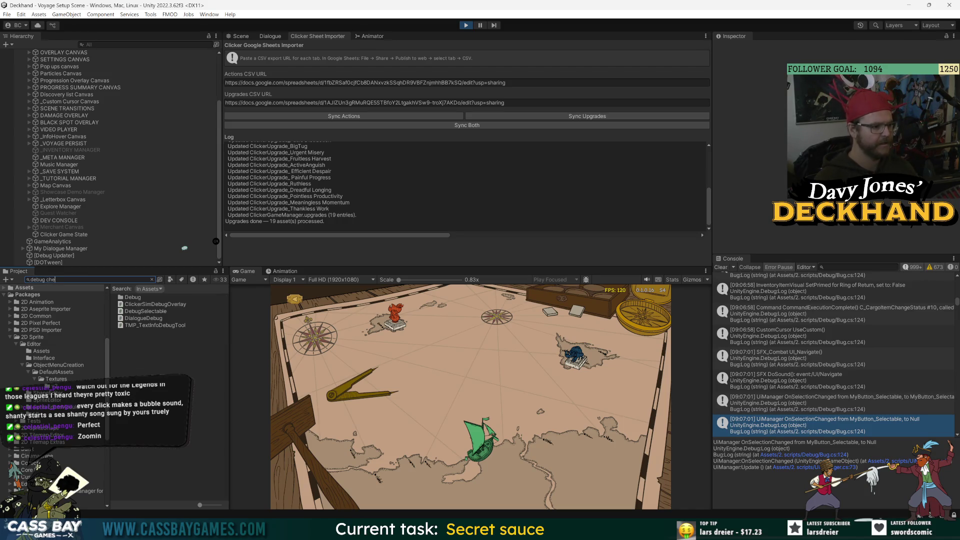
type("dev")
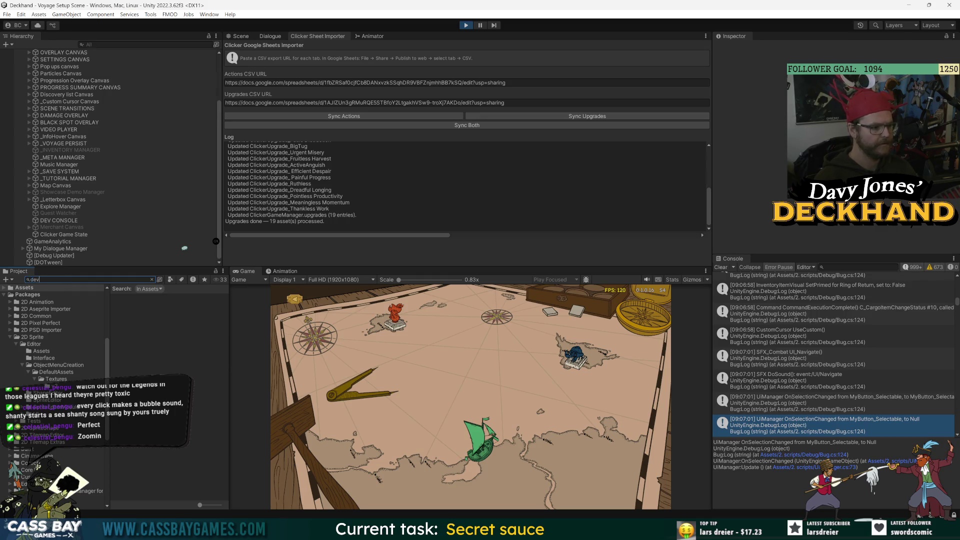
Inspect DevCheats.cs and DevCommandHandler.cs, looking at showingConsole, ToggleDebug and Get_System_DevCheatsAllow
double_click(136, 312)
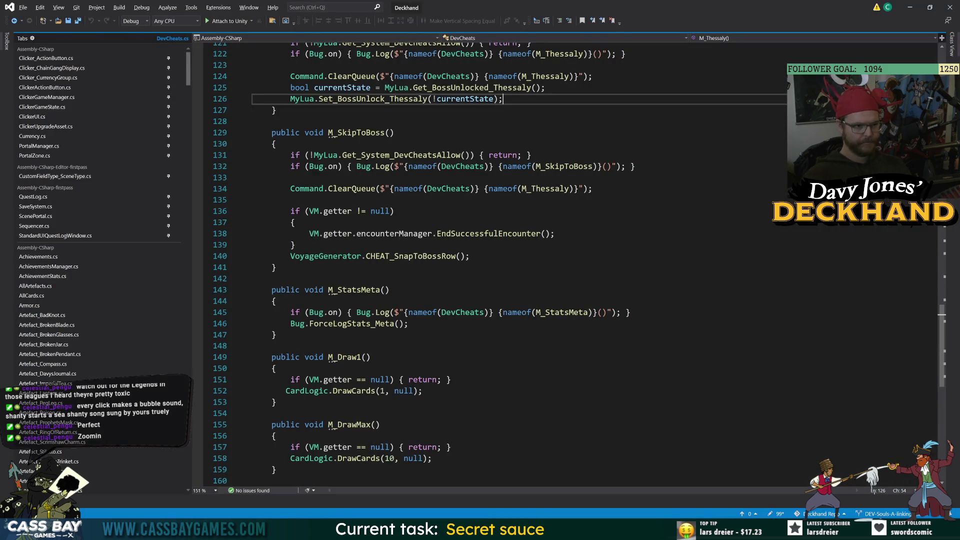
left_click_drag(943, 346, 942, 46)
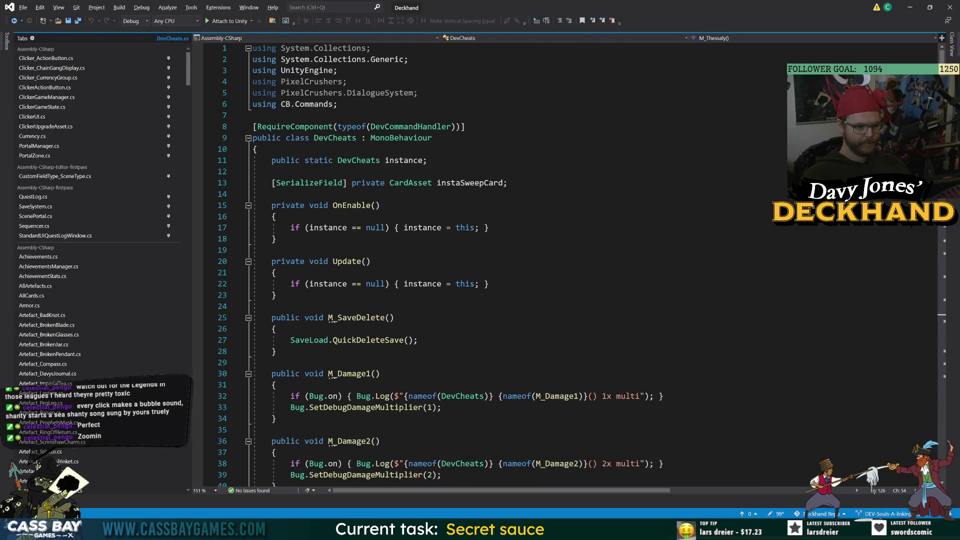
key("alt+Tab")
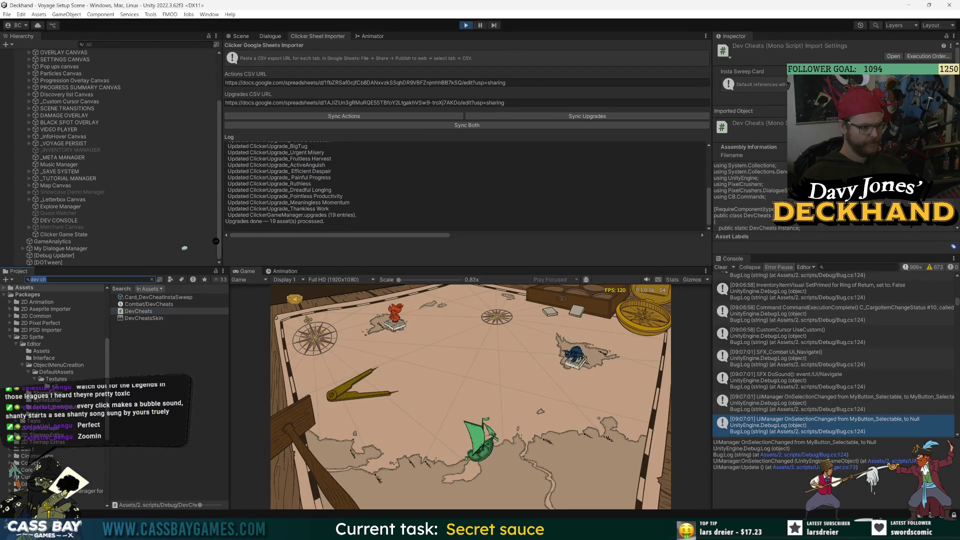
double_click(153, 346)
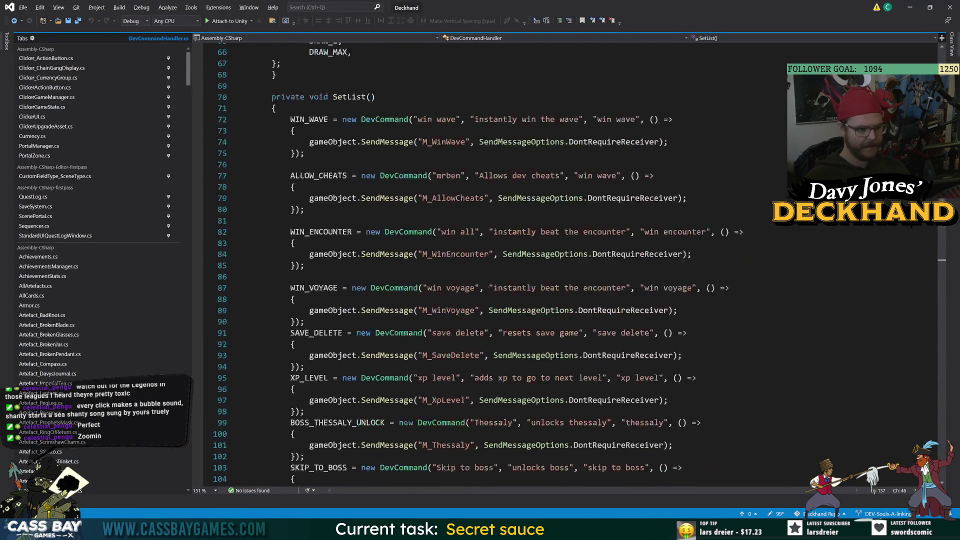
scroll(375, 198, "up", 15)
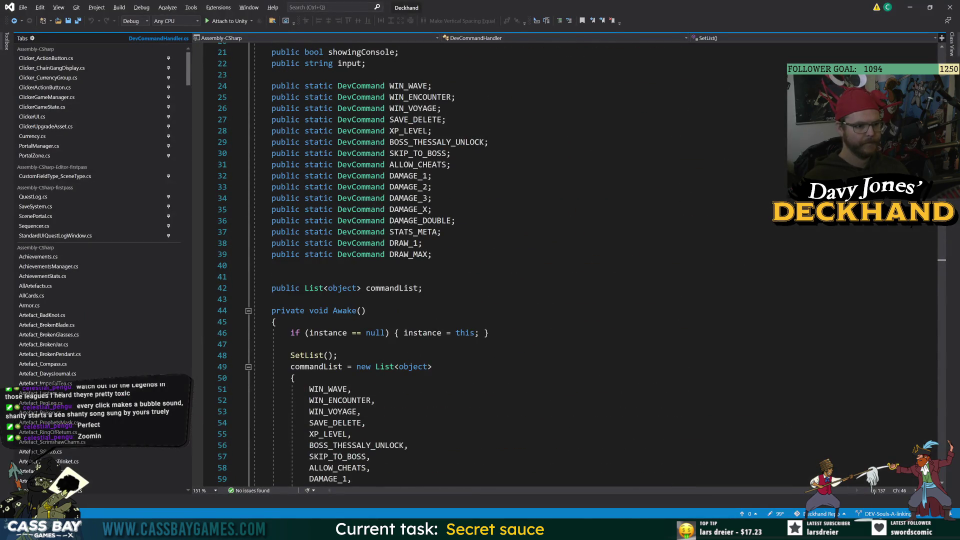
scroll(501, 265, "down", 20)
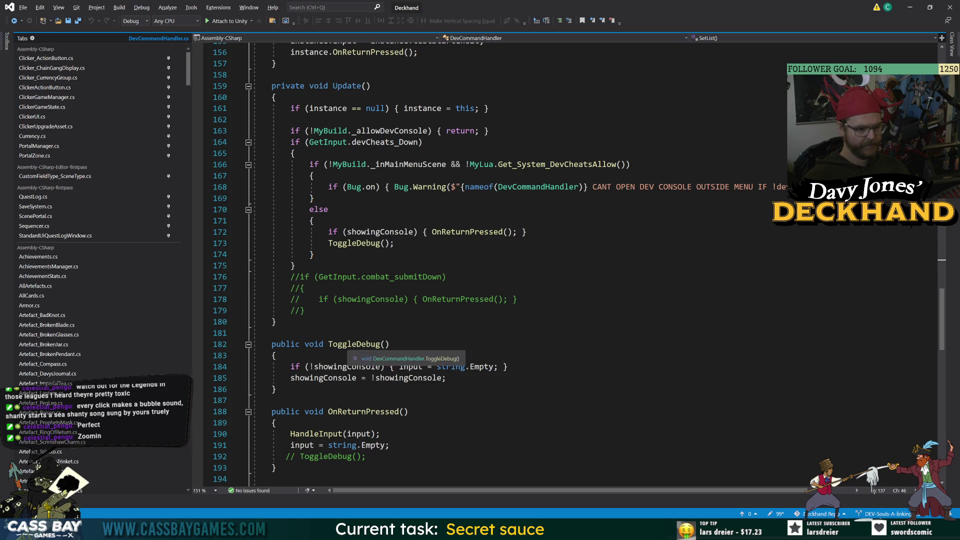
double_click(342, 369)
double_click(354, 344)
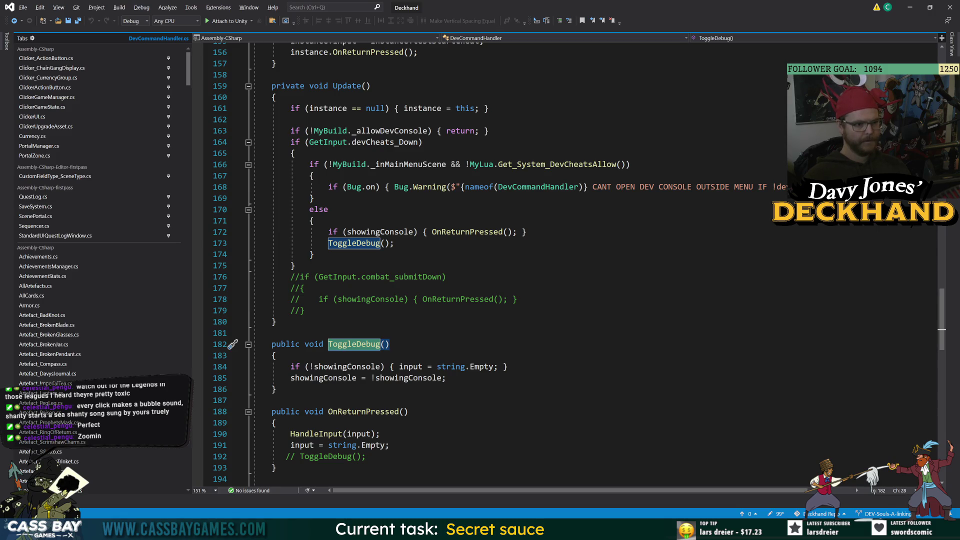
double_click(468, 232)
double_click(581, 165)
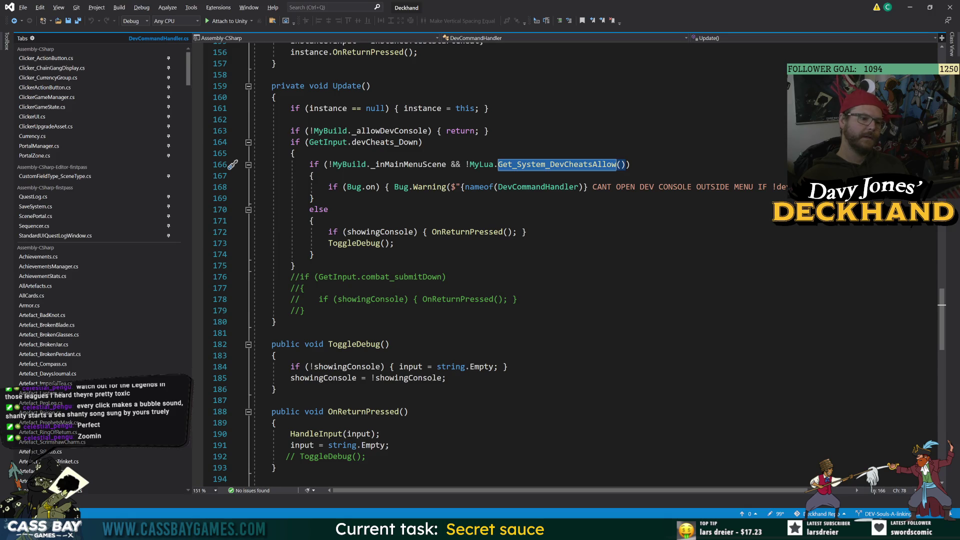
Add '!Bug.on &&' to the line 166 condition, save the script, and return to Unity
left_click(296, 154)
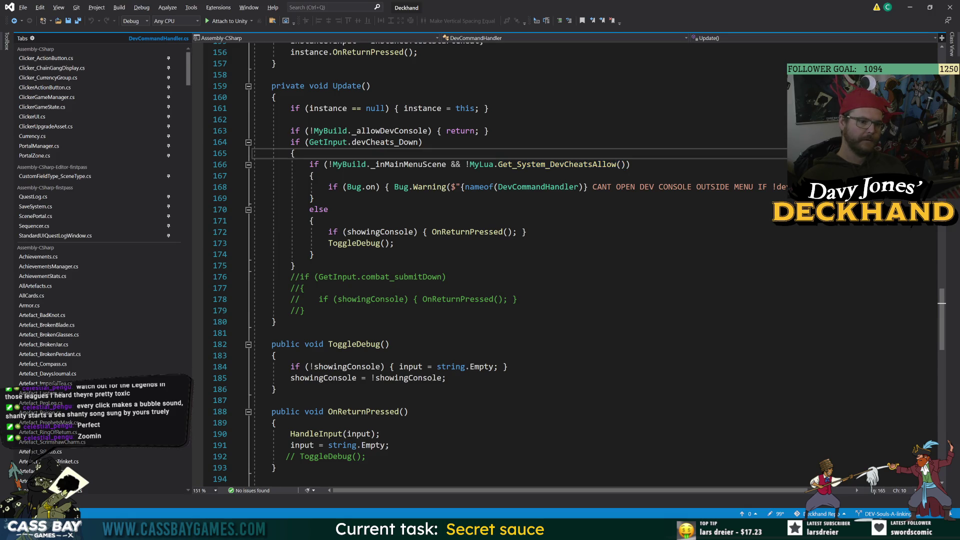
left_click(329, 165)
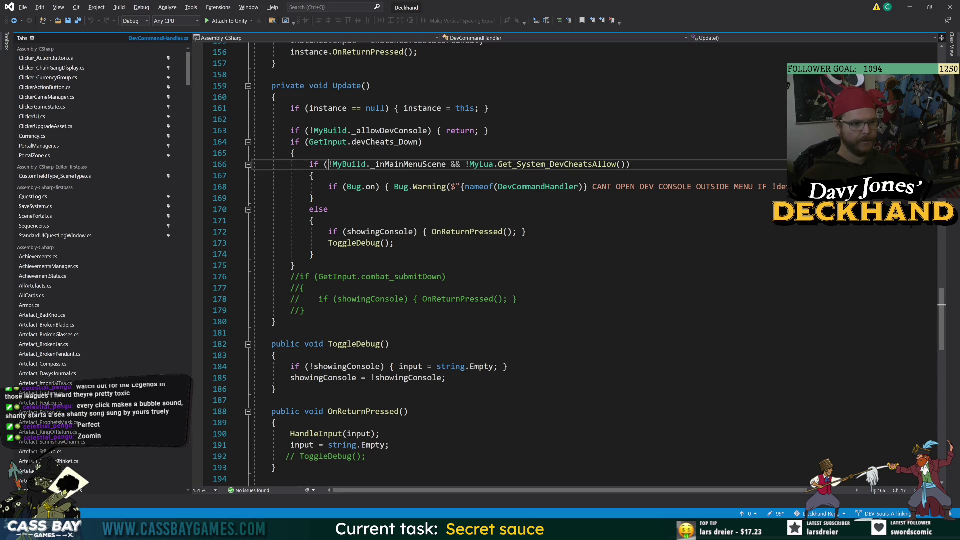
type("(!Bug.on &&")
left_click(490, 108)
left_click(294, 266)
key("ctrl+s")
left_click_drag(527, 233, 314, 221)
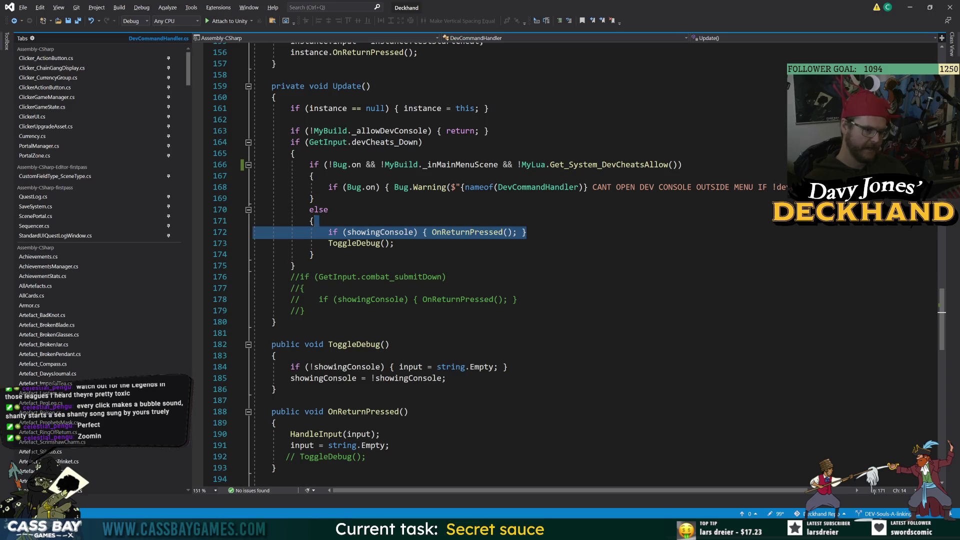
left_click(294, 265)
mouse_move(654, 531)
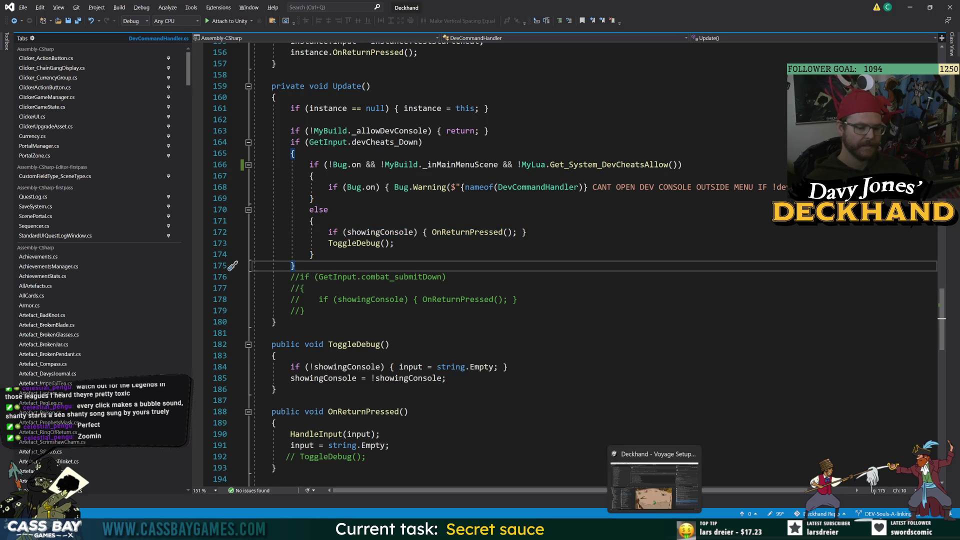
left_click(655, 484)
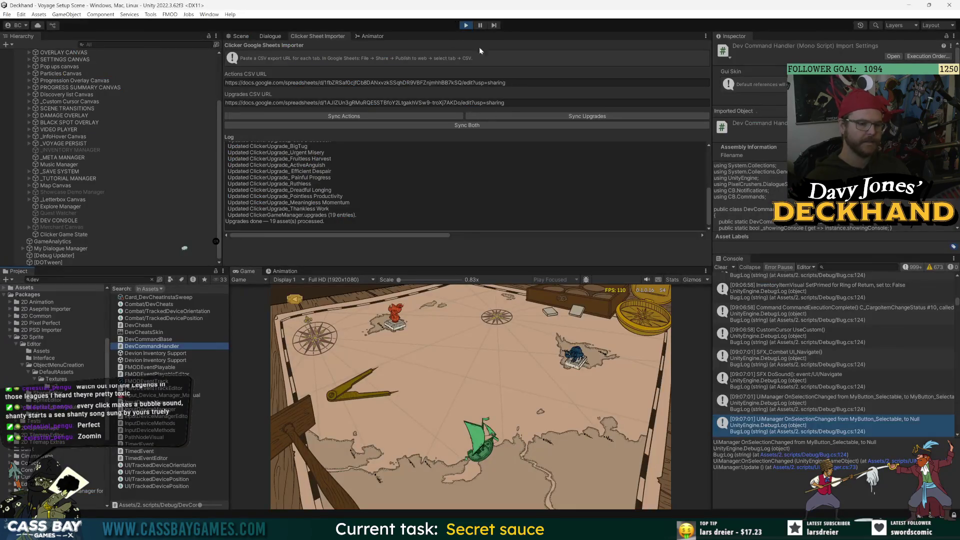
Restart play mode and confirm a new voyage to Crab Island
left_click(467, 26)
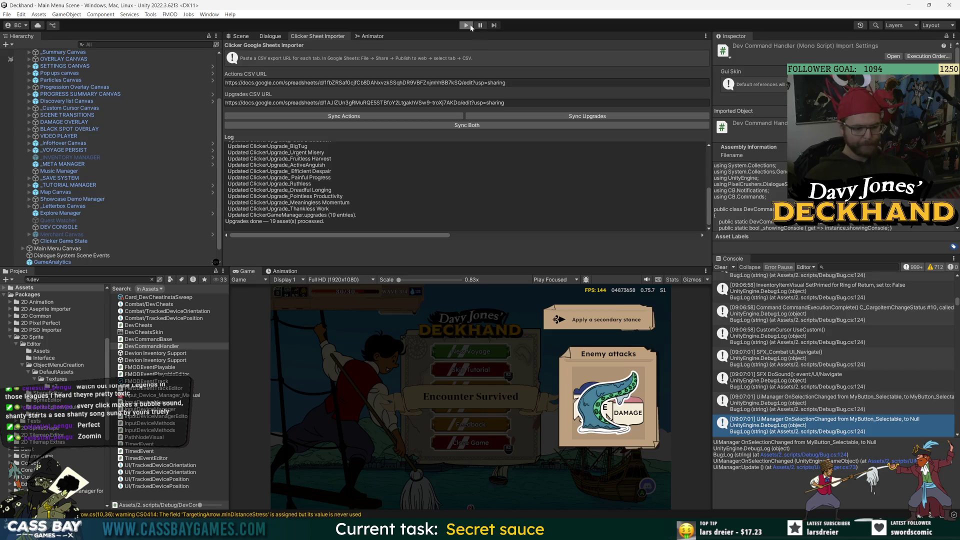
left_click(467, 25)
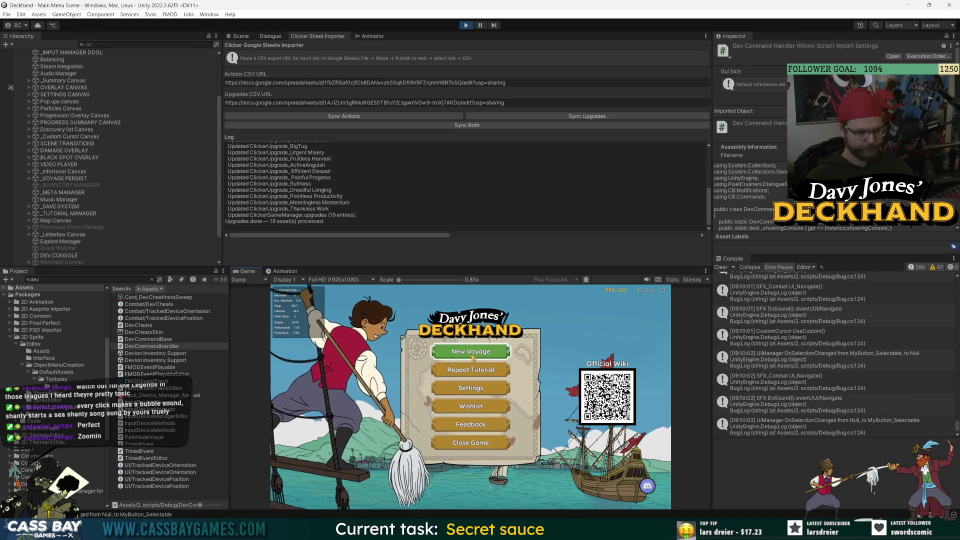
left_click(473, 356)
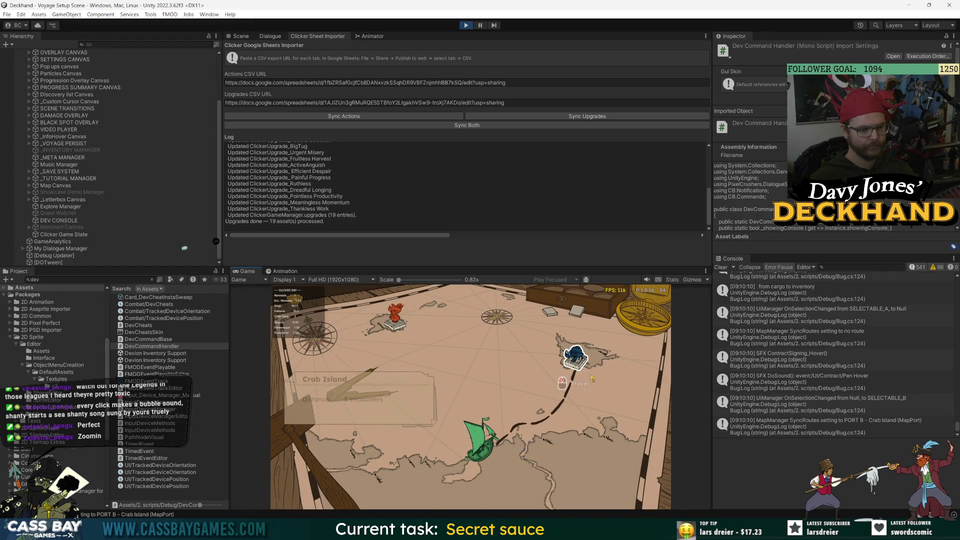
left_click(574, 350)
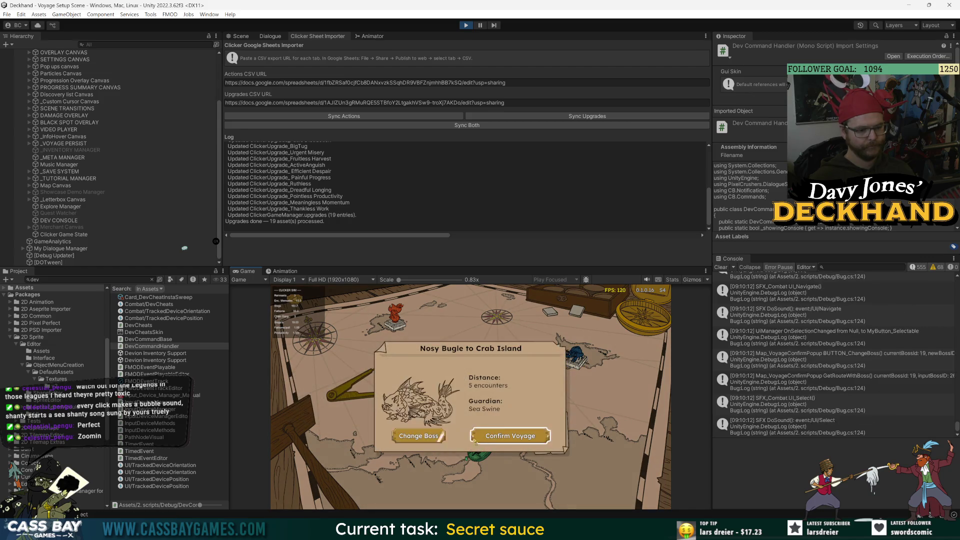
left_click(505, 435)
Pick the Saber, pack the golden gauntlet and ivory tusk as cargo, and set sail
left_click(578, 468)
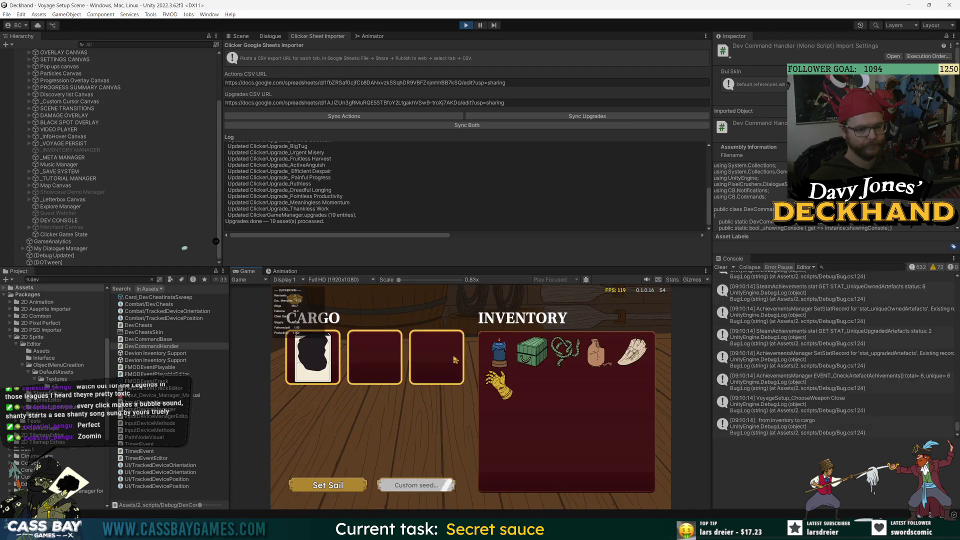
left_click(498, 385)
left_click(454, 440)
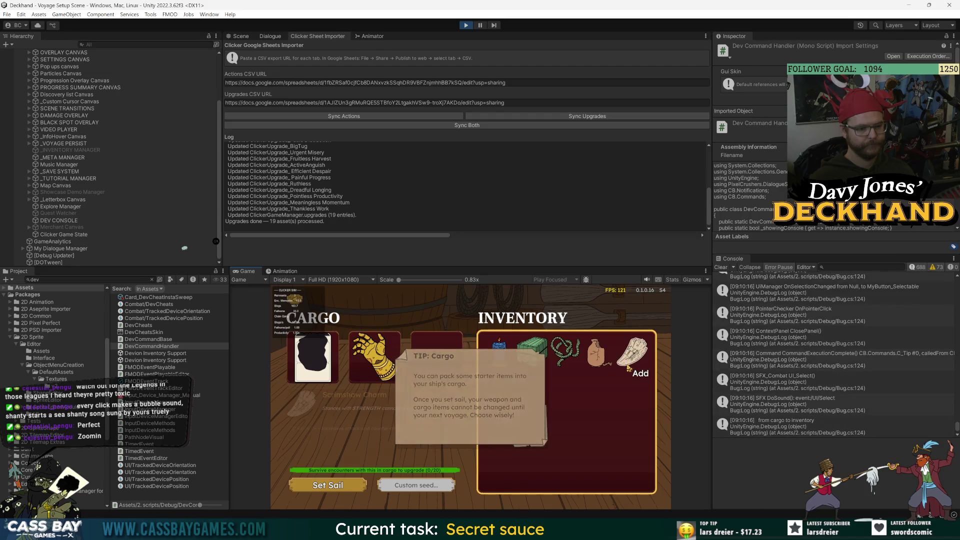
left_click(633, 350)
left_click(314, 489)
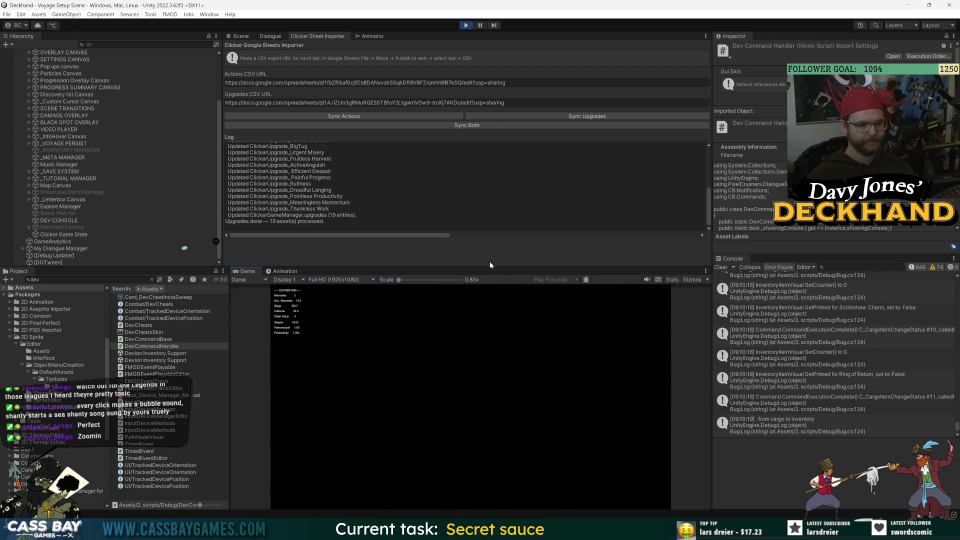
left_click_drag(492, 267, 491, 217)
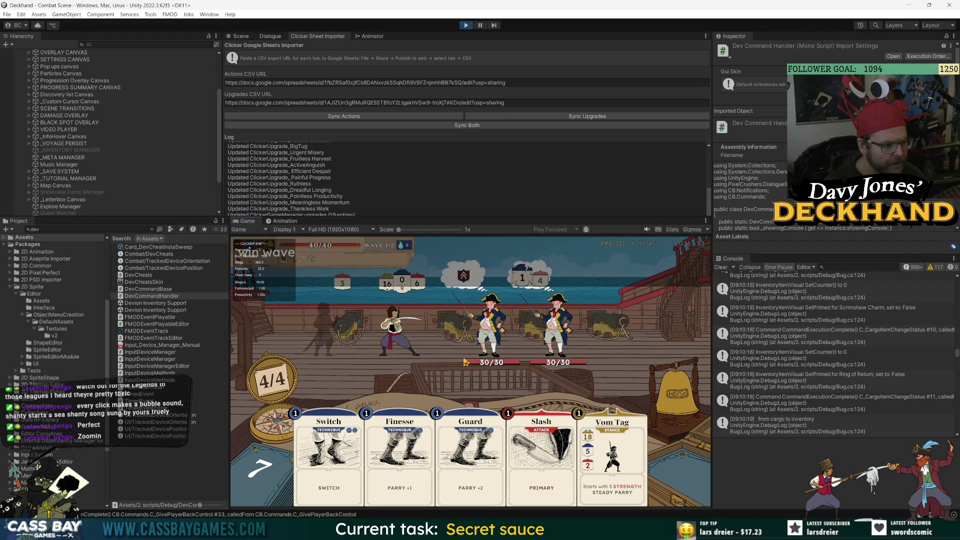
Win the wave by cheat, take Spinning Kick, then redraw artefacts and take the Wooden Idol
key("Return")
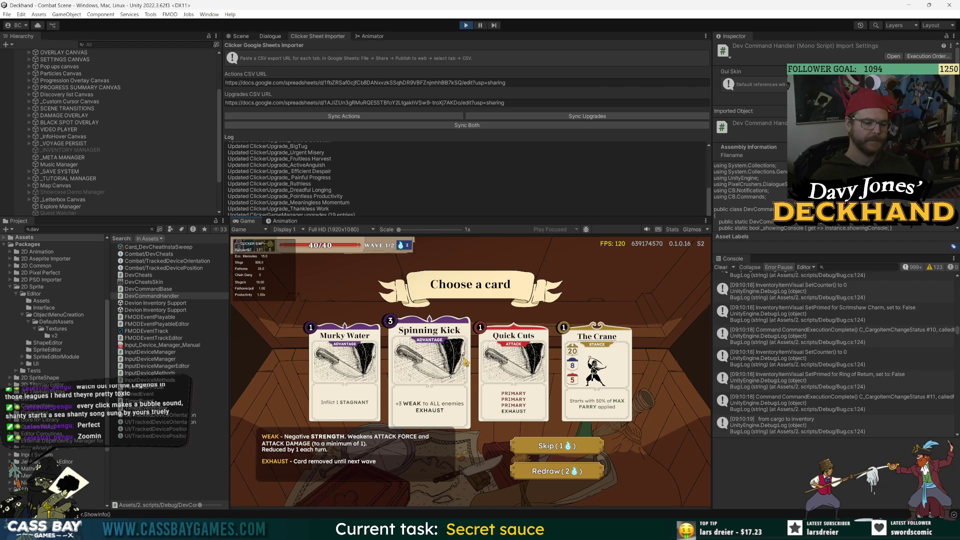
left_click(465, 361)
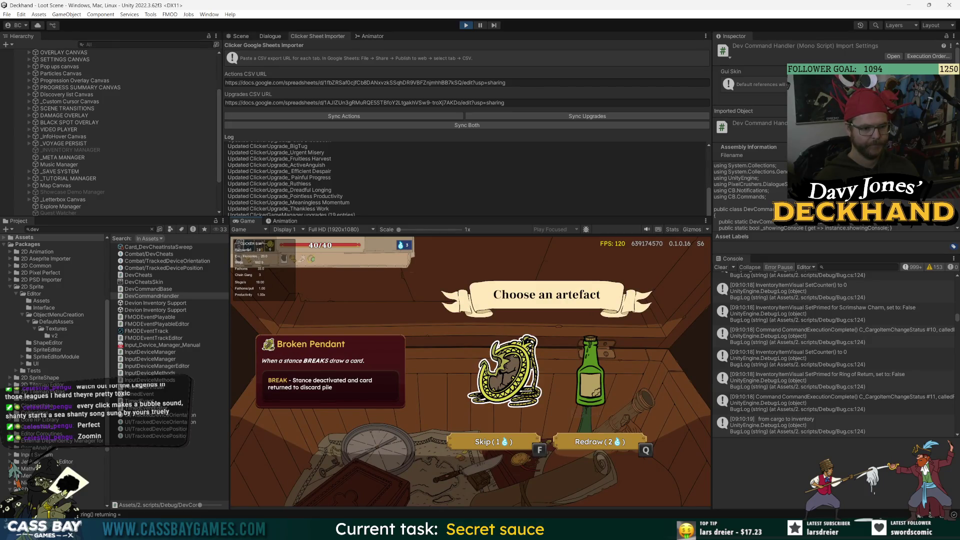
key("Right")
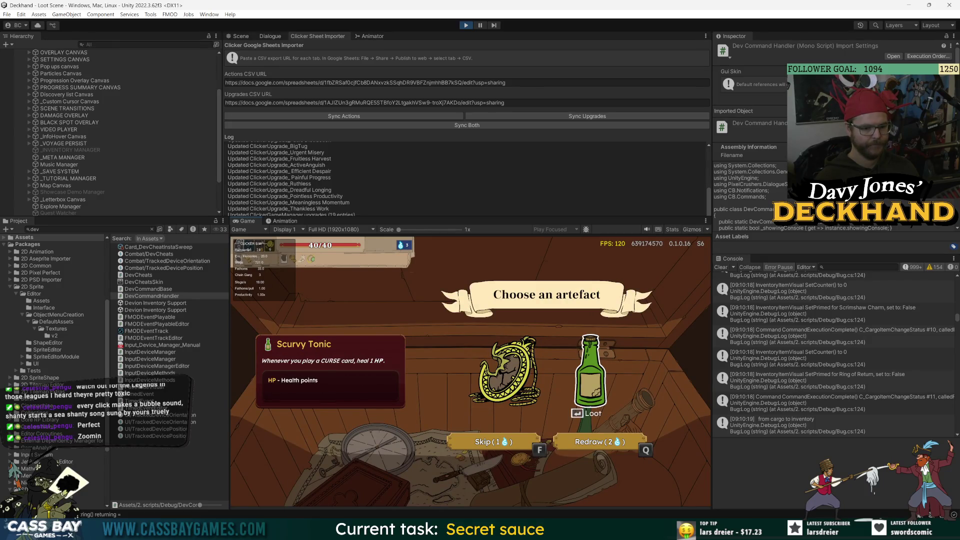
key("q")
key("Right")
key("Return")
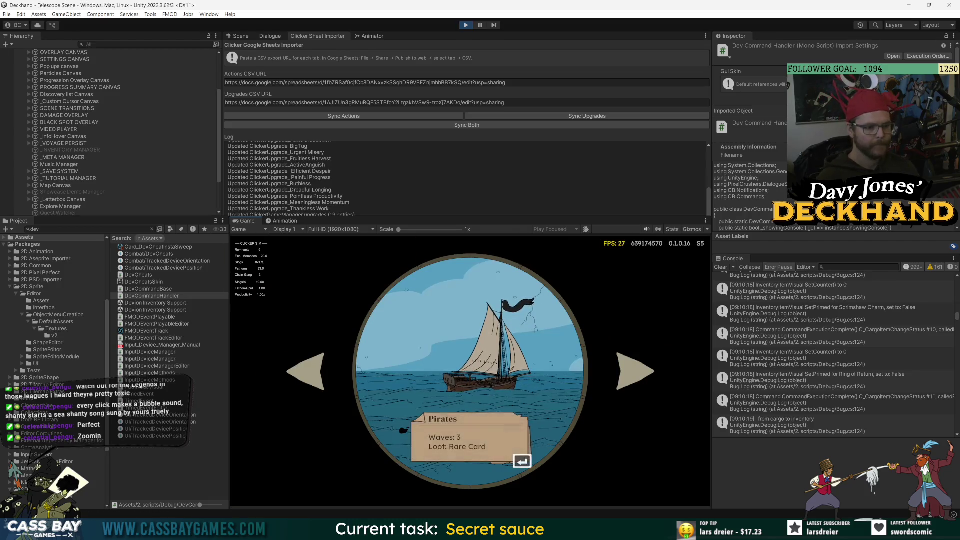
Sail to the ship destination and open the card removal reward
key("Right")
key("Left")
key("Return")
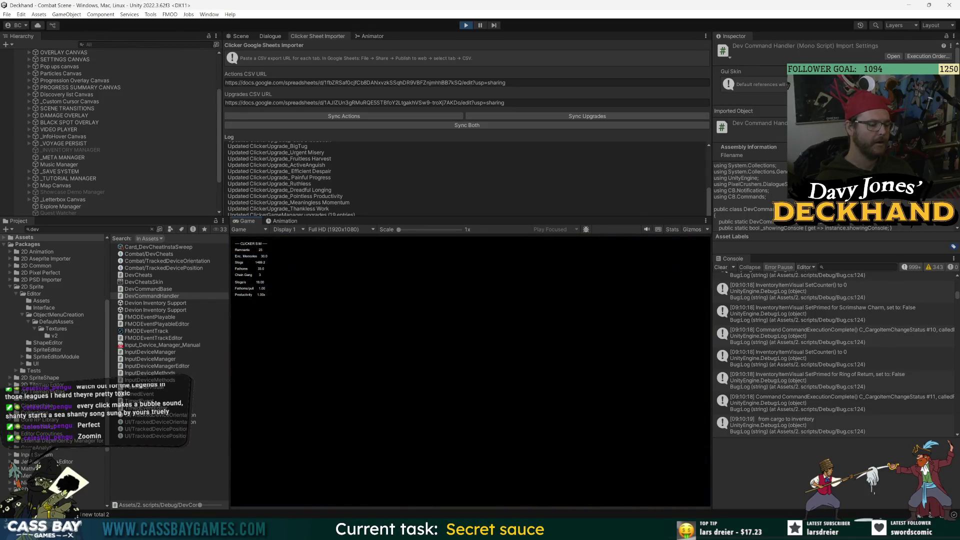
left_click(480, 341)
Remove the Distraction card, sail to the Pirates destination, and win the wave by cheat
left_click(308, 352)
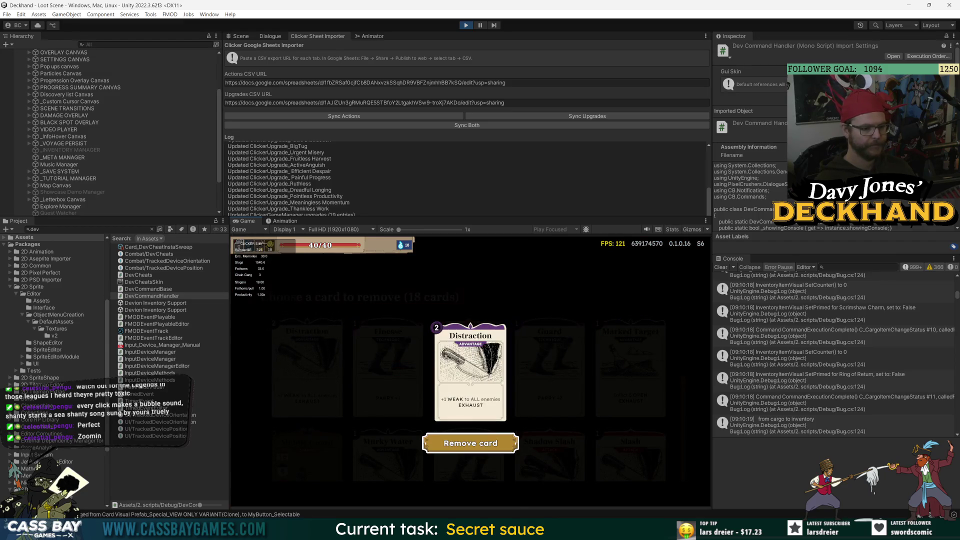
left_click(471, 443)
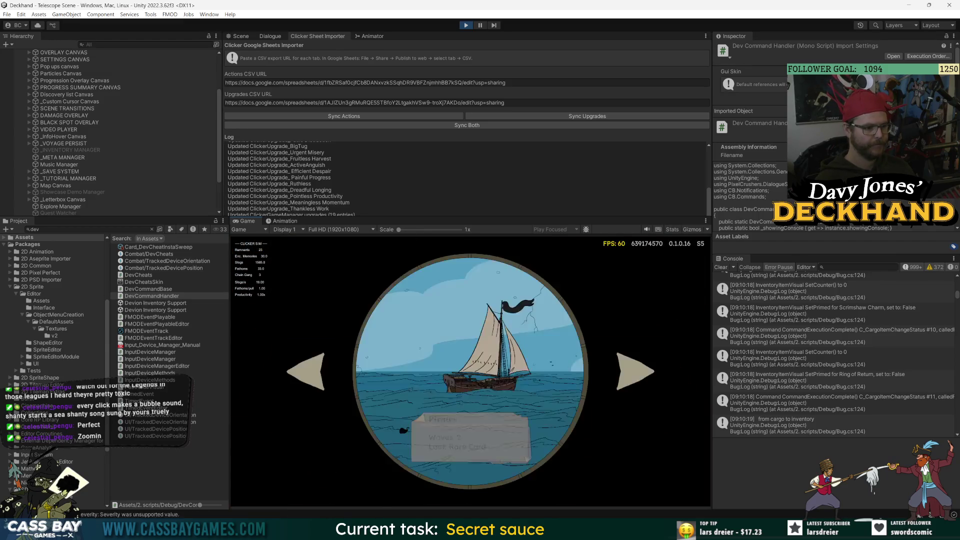
key("Return")
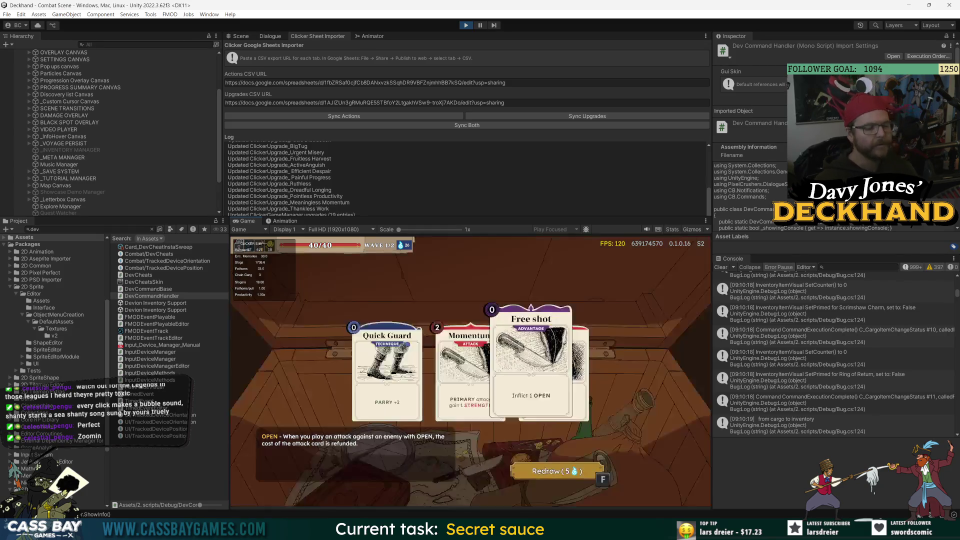
type("win wave")
key("Return")
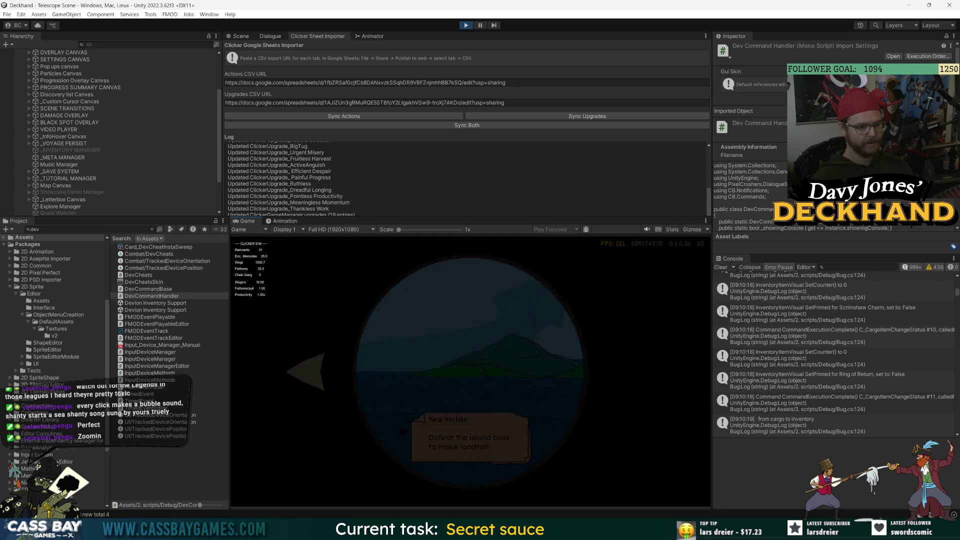
Abandon the current voyage from the pause menu's Game options
key("Escape")
left_click(480, 270)
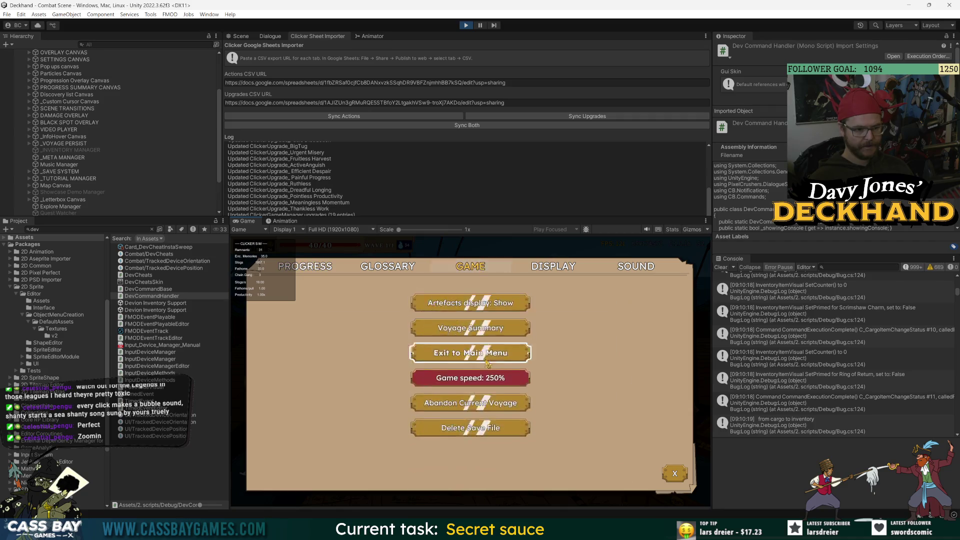
left_click(474, 399)
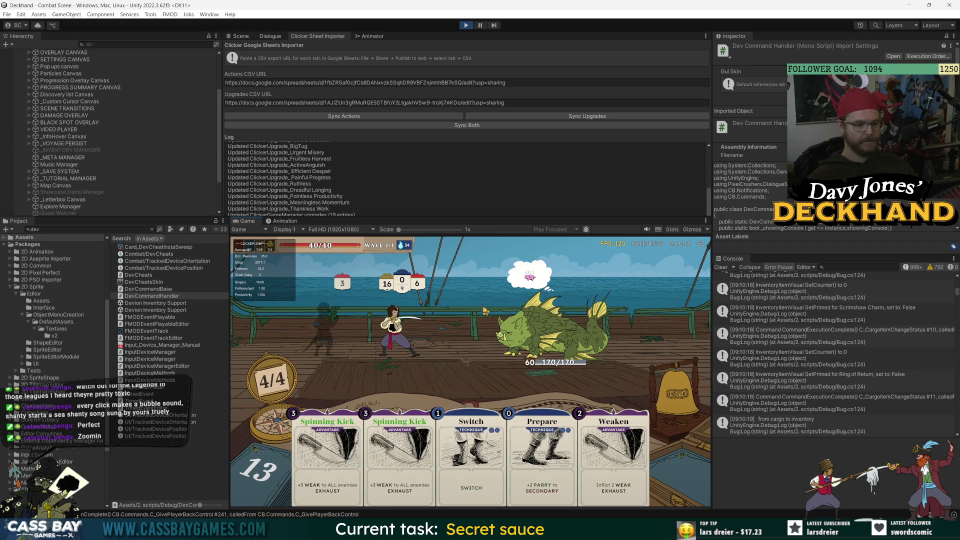
key("Escape")
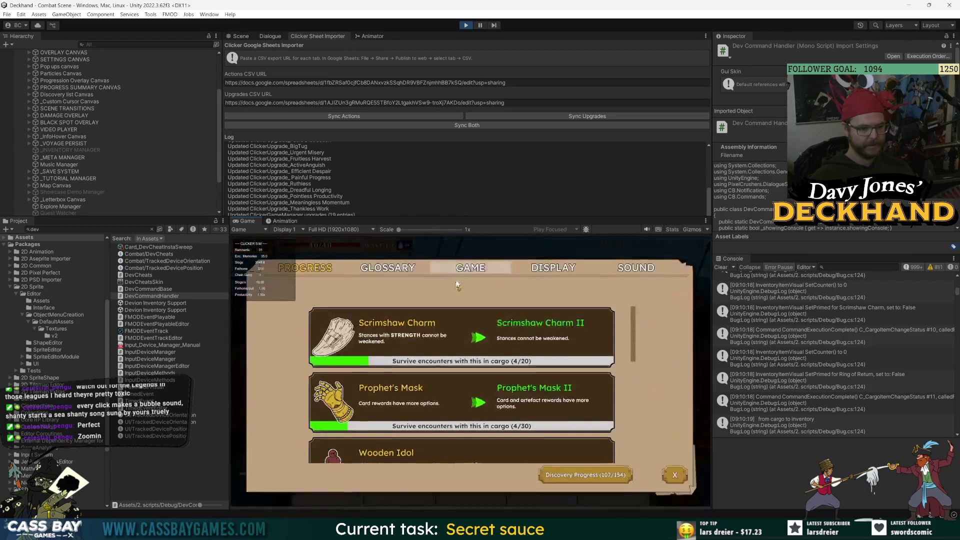
left_click(470, 266)
left_click(475, 408)
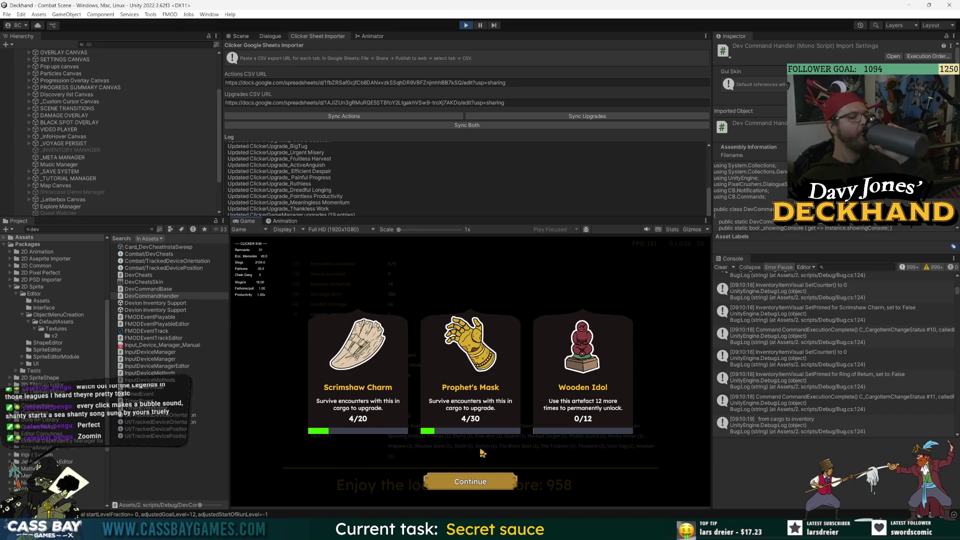
Continue through the artefact, coffers, discoveries and stats summaries back to the locker
left_click(479, 477)
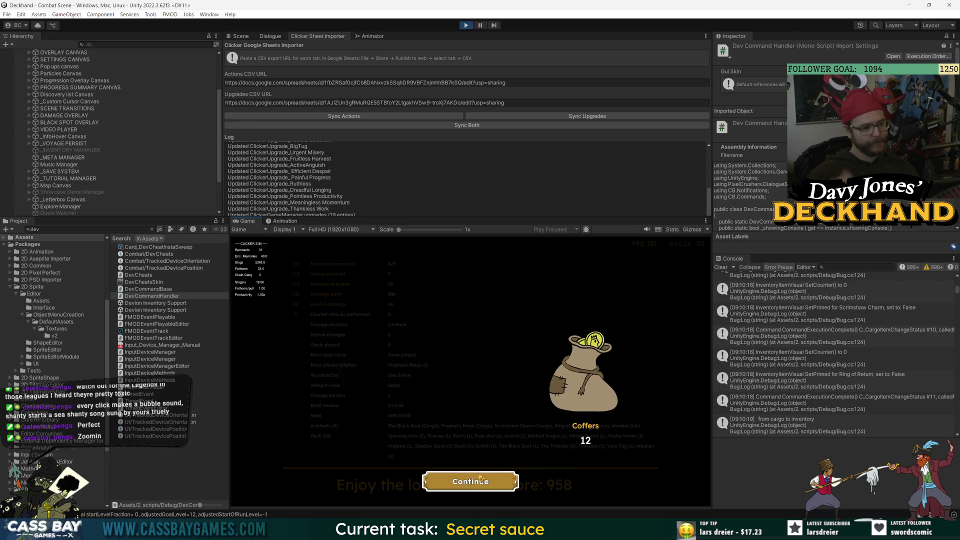
left_click(481, 491)
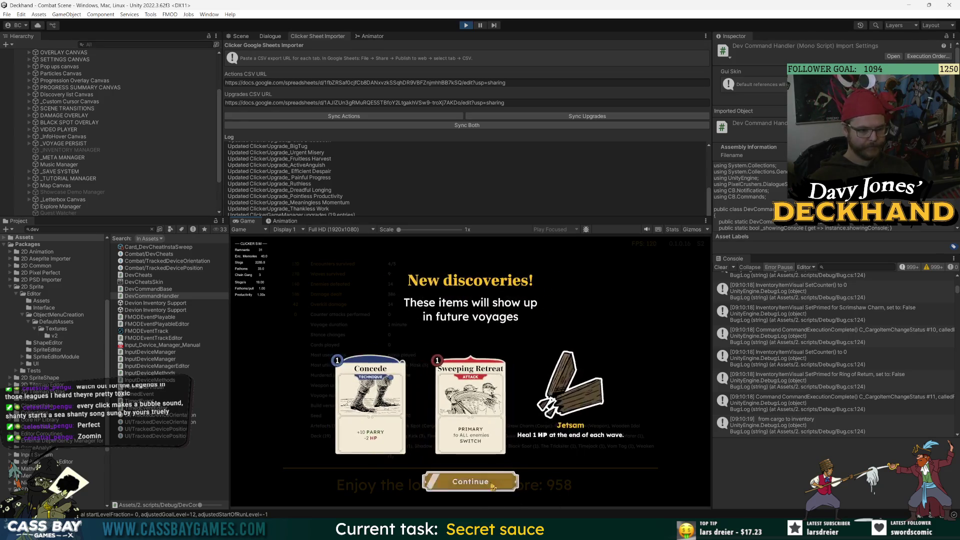
left_click(497, 487)
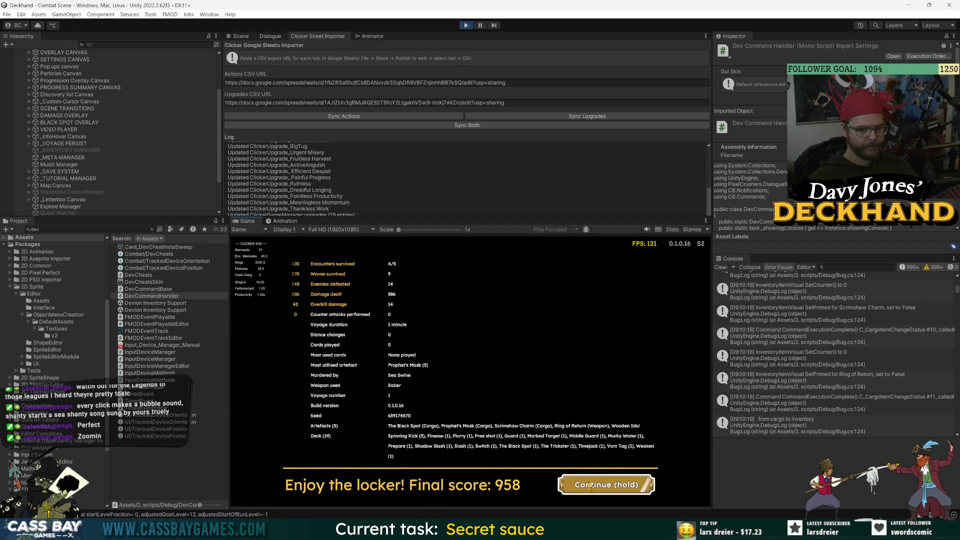
left_click(592, 487)
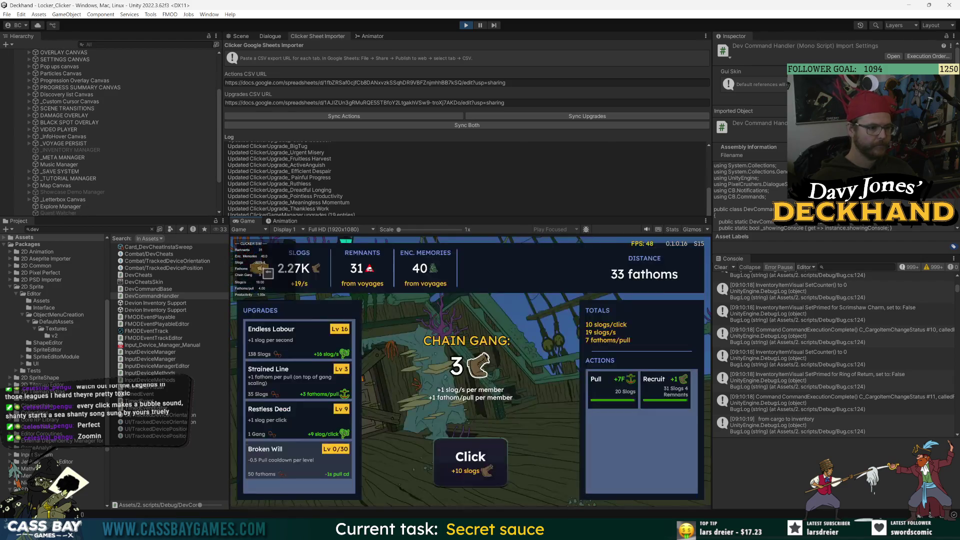
Earn slogs, level up Endless Labour, and raise Strained Line to Lv 17
left_click(477, 460)
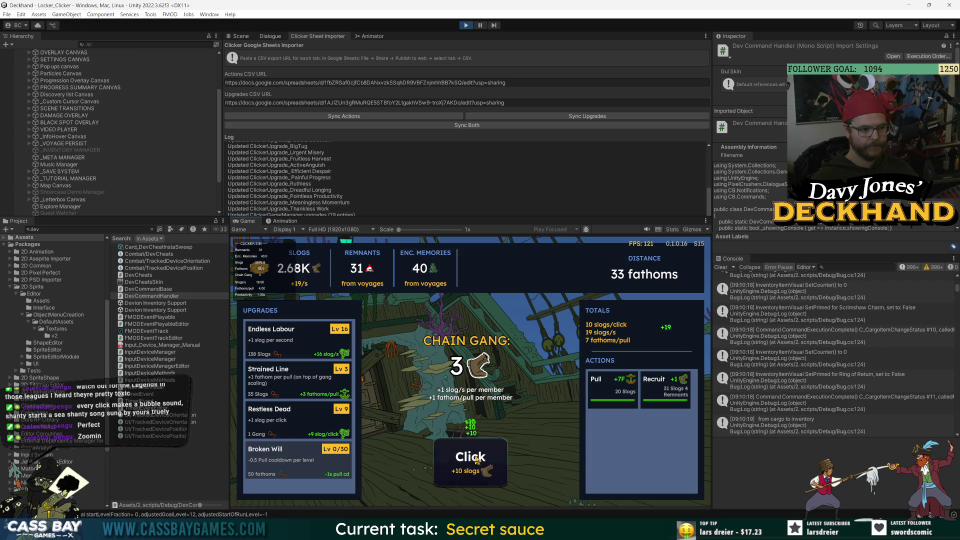
triple_click(299, 348)
triple_click(291, 393)
triple_click(290, 393)
double_click(290, 393)
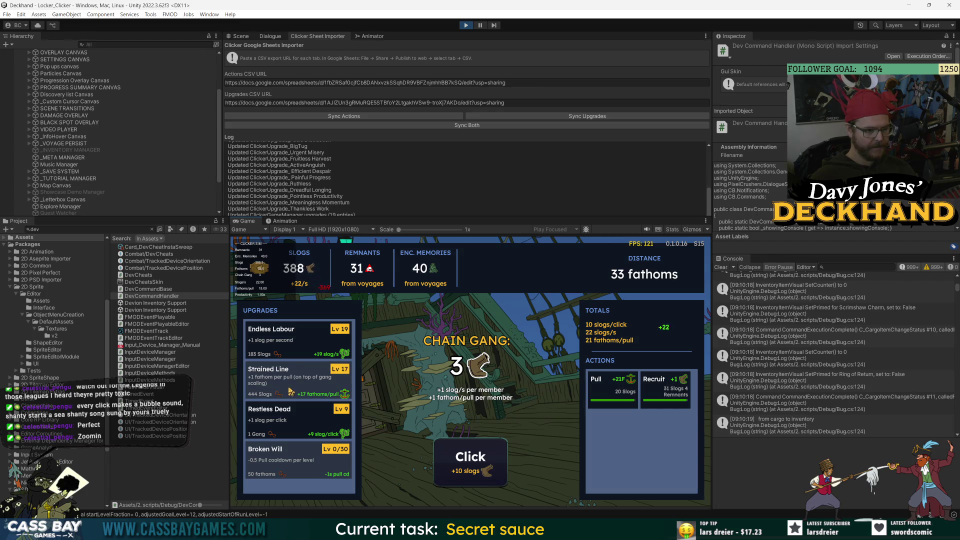
Recruit the fourth and fifth Chain Gang members and buy the first Broken Will level
left_click(654, 393)
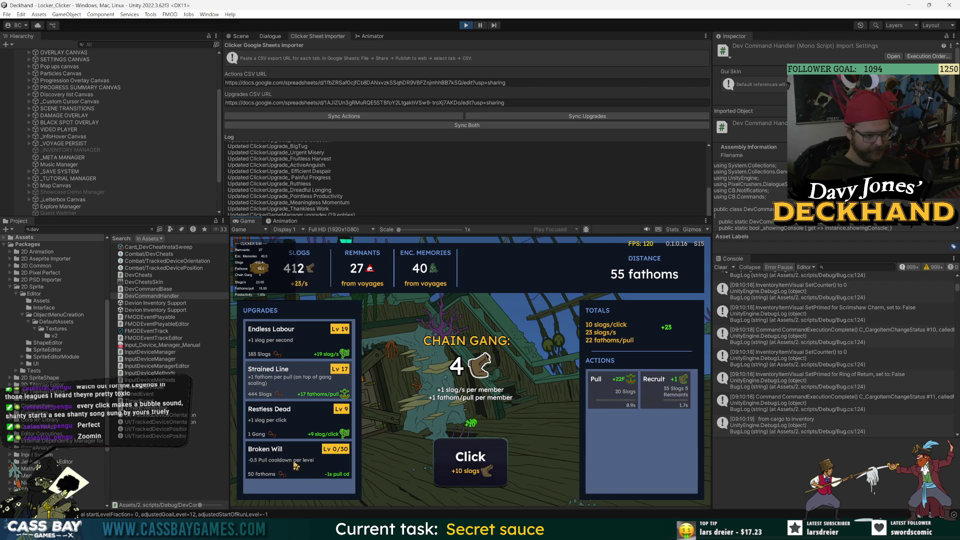
left_click(340, 462)
left_click(473, 469)
double_click(472, 469)
triple_click(473, 469)
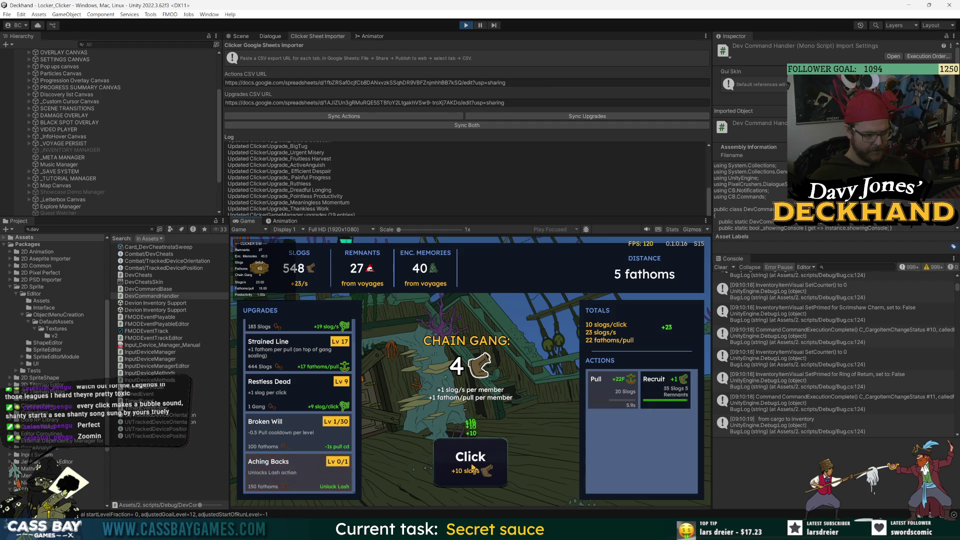
left_click(659, 399)
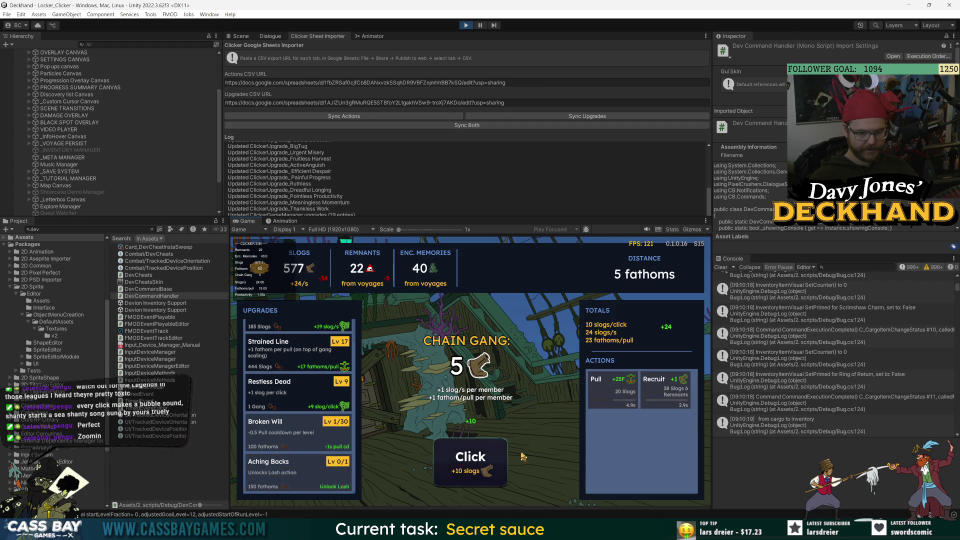
triple_click(477, 463)
Select Audio Manager in the Hierarchy, then recruit the sixth and seventh Chain Gang members
scroll(10, 166, "up", 3)
left_click(98, 101)
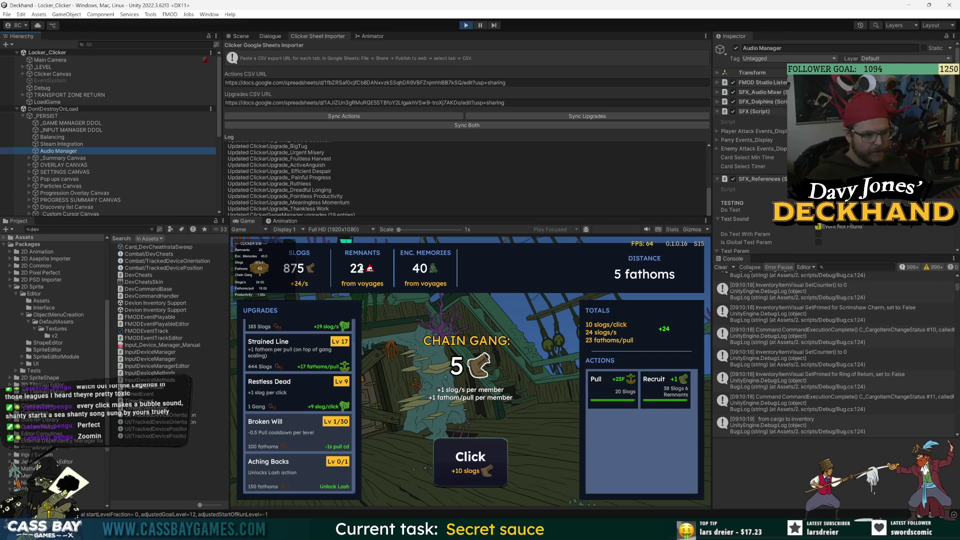
left_click(665, 385)
double_click(488, 471)
double_click(489, 469)
left_click(489, 468)
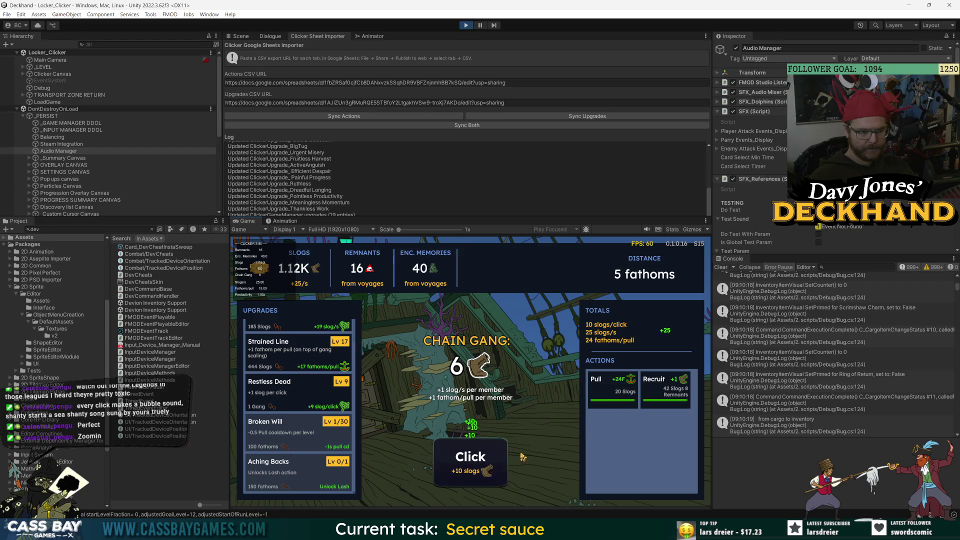
left_click(682, 386)
Pull the ship forward 25 fathoms, earn slogs up to 2.70K, and clear the Console
double_click(486, 468)
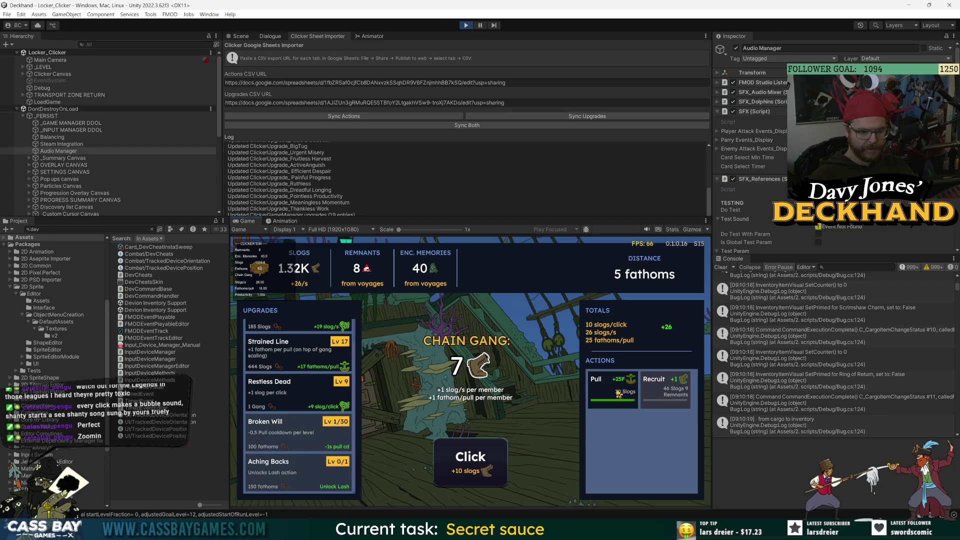
left_click(618, 394)
double_click(501, 467)
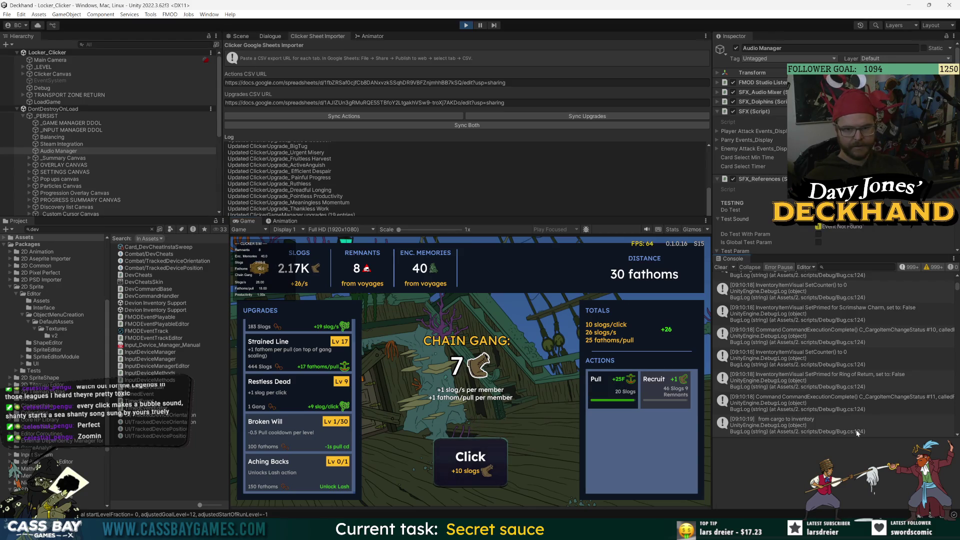
left_click(503, 475)
left_click(504, 475)
left_click(504, 475)
left_click(505, 475)
left_click(504, 475)
left_click(504, 475)
left_click(505, 475)
left_click(504, 475)
left_click(504, 476)
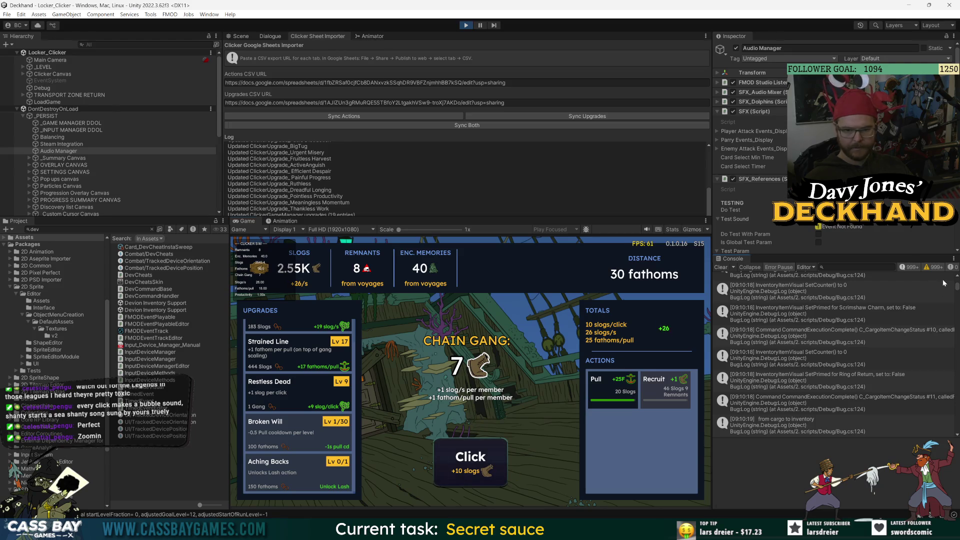
left_click(912, 295)
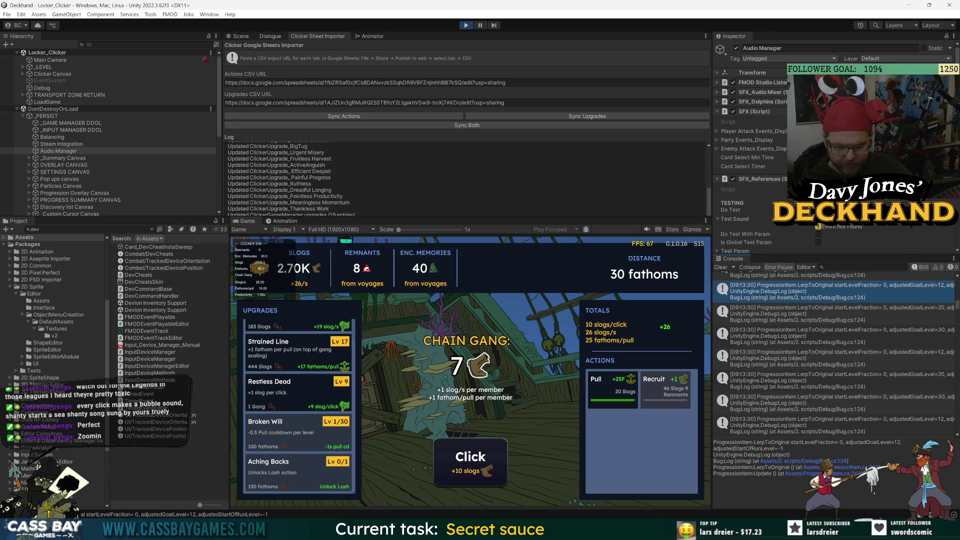
left_click(850, 467)
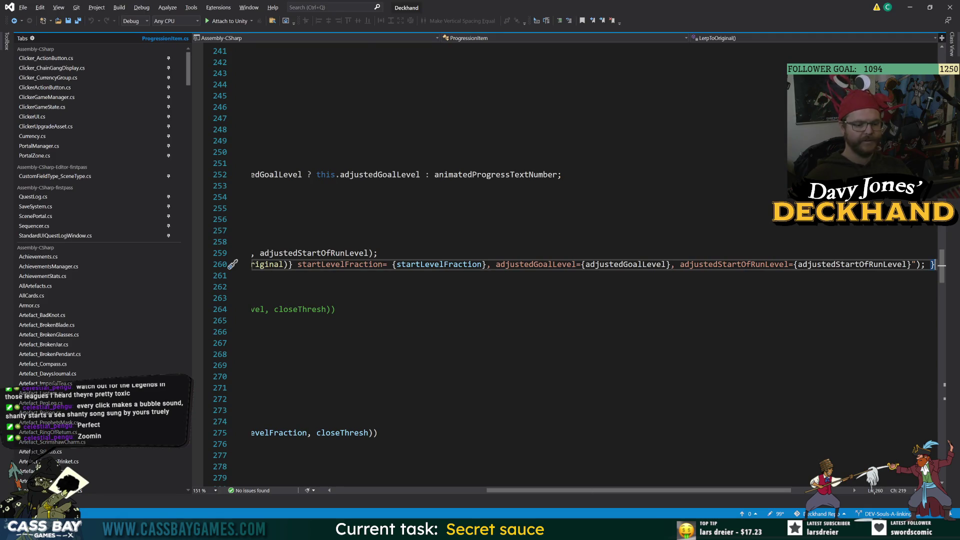
scroll(575, 265, "left", 10)
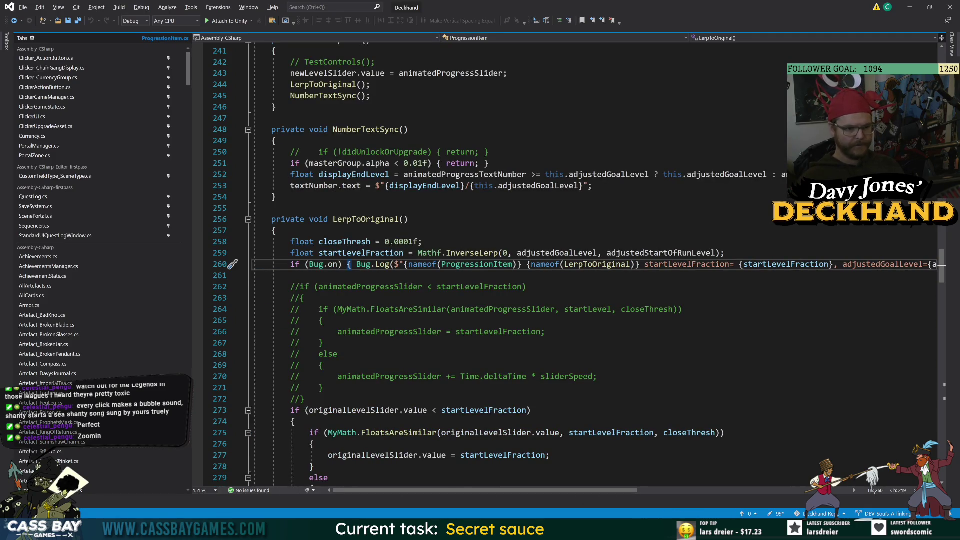
key("alt+Tab")
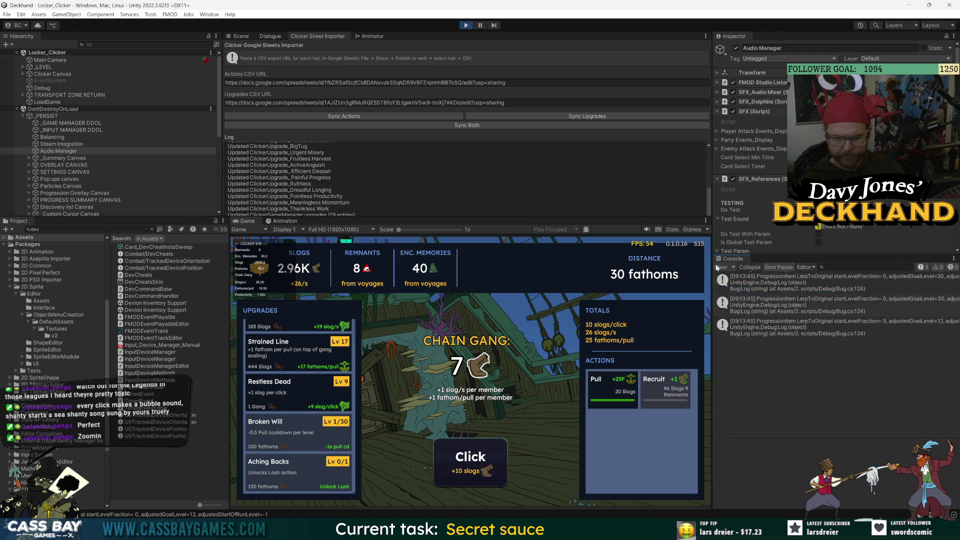
left_click(867, 380)
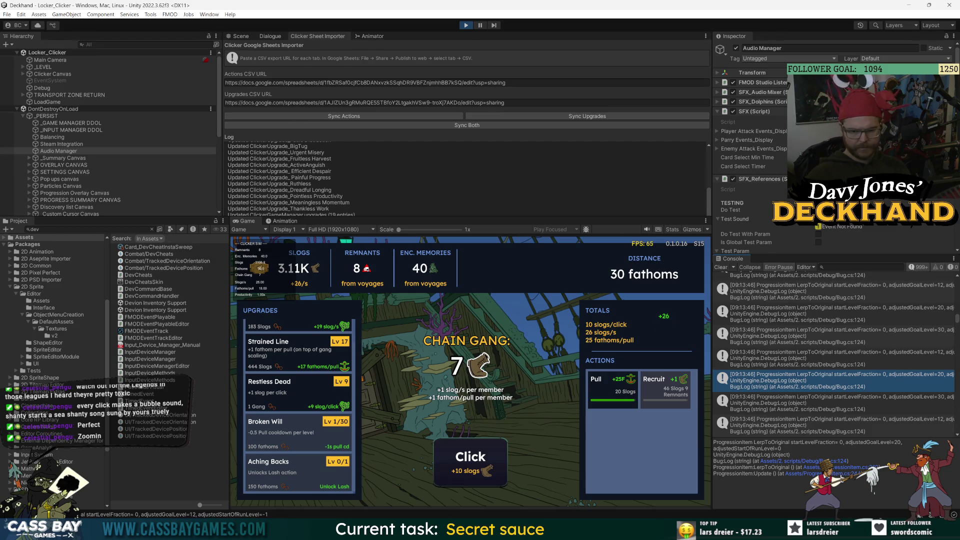
left_click(820, 473)
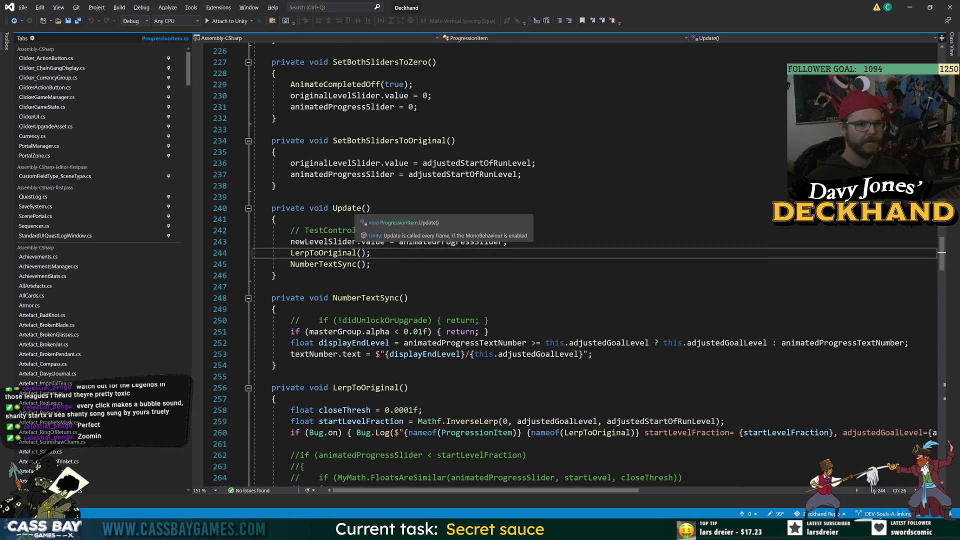
double_click(322, 252)
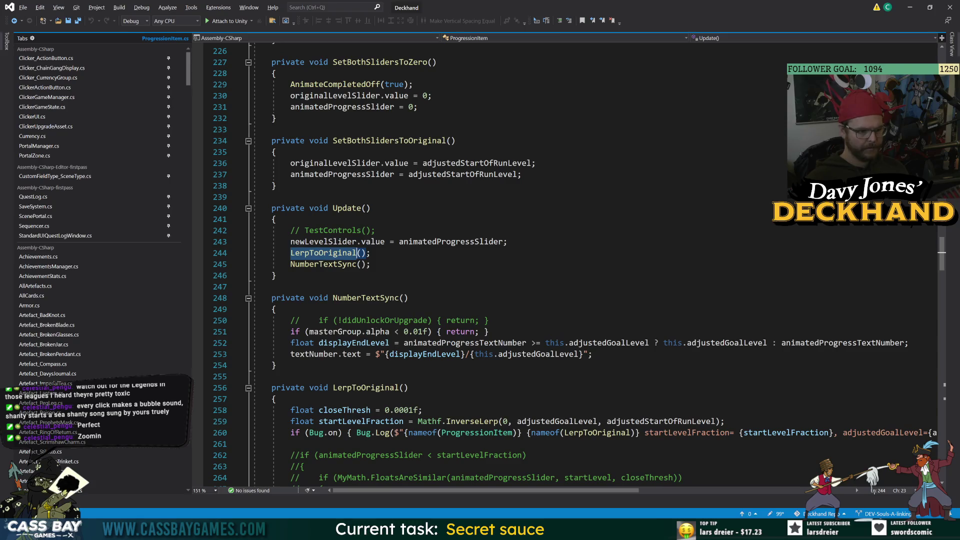
scroll(575, 270, "down", 4)
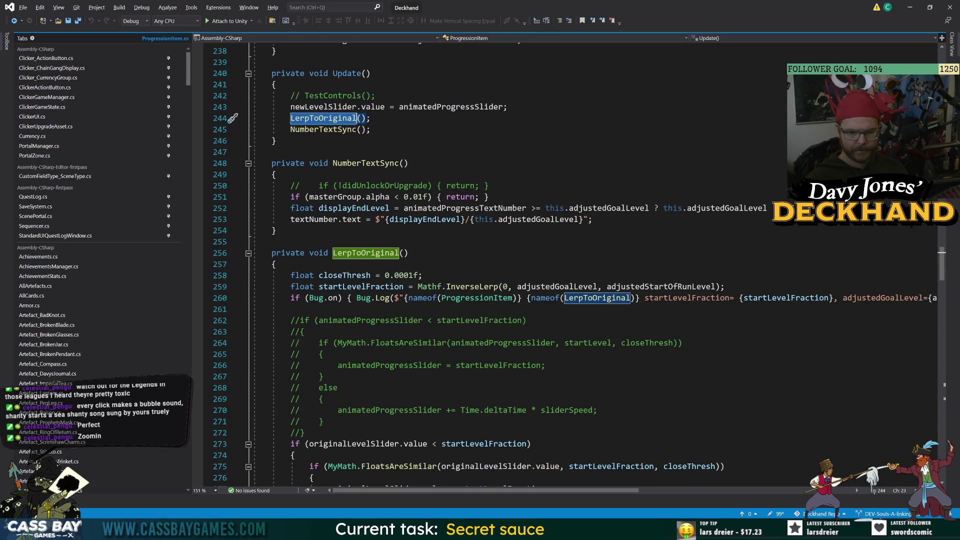
left_click_drag(616, 490, 800, 513)
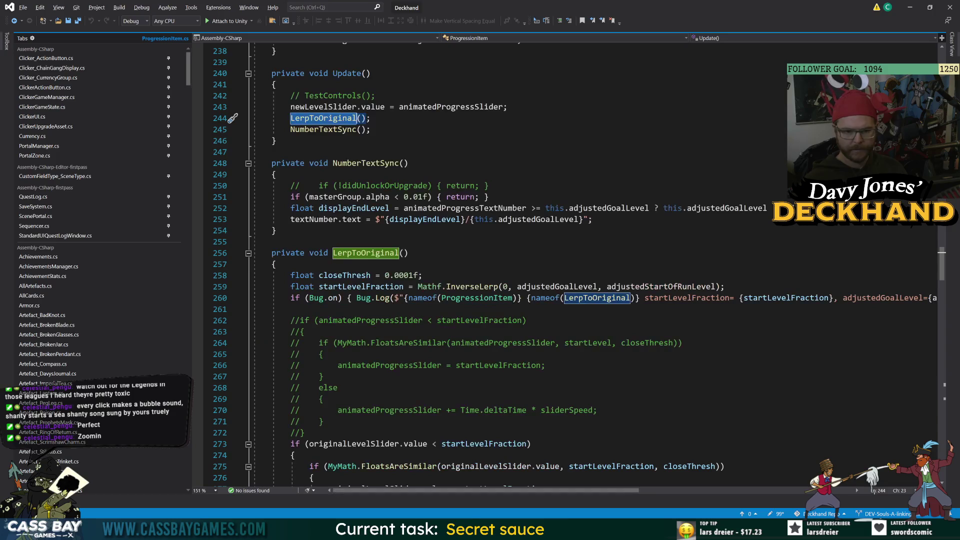
key("alt+Tab")
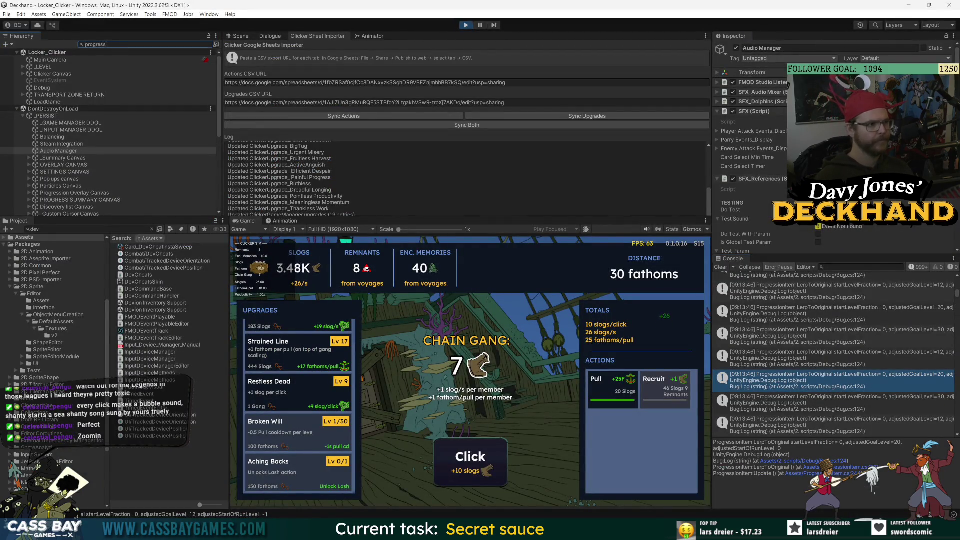
Filter the Hierarchy for progression and frame a Progression Item clone in the Scene view
type("ion")
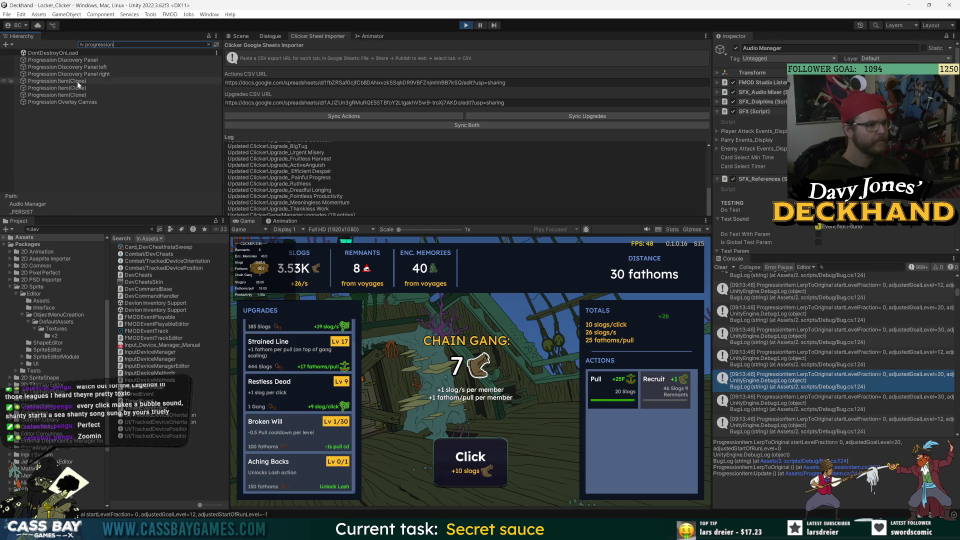
left_click(86, 61)
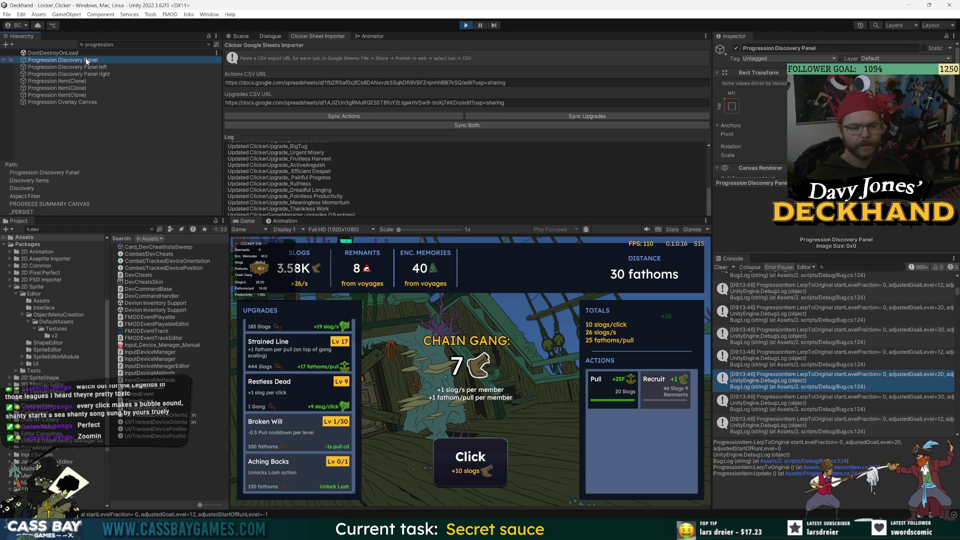
left_click(92, 79)
left_click(208, 43)
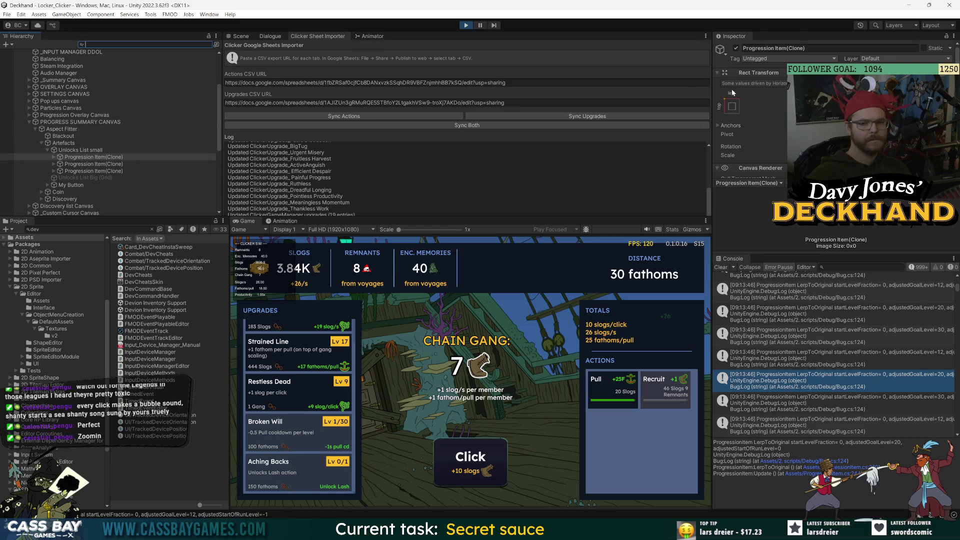
left_click(241, 36)
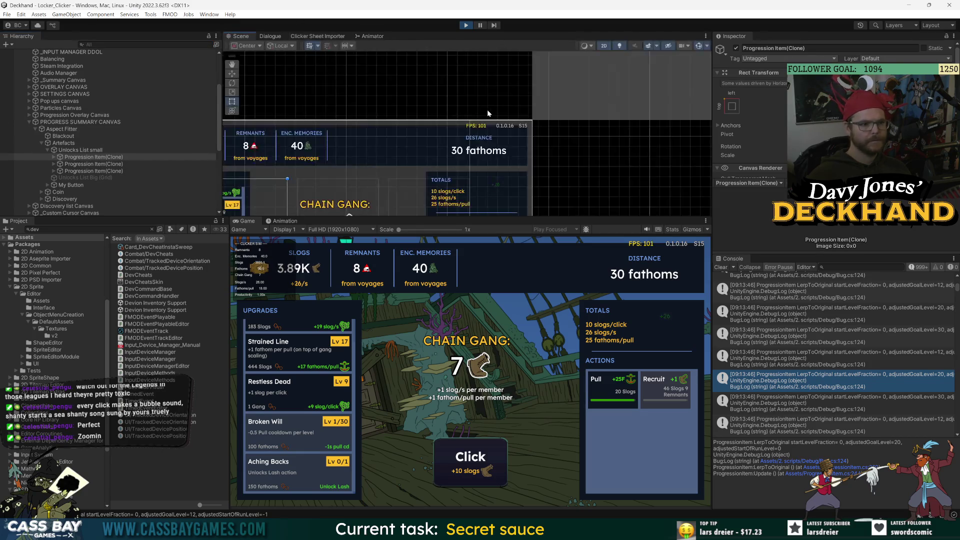
key("f")
Inspect Aspect Fitter and PROGRESS SUMMARY CANVAS, stop Play mode, and open ProgressSummary_Artefacts
left_click(100, 129)
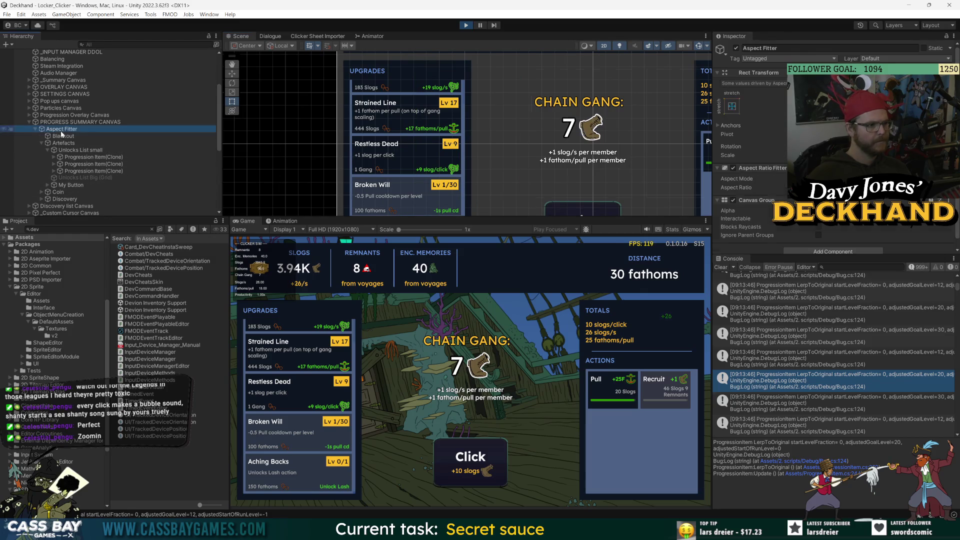
left_click(80, 122)
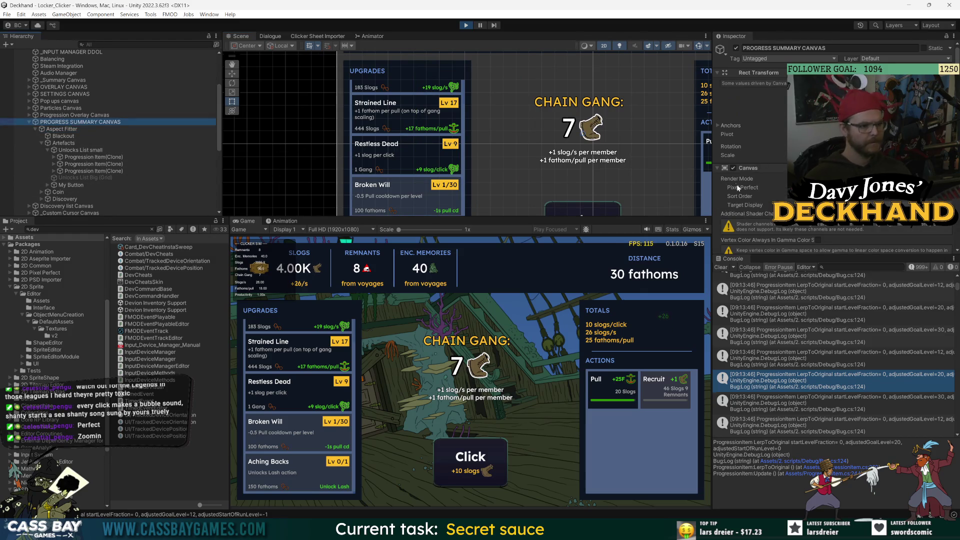
scroll(741, 185, "down", 5)
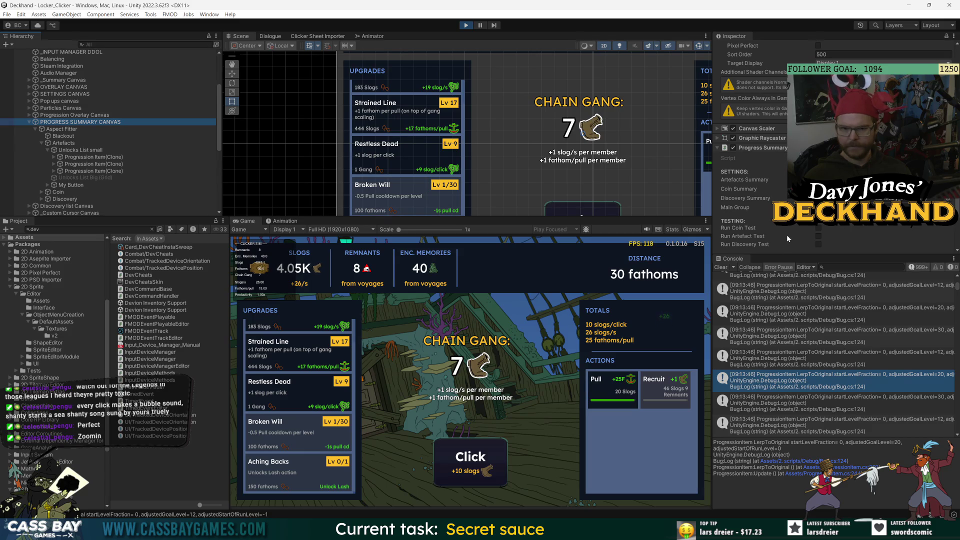
scroll(764, 173, "down", 3)
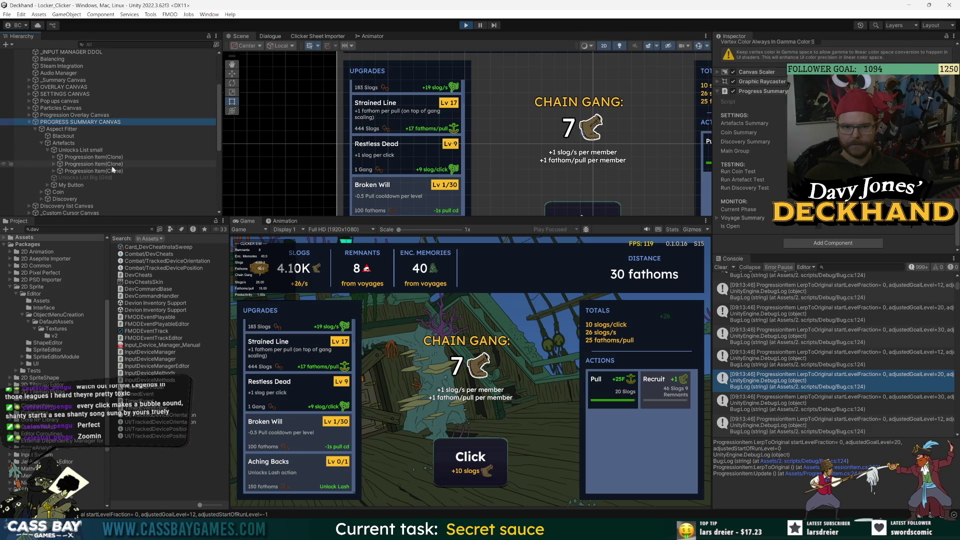
key("Down")
key("Down")
key("Down")
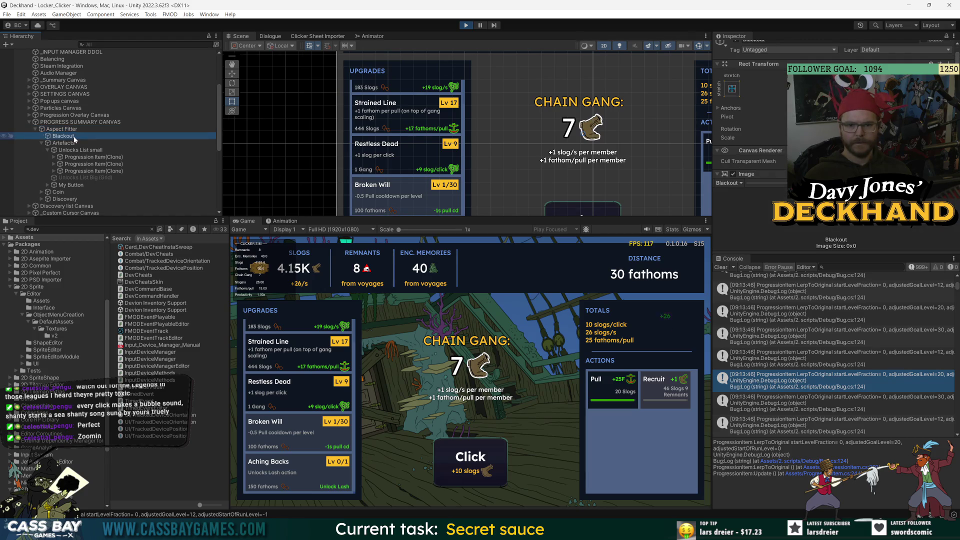
scroll(730, 226, "down", 3)
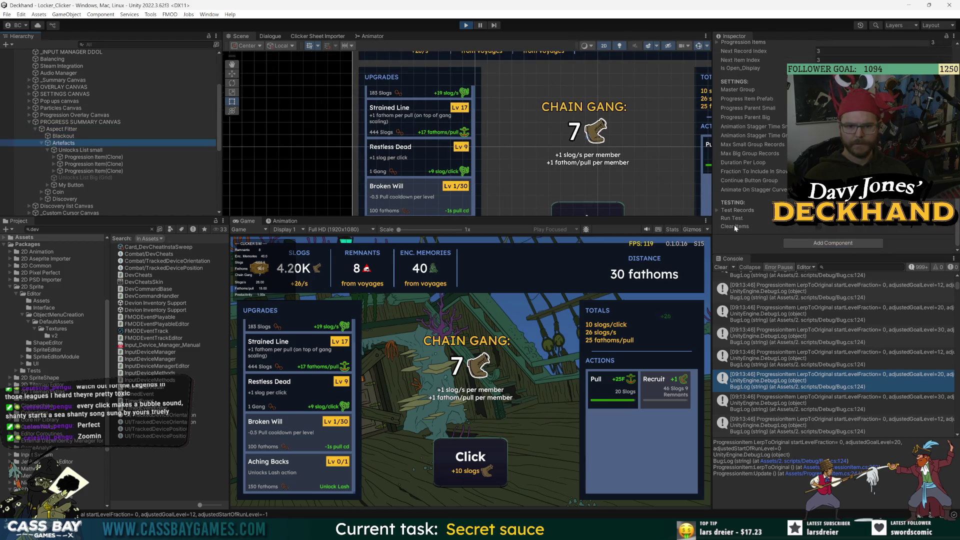
scroll(750, 130, "up", 3)
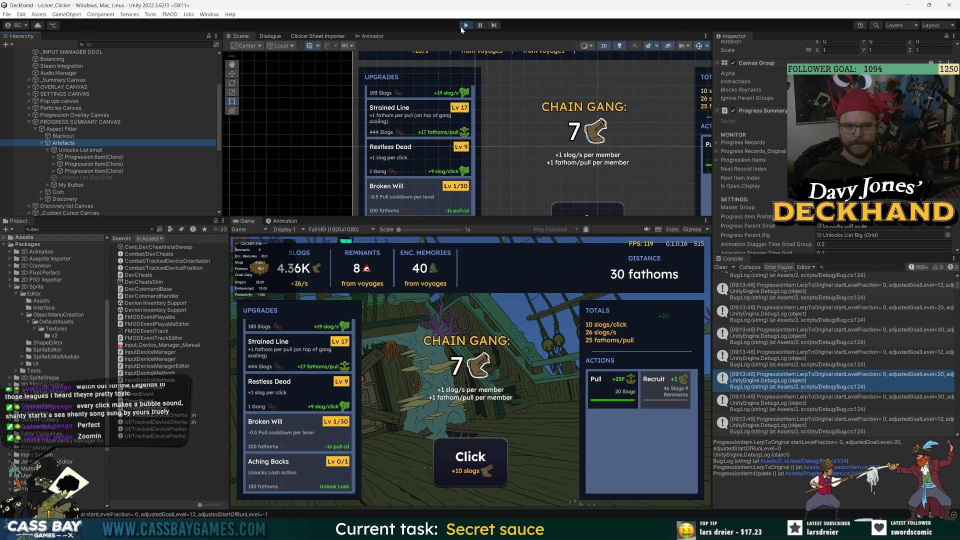
key("ctrl+p")
double_click(850, 121)
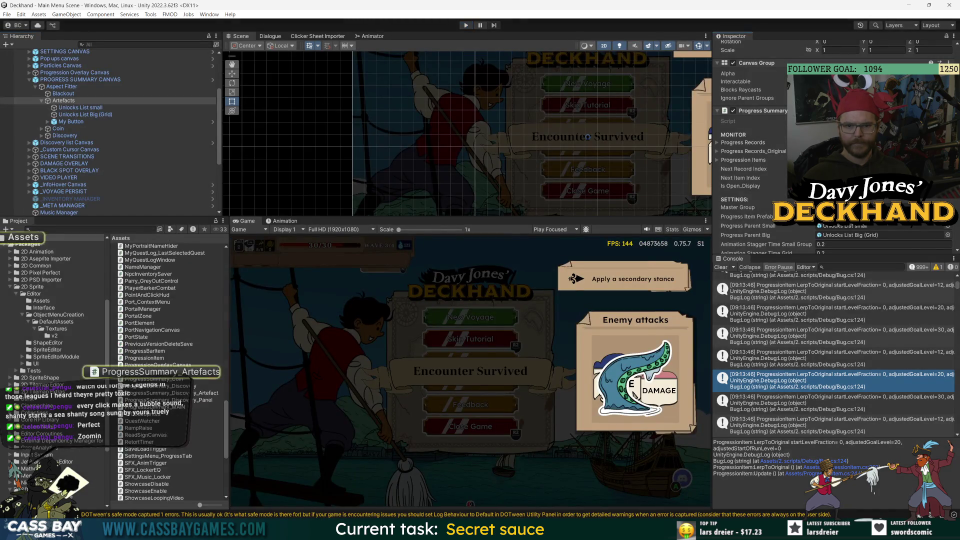
Insert a clearItems call on a new line after line 64 in Close()
scroll(570, 266, "down", 13)
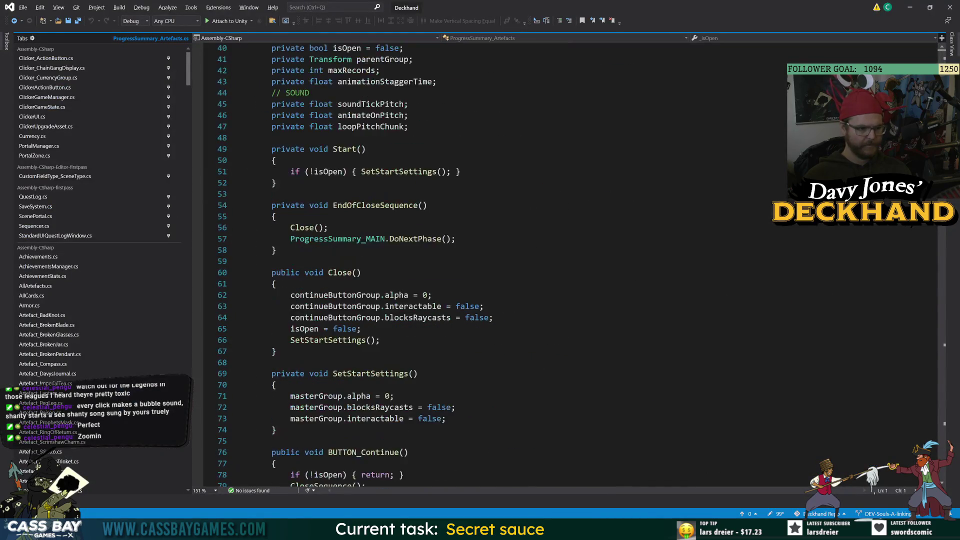
double_click(344, 273)
double_click(304, 329)
left_click(494, 318)
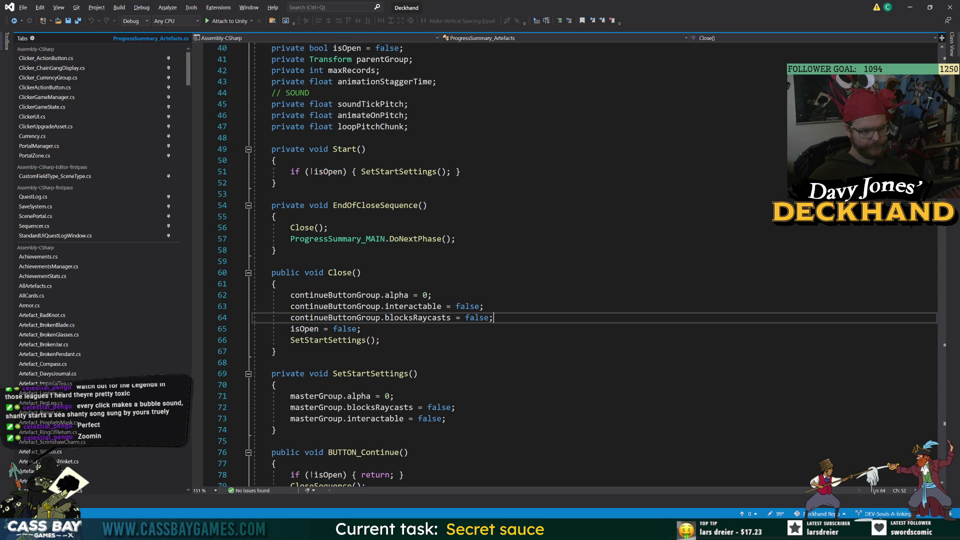
key("Return")
type("Clear")
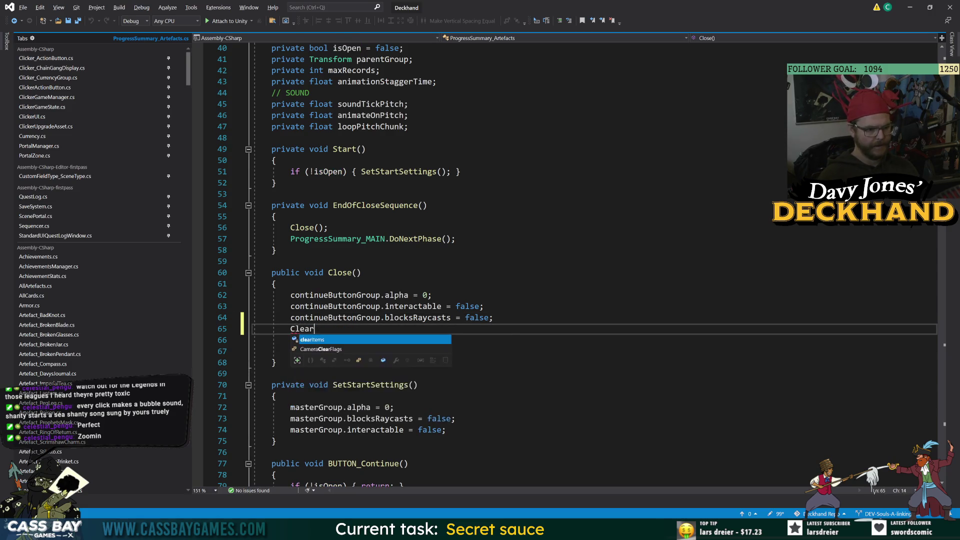
key("Tab")
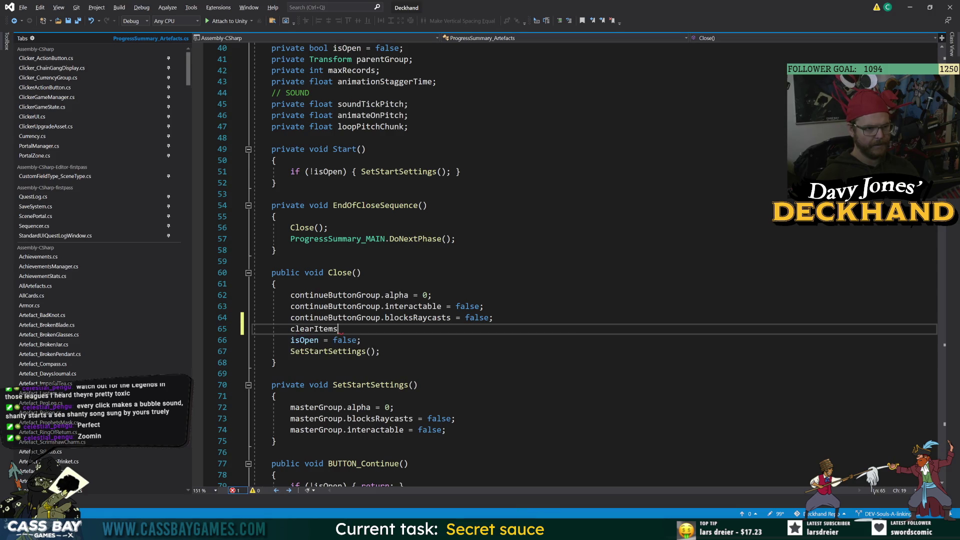
scroll(557, 266, "down", 20)
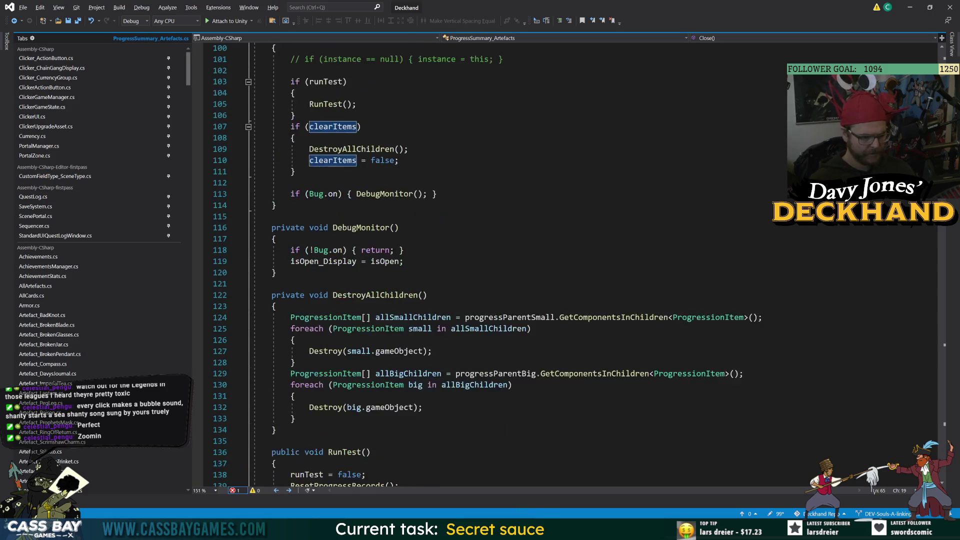
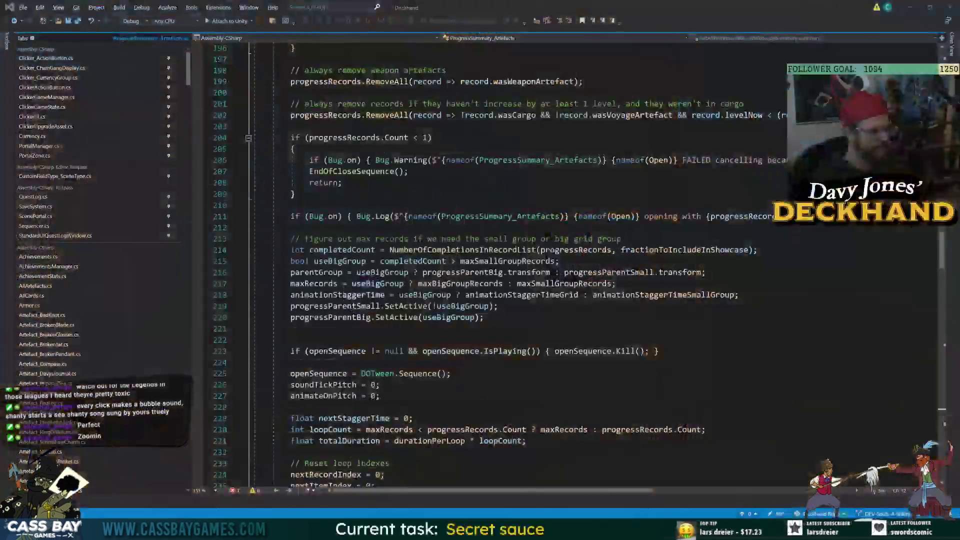
Review how progressRecords, ResetProgressRecords, ShowArtefactProgressionThisVoyage and clearItems are used in the script
scroll(570, 265, "up", 15)
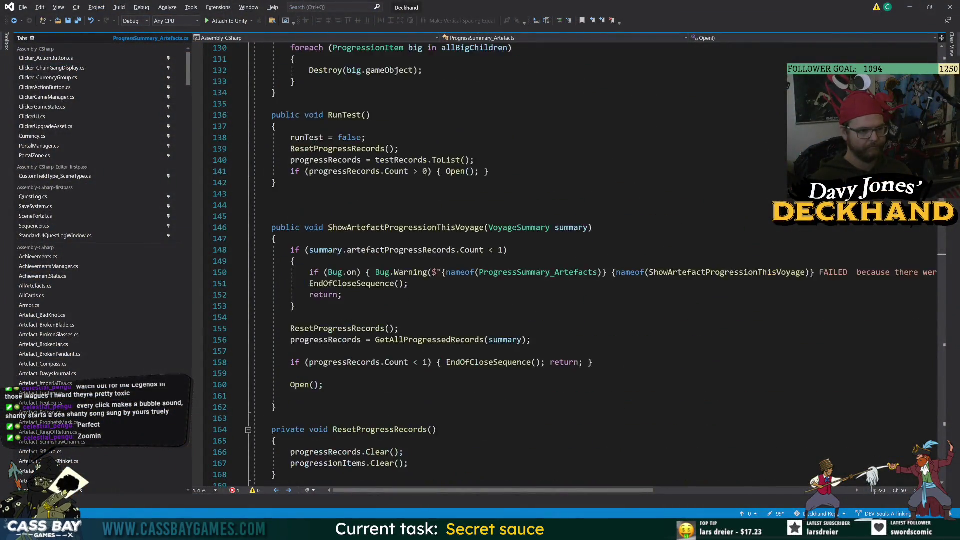
left_click(380, 430)
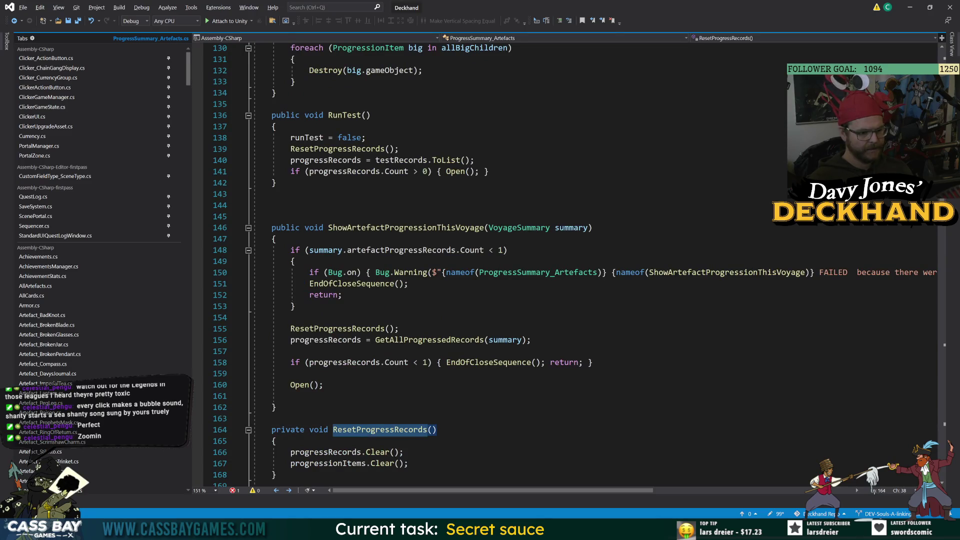
left_click(343, 452)
left_click(428, 429)
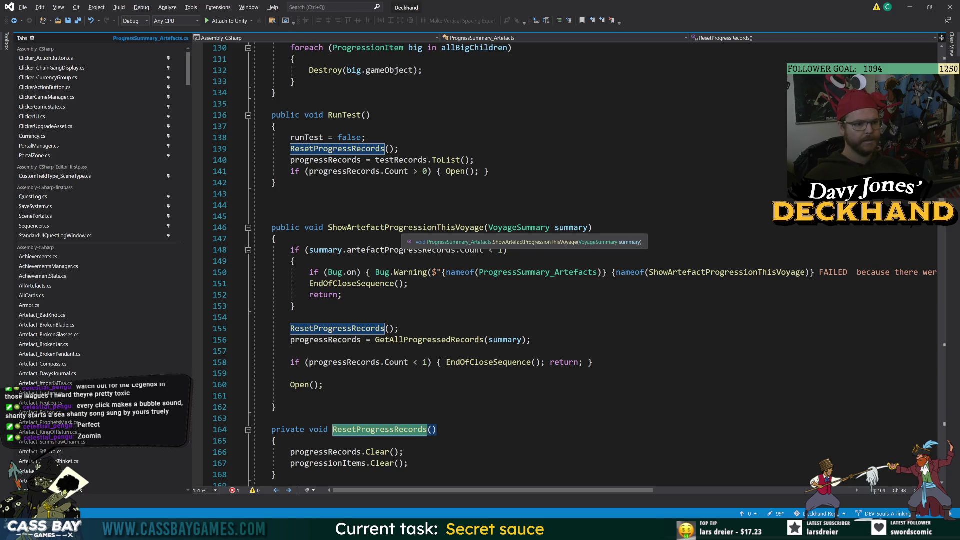
double_click(402, 229)
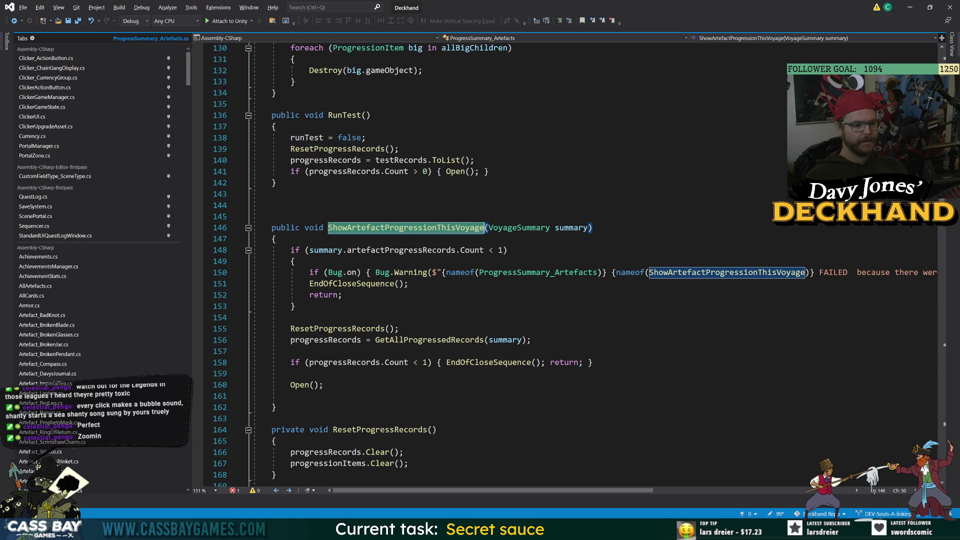
scroll(570, 265, "up", 7)
scroll(480, 265, "up", 8)
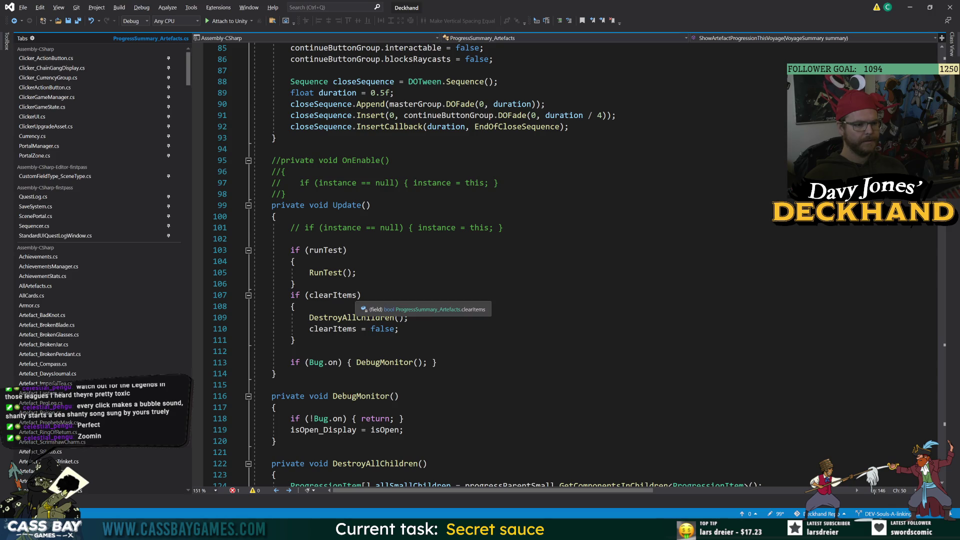
double_click(336, 297)
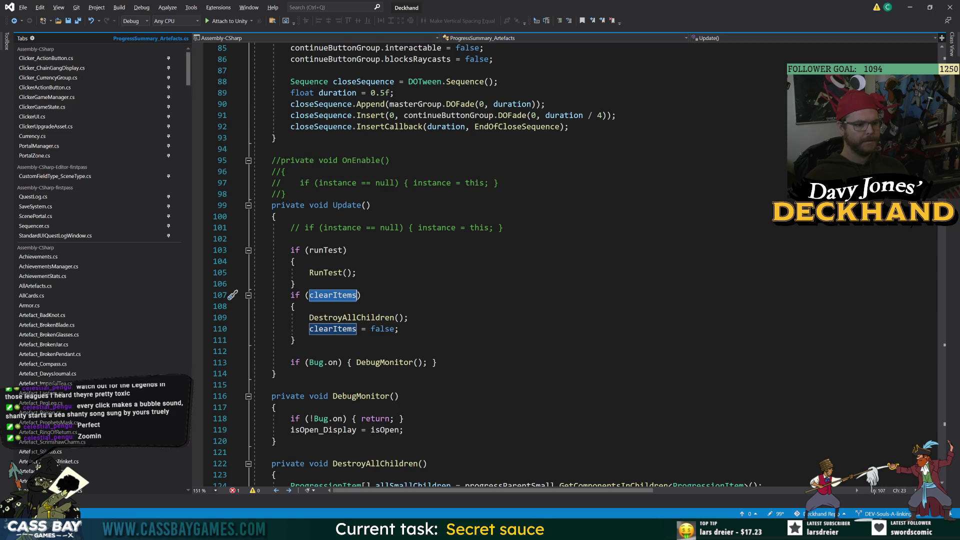
scroll(560, 419, "up", 9)
scroll(565, 426, "up", 4)
Add a clearItems = true; line inside Close()
left_click(319, 261)
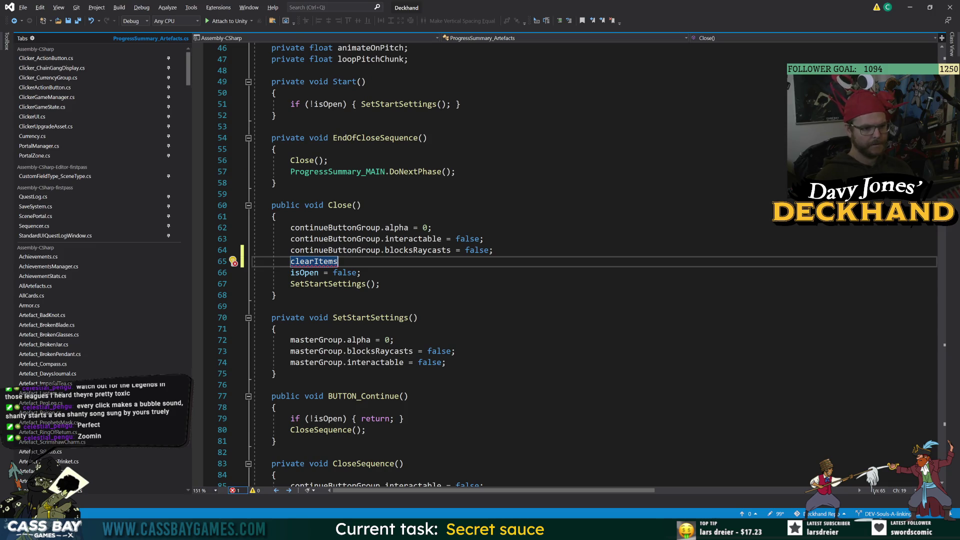
scroll(565, 265, "down", 8)
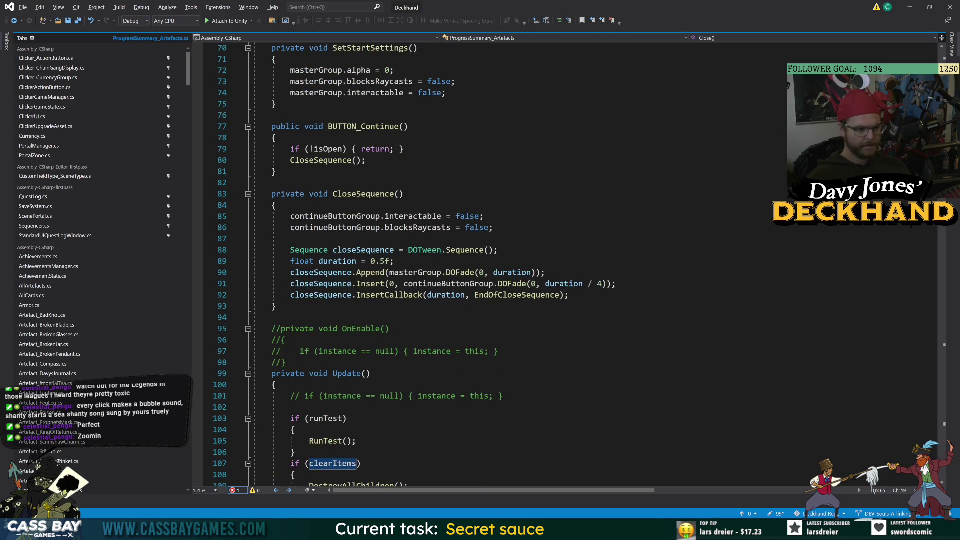
scroll(565, 265, "down", 4)
scroll(565, 265, "up", 13)
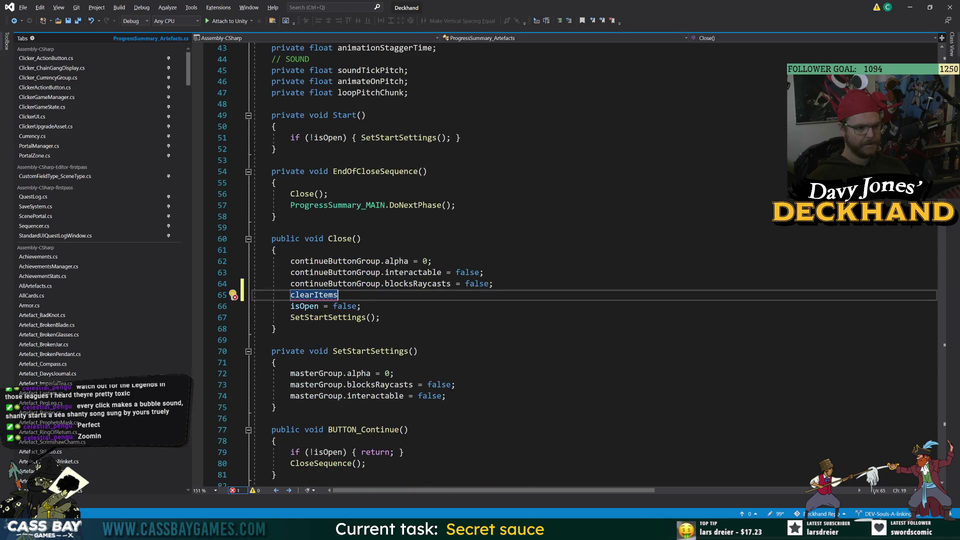
type(" = true;")
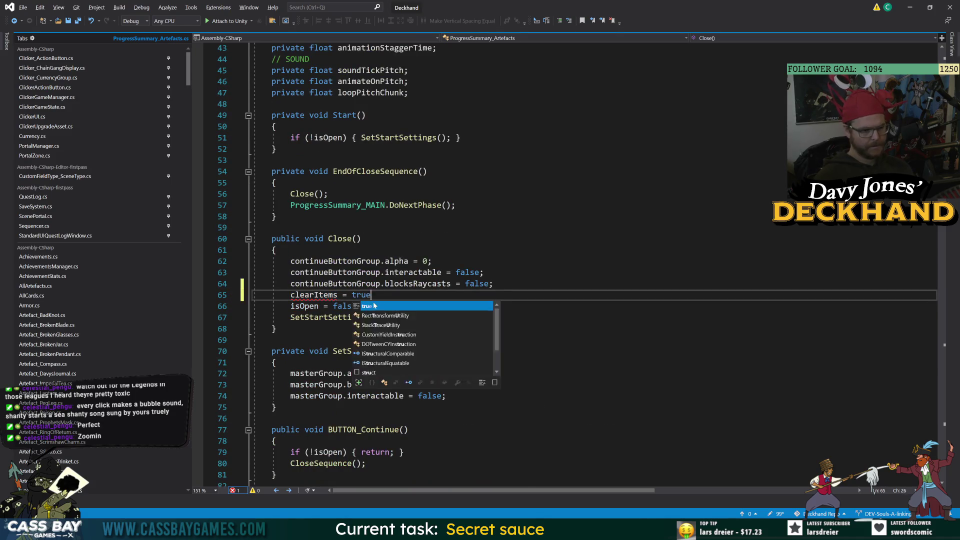
scroll(500, 265, "down", 19)
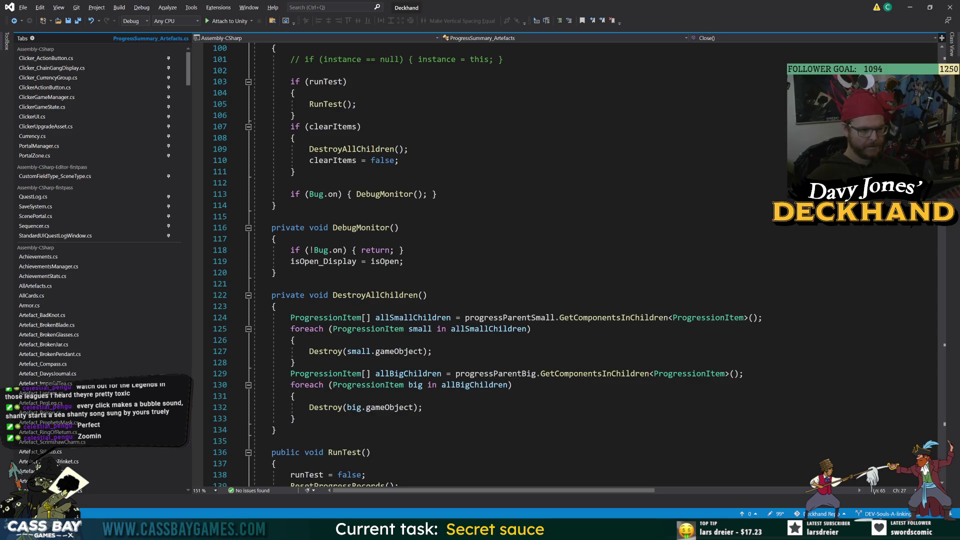
Replace the clearItems = true line with DestroyAllChildren(); copied from Update
left_click_drag(408, 149, 314, 149)
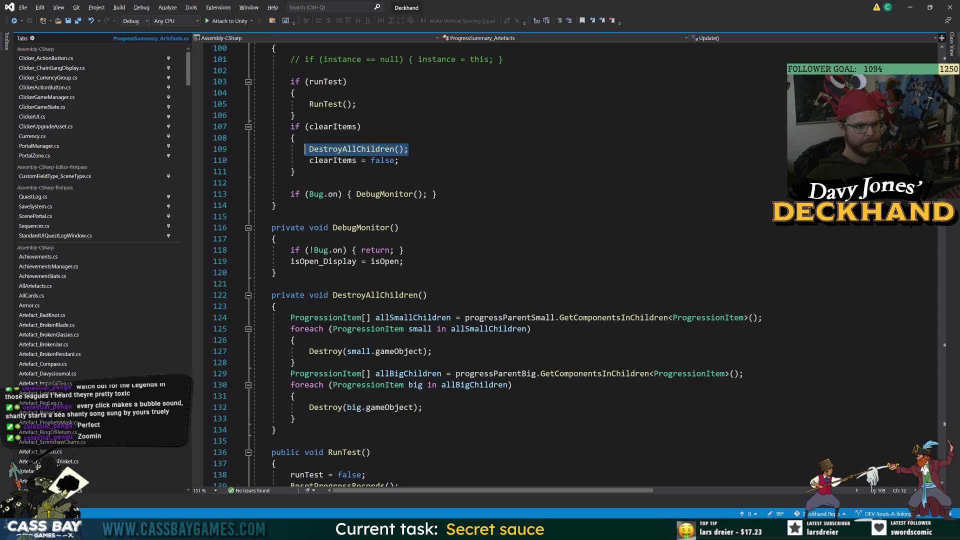
scroll(500, 265, "up", 14)
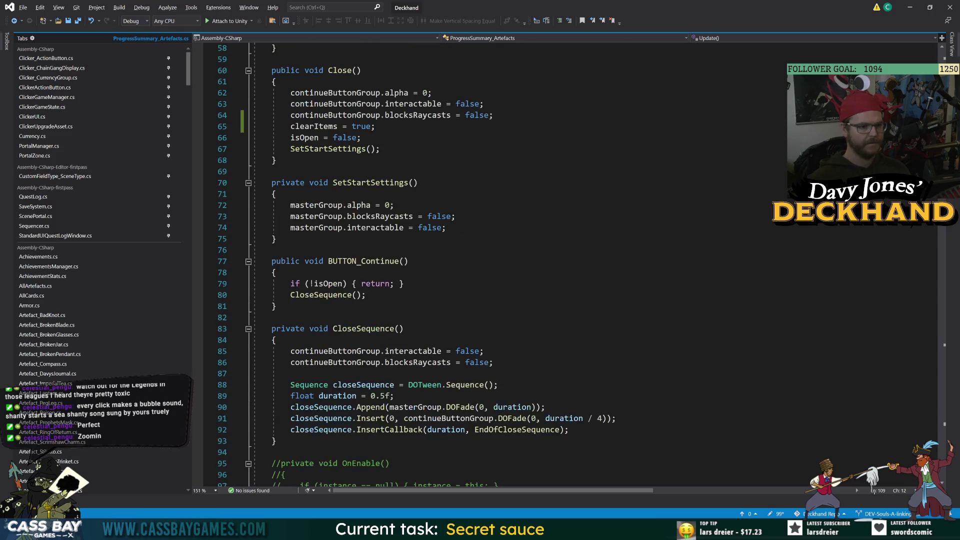
left_click_drag(362, 137, 314, 137)
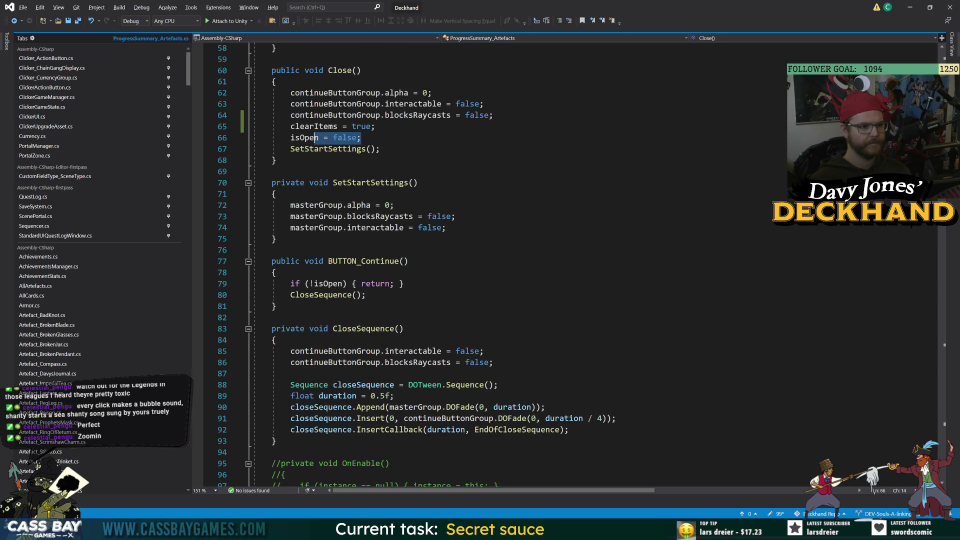
left_click_drag(375, 127, 295, 126)
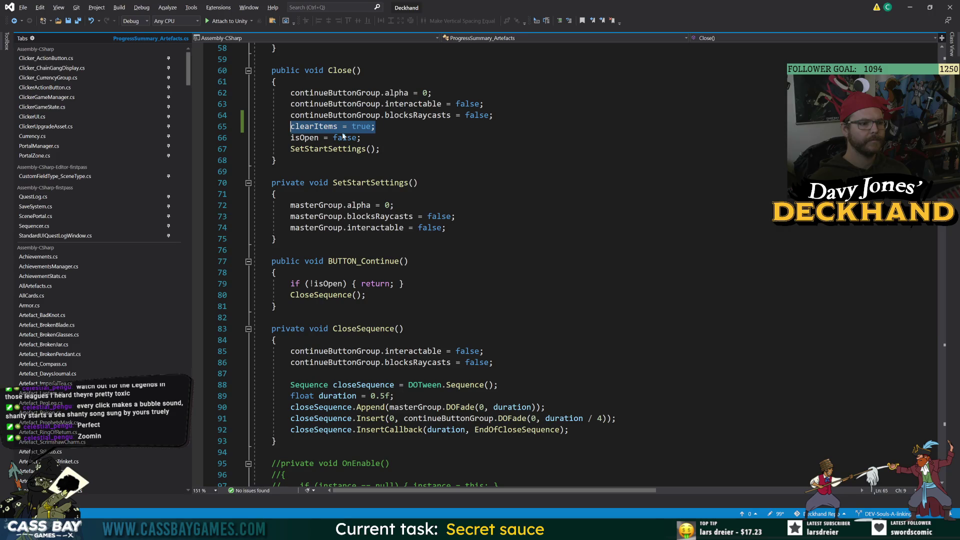
type("DestroyAllChildren();")
Move DestroyAllChildren() below isOpen = false, then return to Unity to recompile
key("shift+Home")
key("shift+Home")
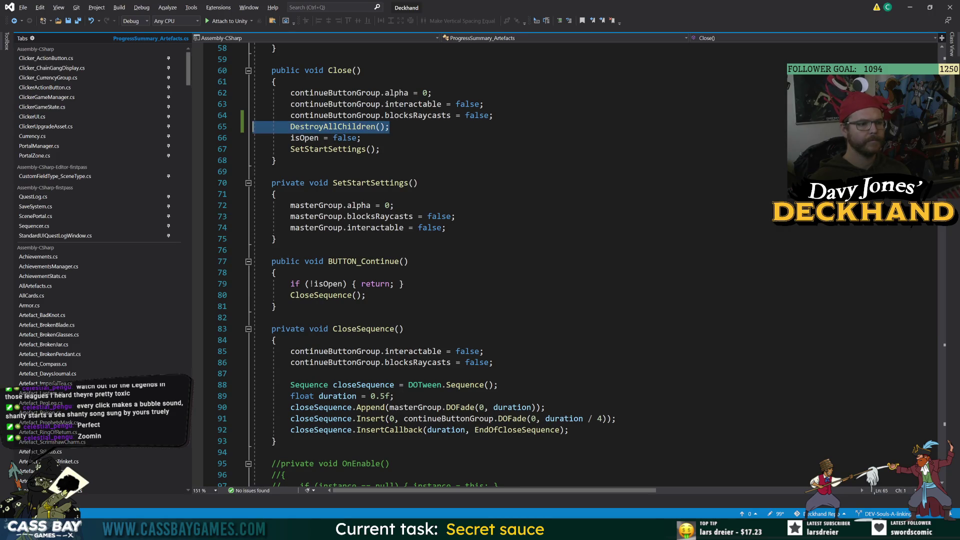
key("alt+Down")
key("Down")
key("Down")
key("Down")
key("End")
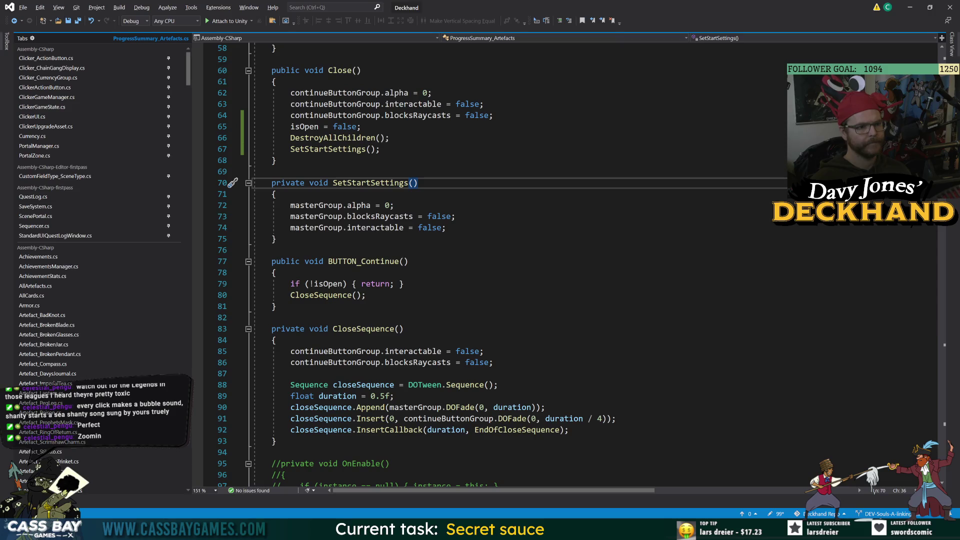
left_click(375, 138)
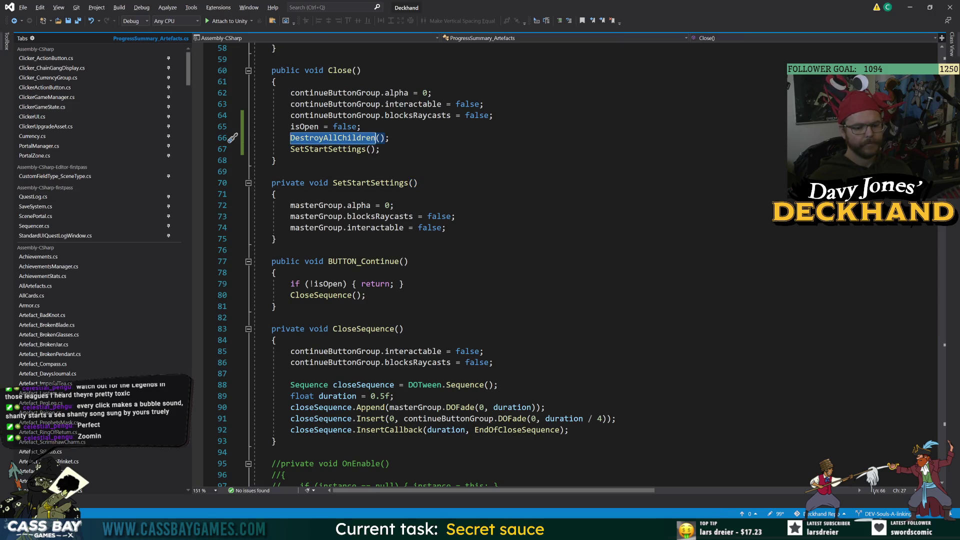
key("alt+Tab")
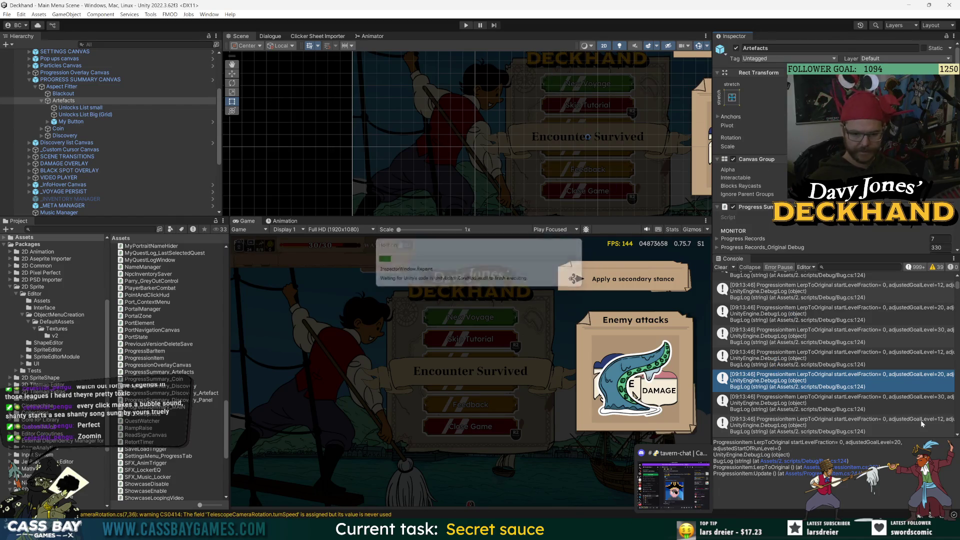
Read the stack traces of the Lua dialogue, GetEntryText, QuestIDToName and SelectionOutline Console entries
scroll(830, 382, "down", 2)
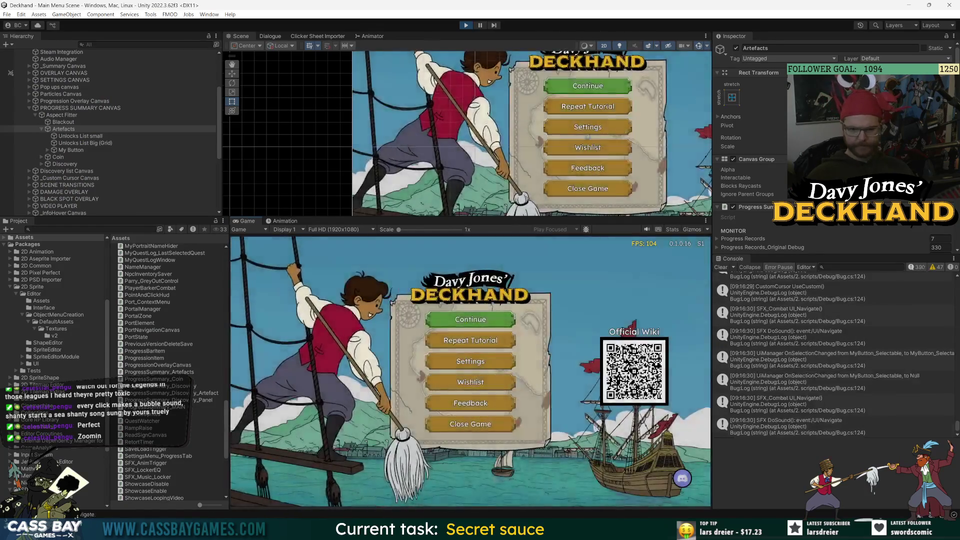
scroll(873, 344, "up", 5)
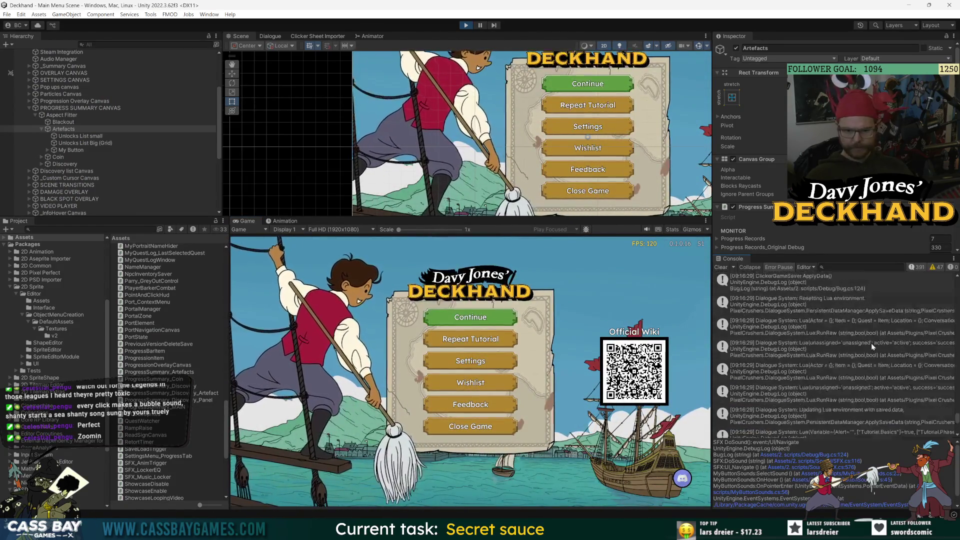
scroll(833, 355, "up", 5)
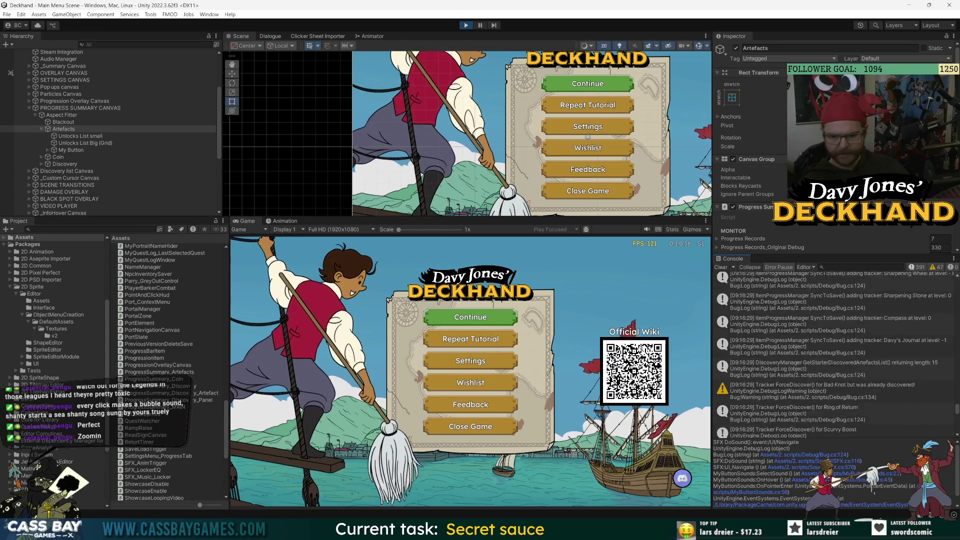
scroll(833, 355, "up", 5)
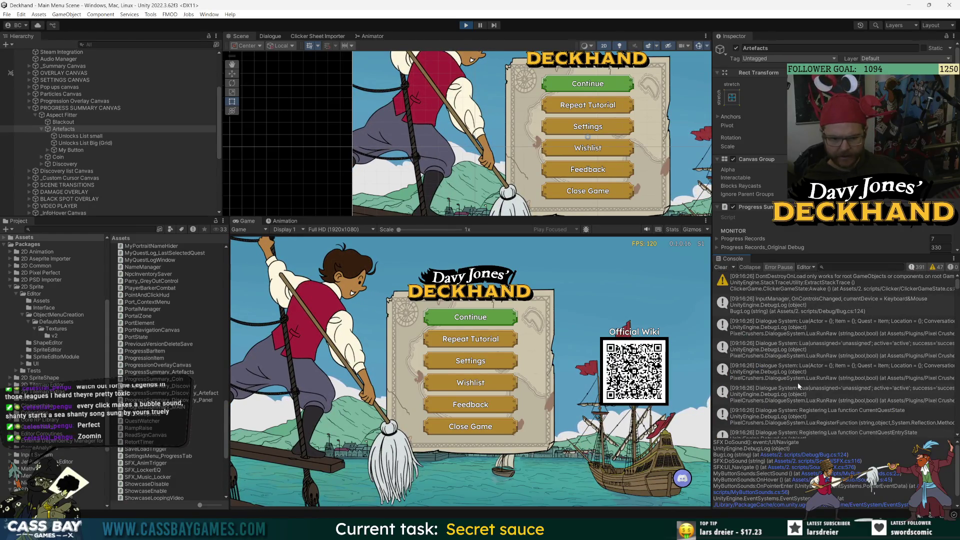
left_click(800, 373)
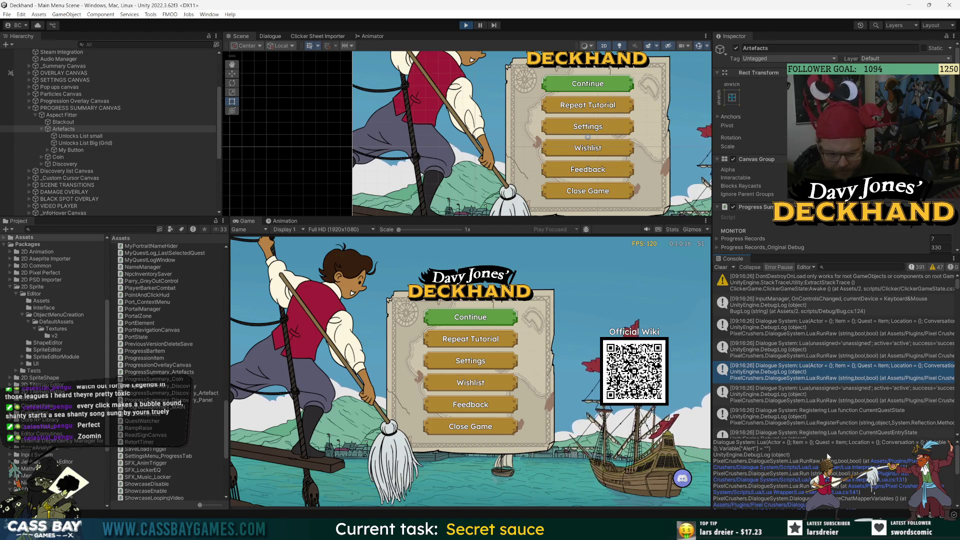
scroll(828, 456, "down", 3)
scroll(828, 456, "down", 3)
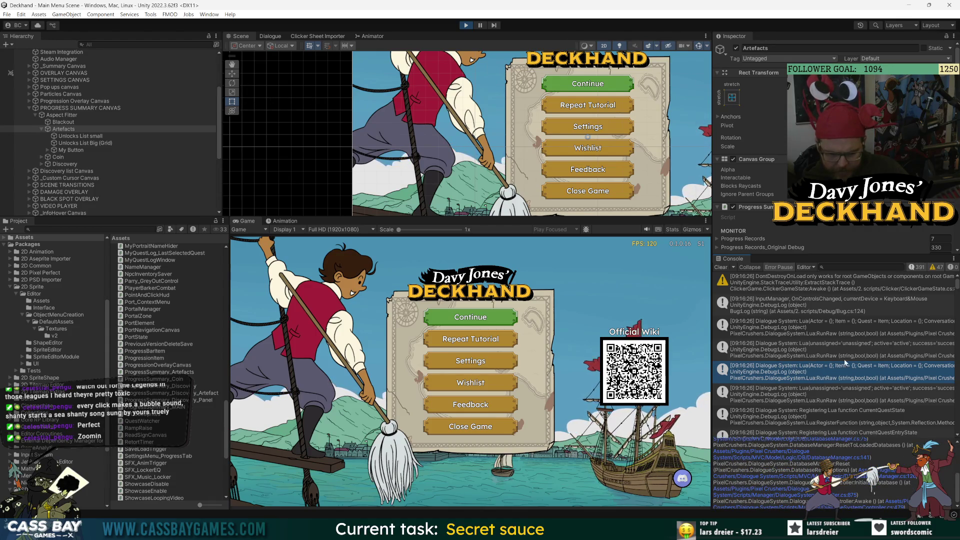
left_click(850, 397)
scroll(849, 395, "down", 3)
left_click(854, 398)
scroll(854, 397, "down", 3)
left_click(855, 396)
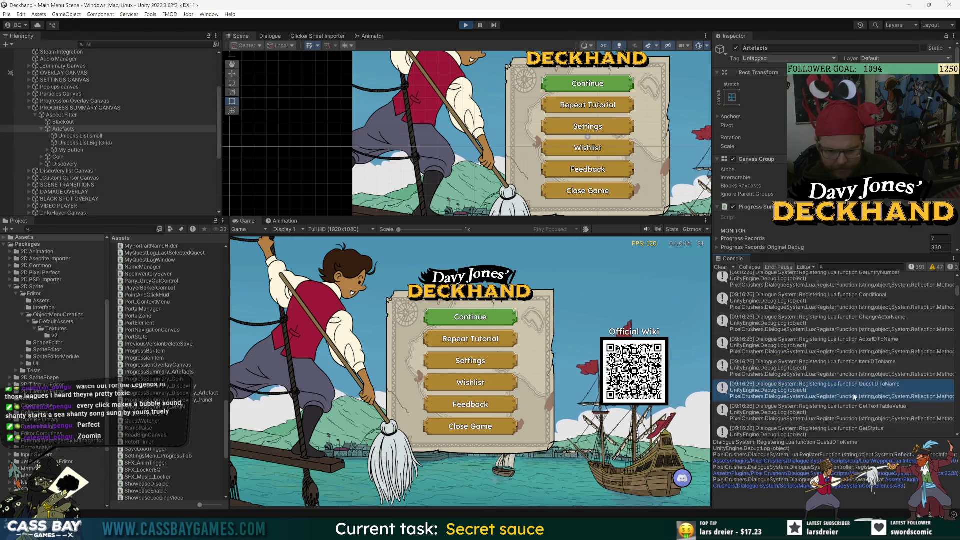
scroll(855, 396, "down", 5)
left_click(858, 395)
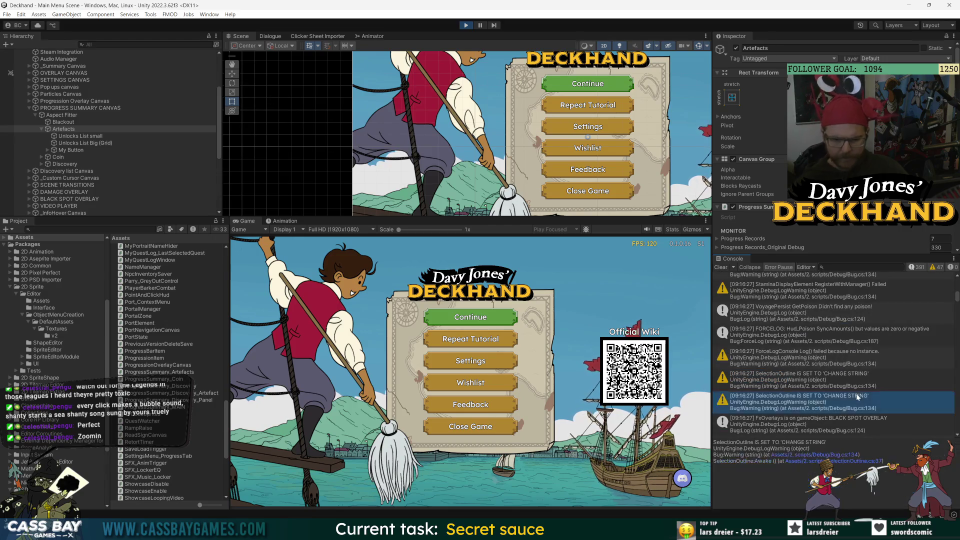
left_click_drag(957, 303, 958, 447)
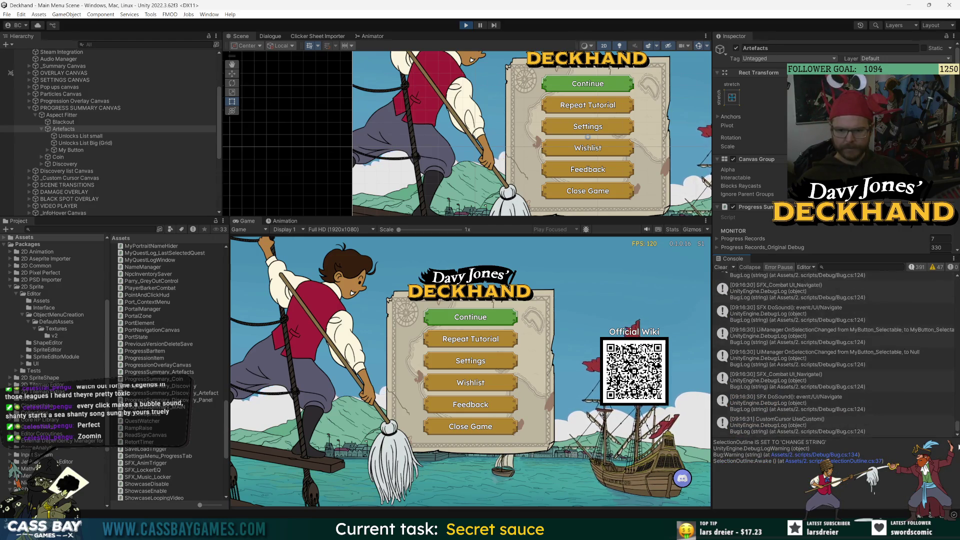
left_click(783, 356)
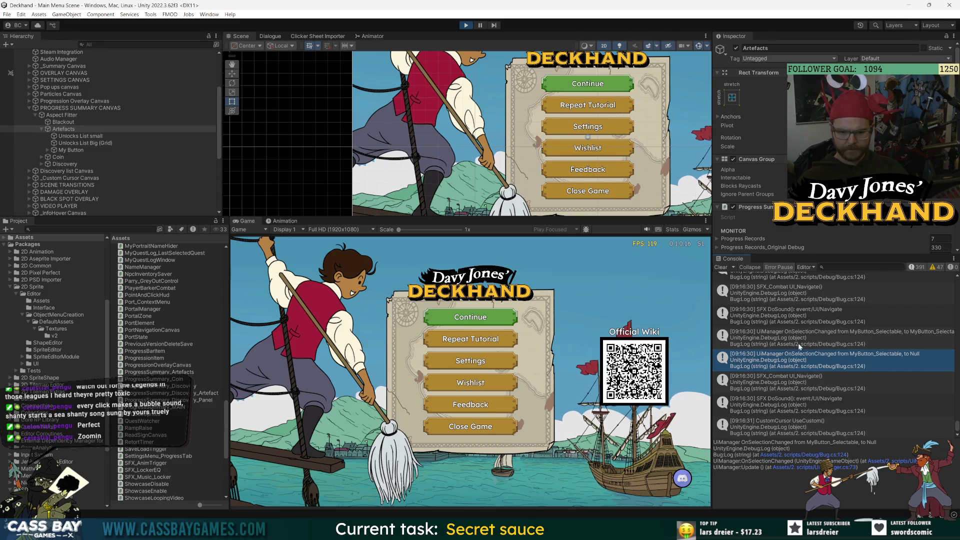
Clear the Console and start the game with Continue from its main menu
left_click(722, 268)
key("Down")
key("Return")
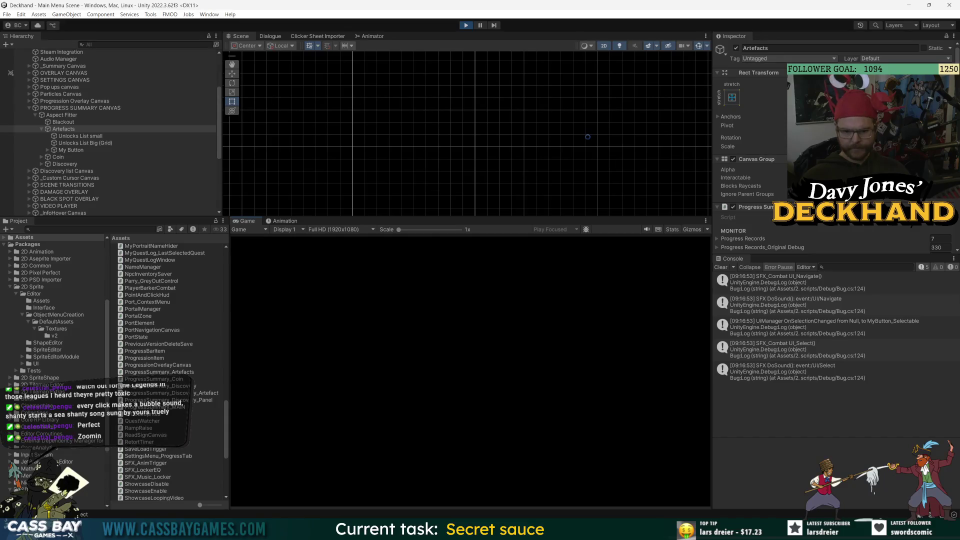
Inspect the VoyageSaver and SFX_Combat UI_Select log entries, then clear the Console
left_click(860, 355)
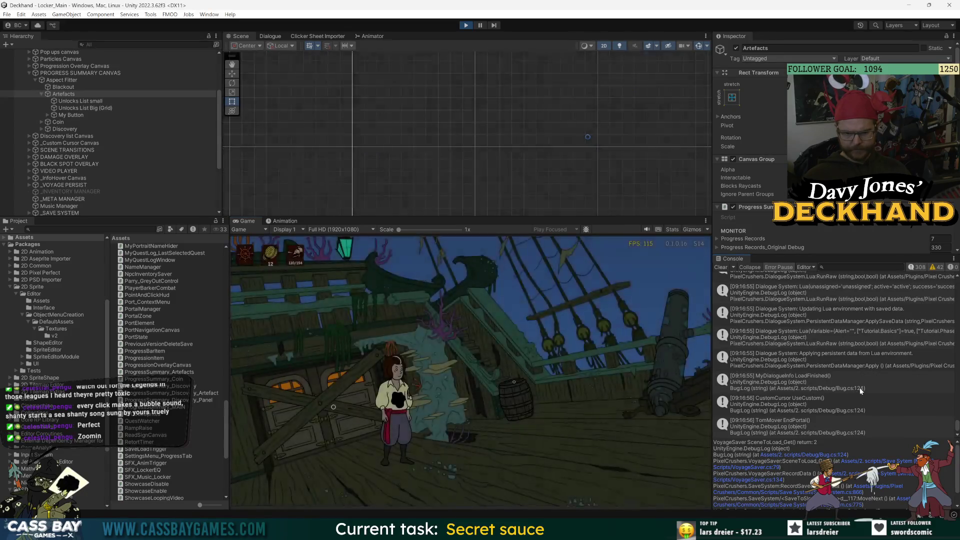
scroll(884, 388, "up", 5)
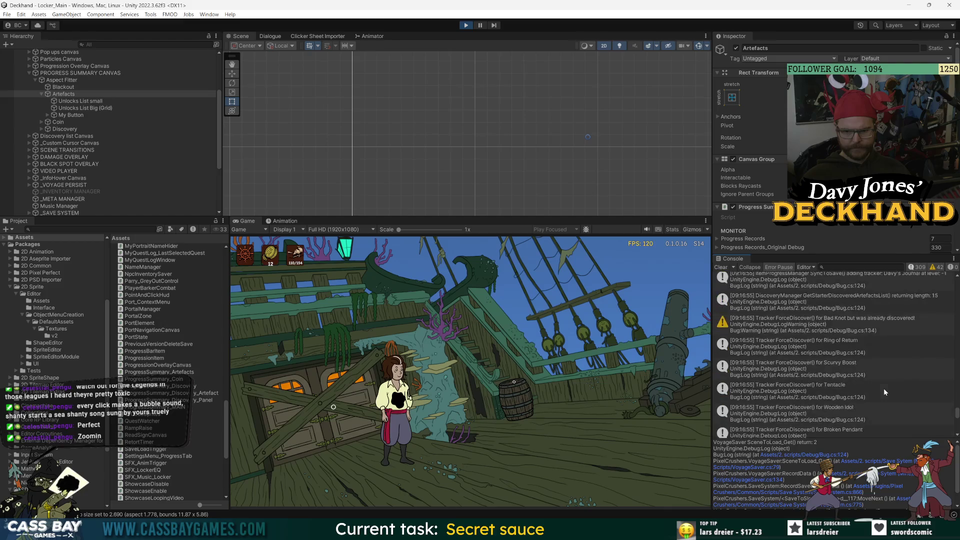
scroll(884, 388, "up", 3)
scroll(884, 389, "up", 3)
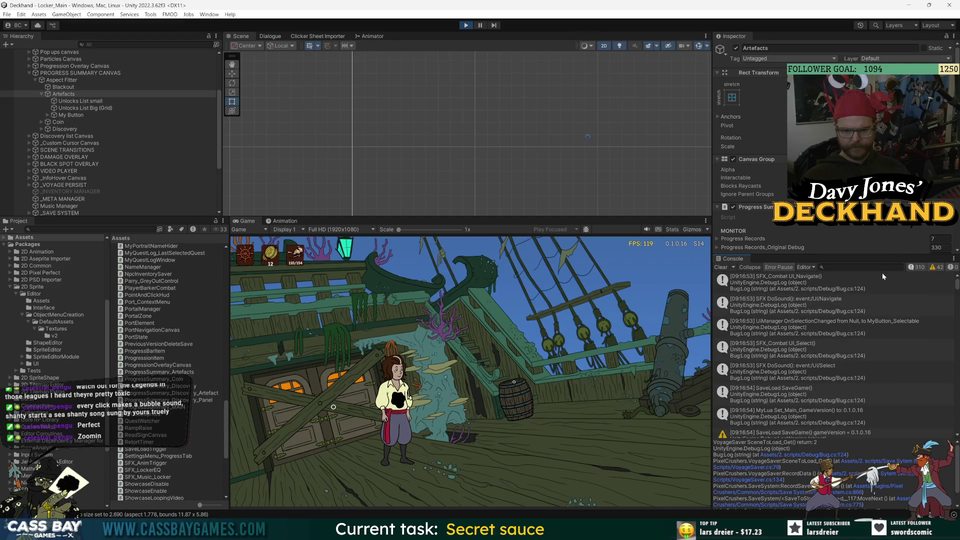
left_click(800, 287)
left_click(808, 357)
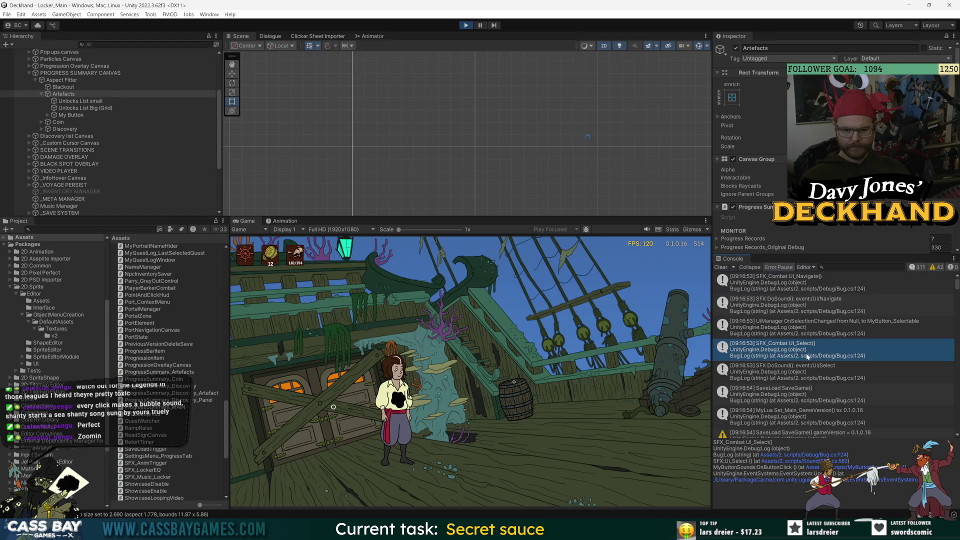
left_click(722, 268)
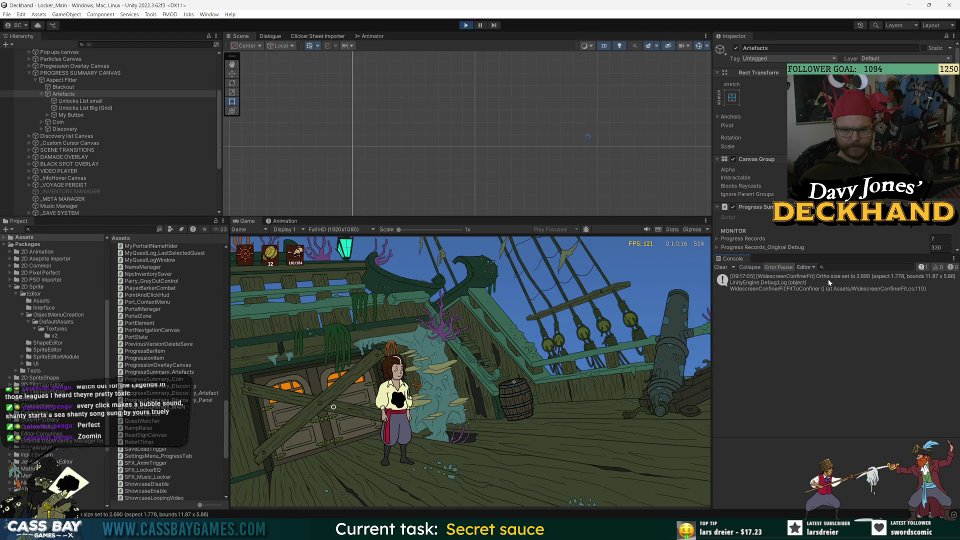
Open WidescreenConfinerFit.cs at line 60 from the WidescreenConfinerFit log's stack trace
left_click(828, 279)
left_click(825, 305)
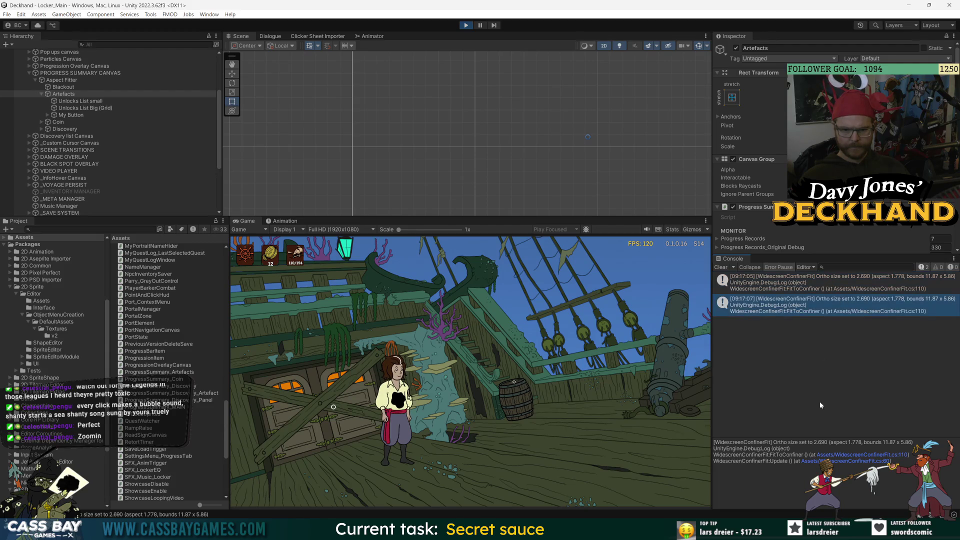
left_click(871, 462)
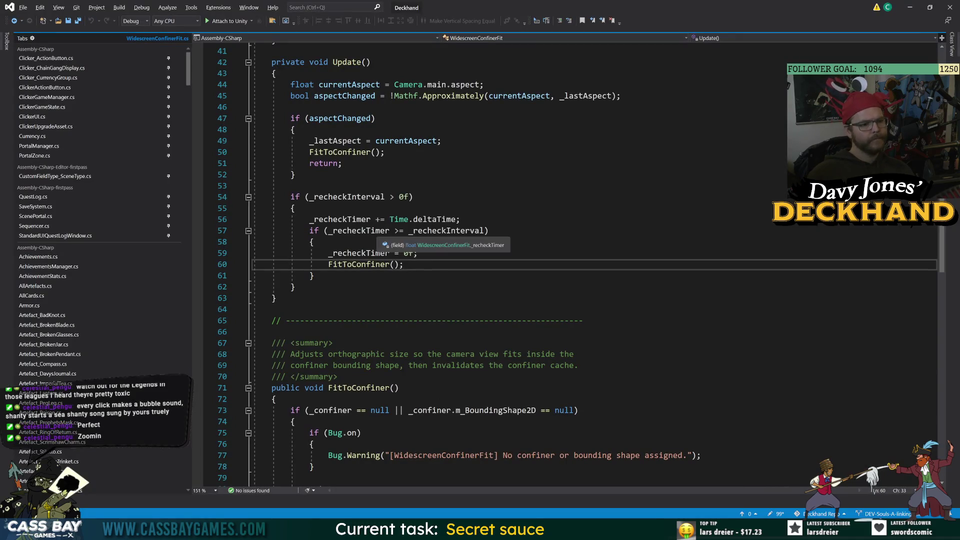
Locate the _recheckInterval declaration (0f) on line 12, then select Aspect Fitter in Unity
double_click(475, 234)
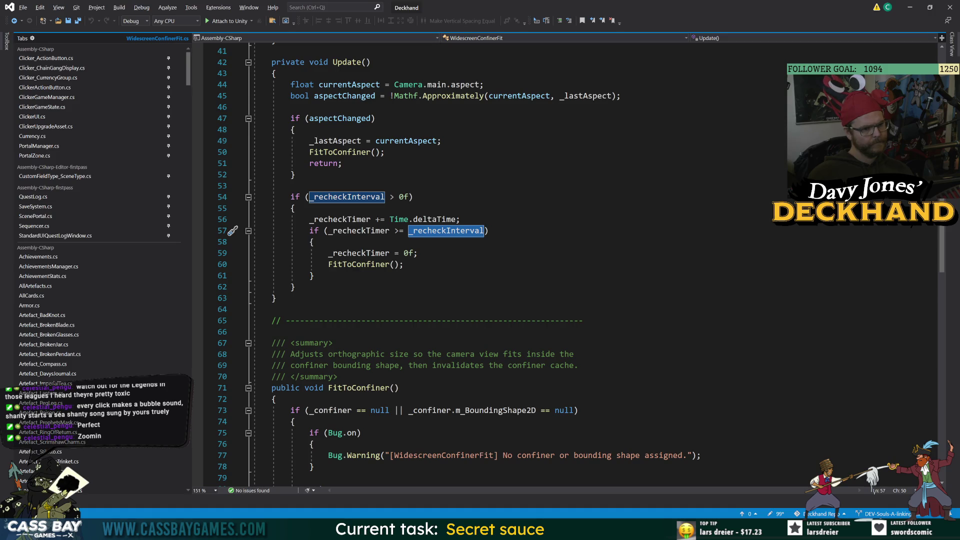
scroll(580, 260, "up", 13)
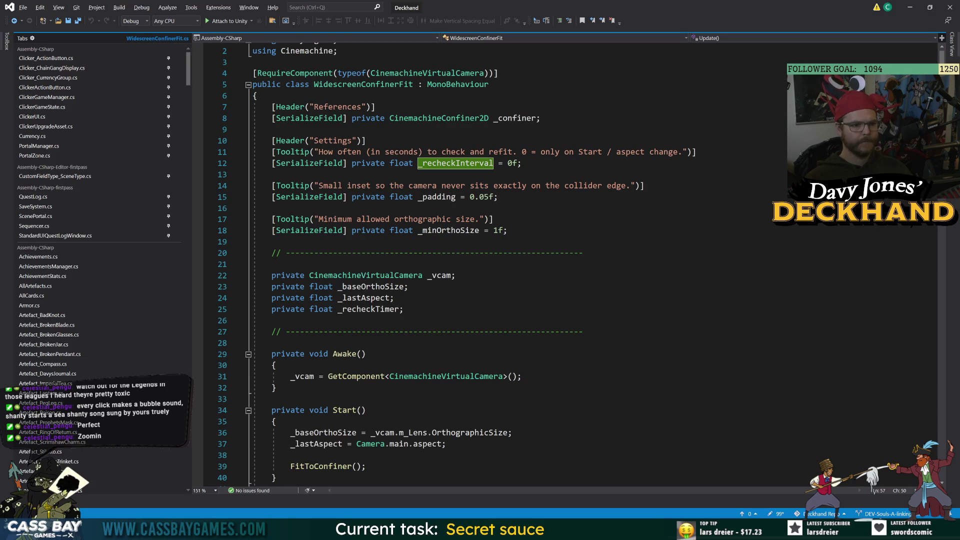
left_click(523, 163)
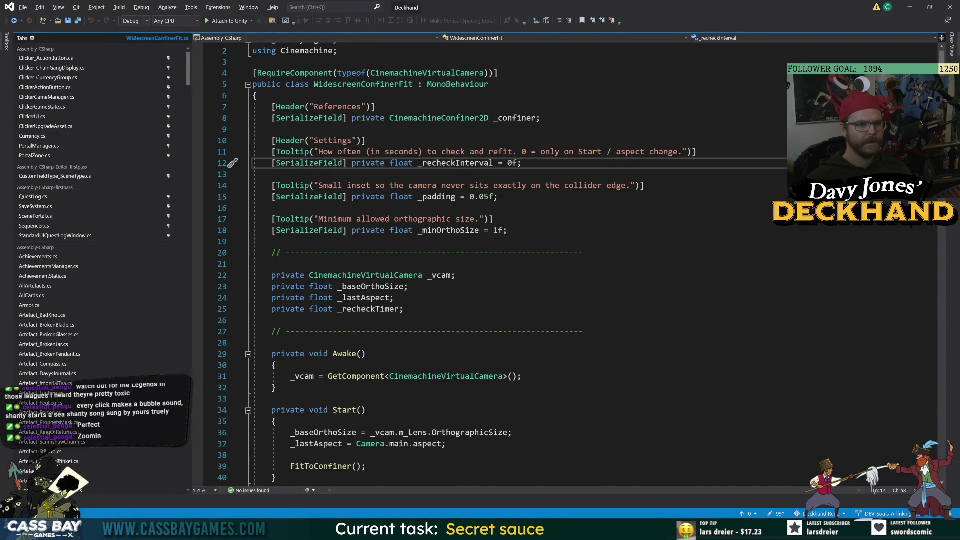
key("alt+Tab")
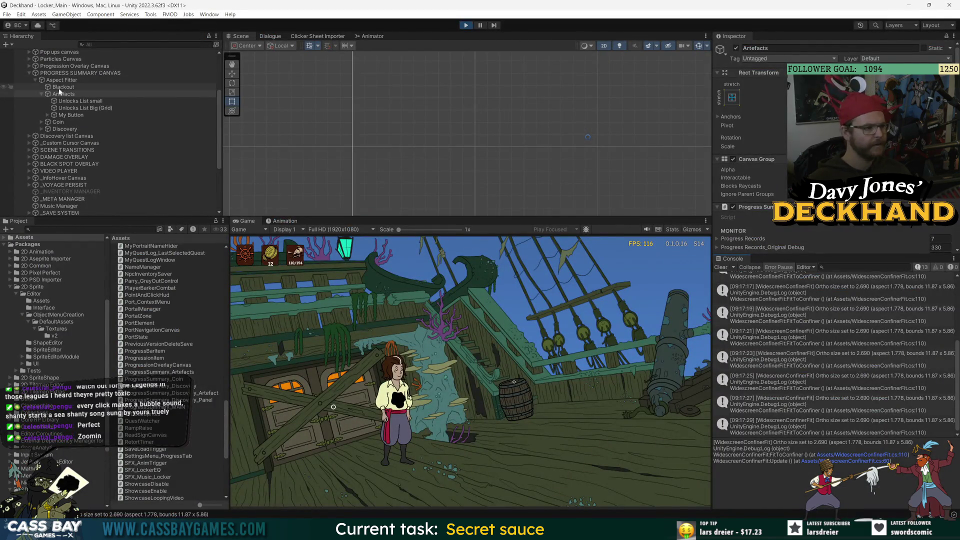
left_click(61, 80)
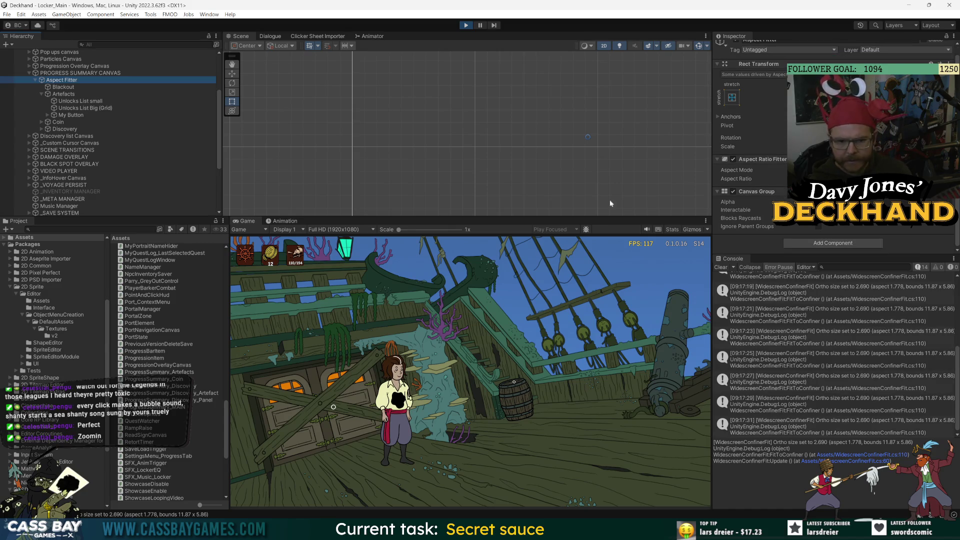
Inspect the Main Camera and Virtual Camera's Cinemachine confiner settings in the Hierarchy
key("Up")
scroll(769, 200, "down", 5)
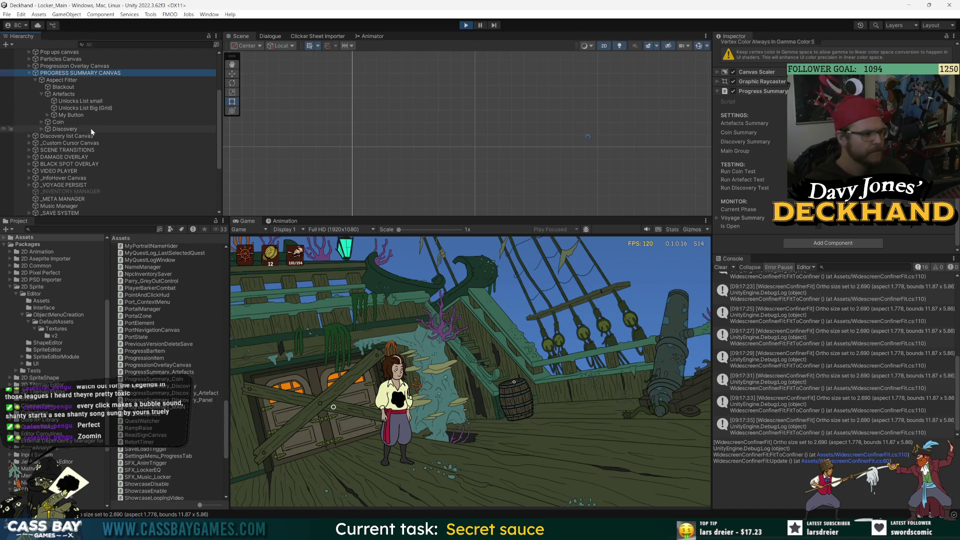
key("alt+Tab")
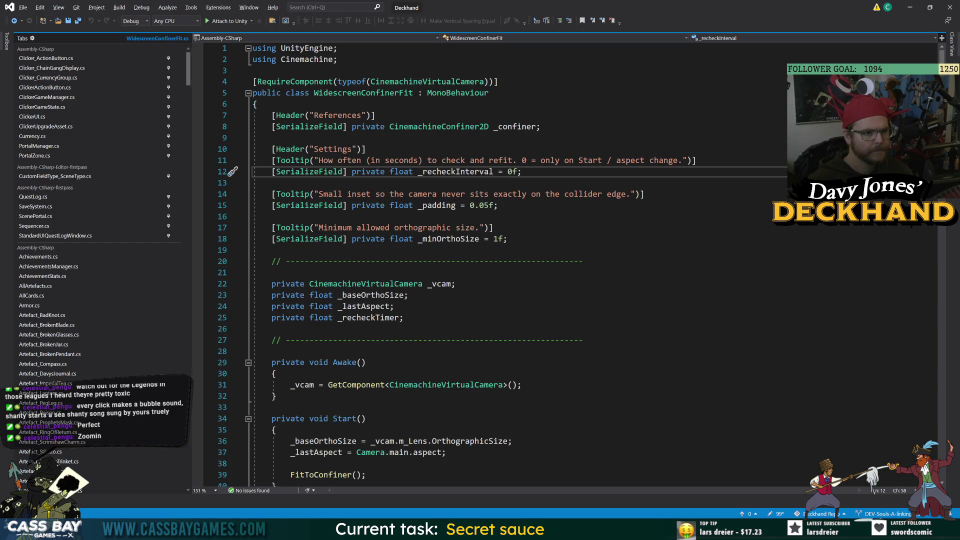
key("alt+Tab")
scroll(100, 125, "up", 10)
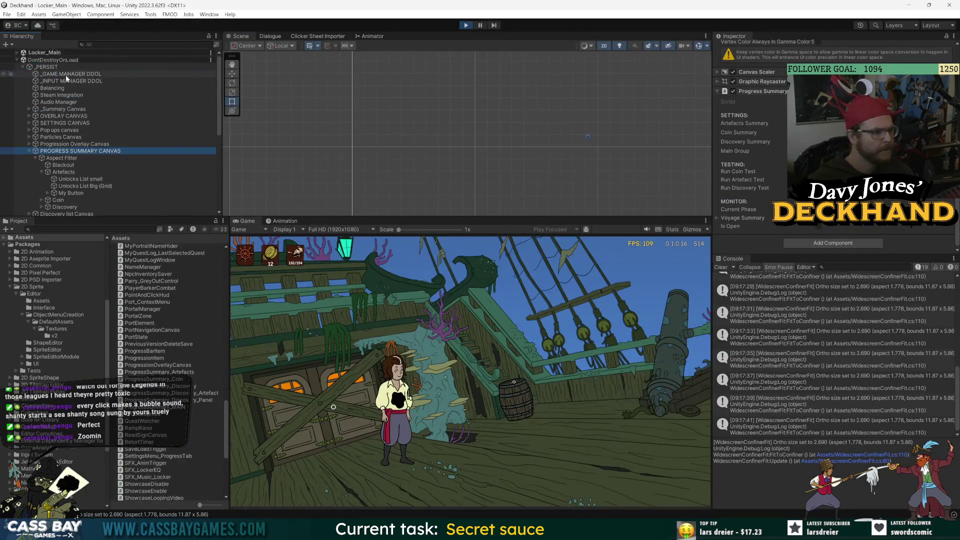
left_click(55, 60)
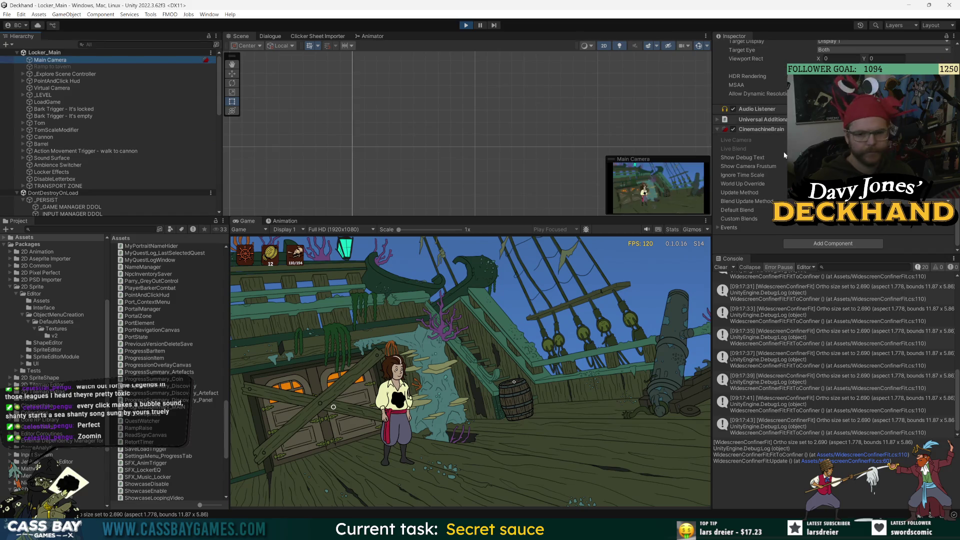
left_click(50, 88)
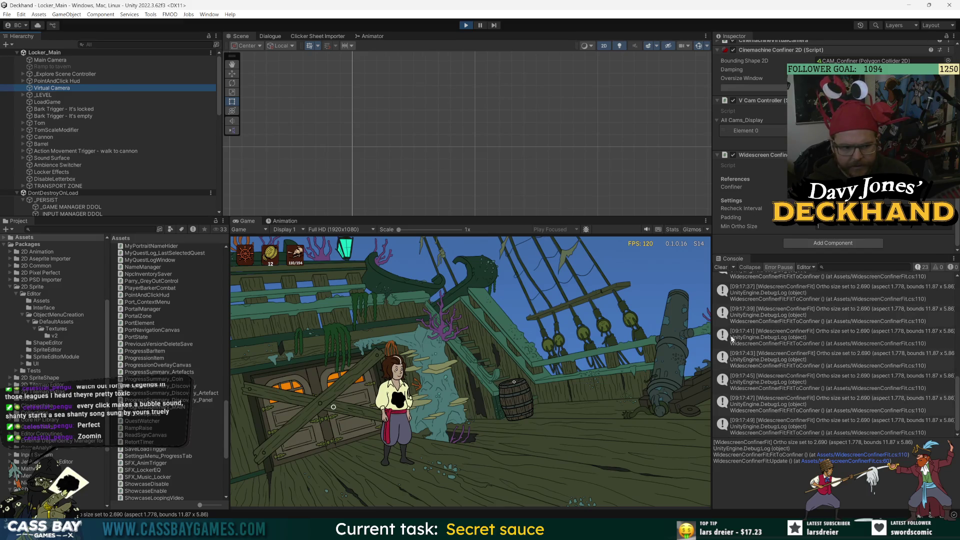
Walk the deckhand across the deck into the clicker locker, clearing the Console on the way
left_click(669, 345)
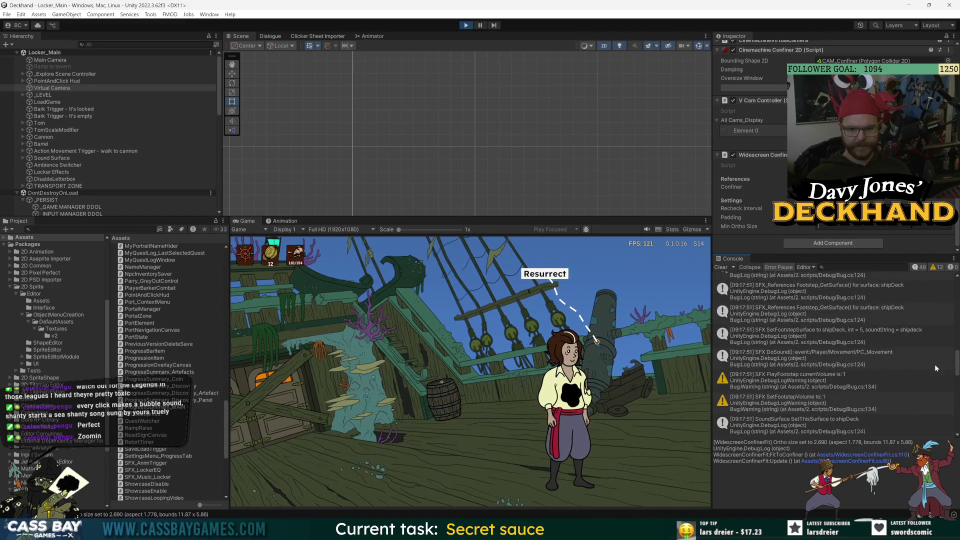
left_click_drag(959, 370, 959, 280)
left_click(800, 328)
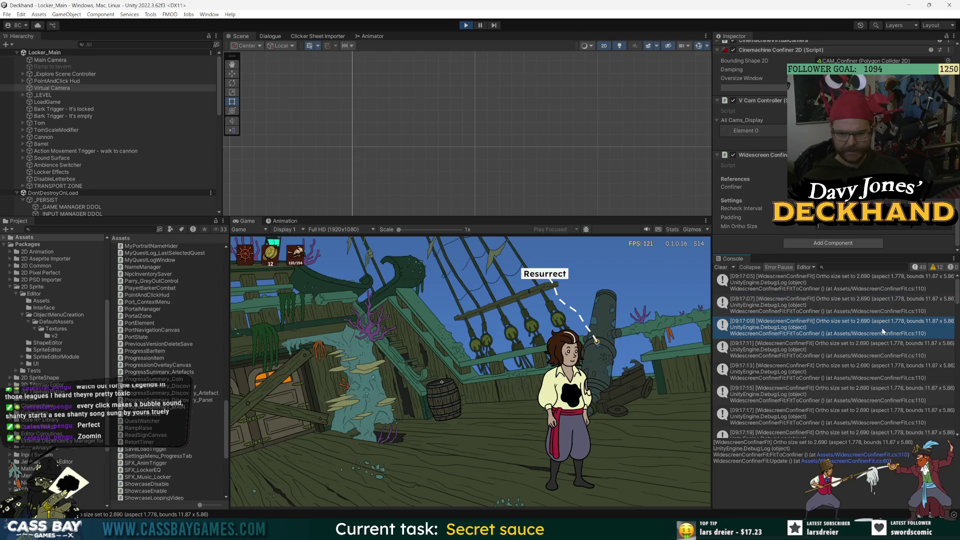
left_click(721, 267)
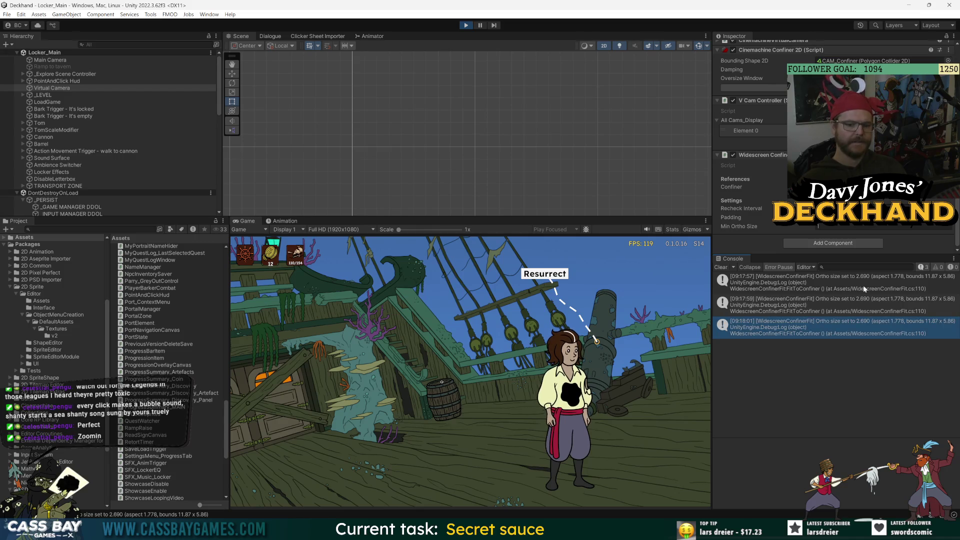
left_click(649, 394)
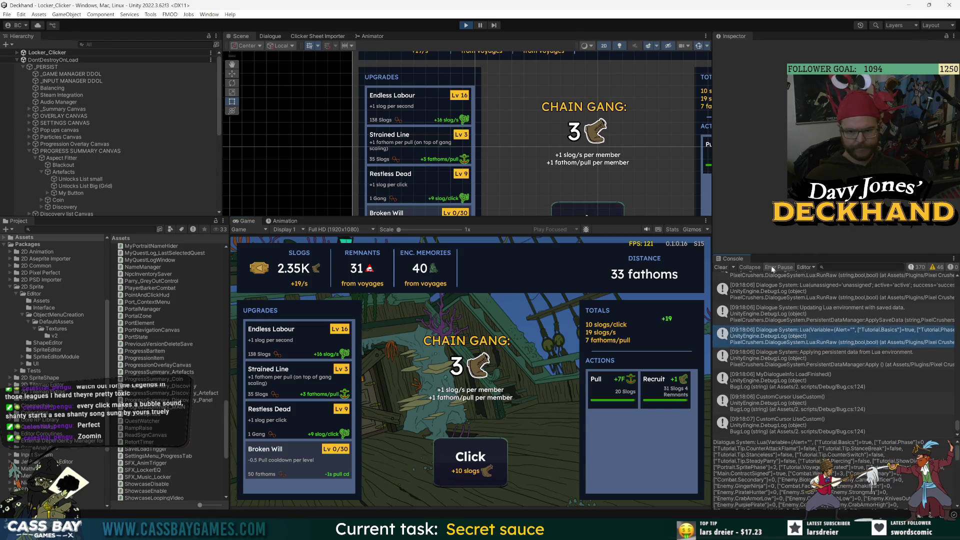
Clear the log, earn slogs, recruit a Chain Gang member, pull, and buy Restless Dead and Strained Line levels
left_click(728, 266)
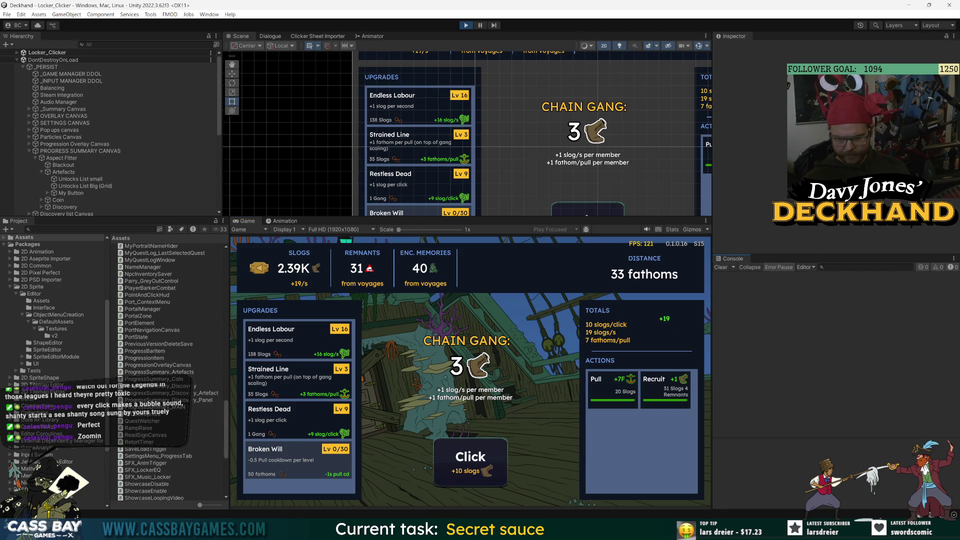
left_click(466, 473)
left_click(466, 472)
left_click(466, 472)
left_click(466, 473)
left_click(465, 473)
left_click(466, 473)
left_click(466, 473)
left_click(466, 473)
left_click(666, 390)
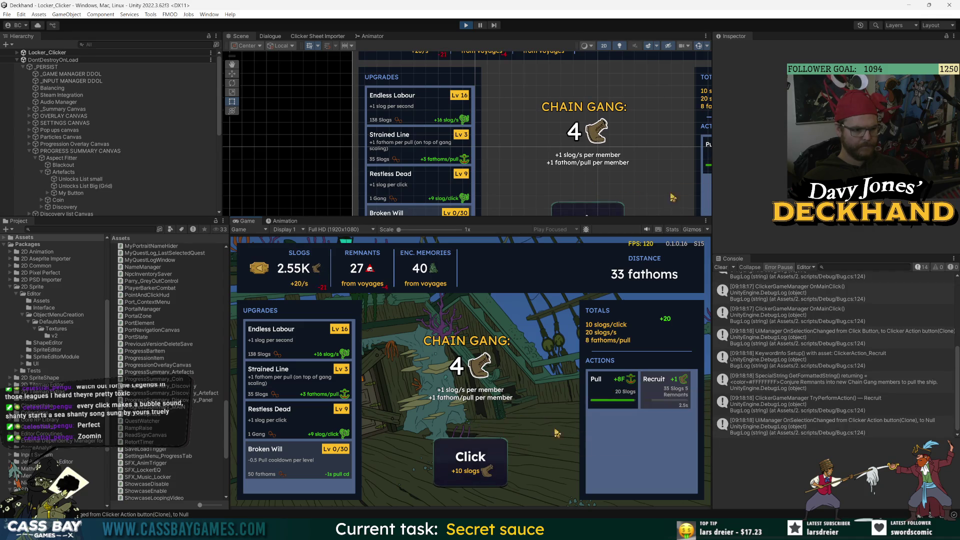
left_click(600, 387)
left_click(288, 421)
left_click(294, 388)
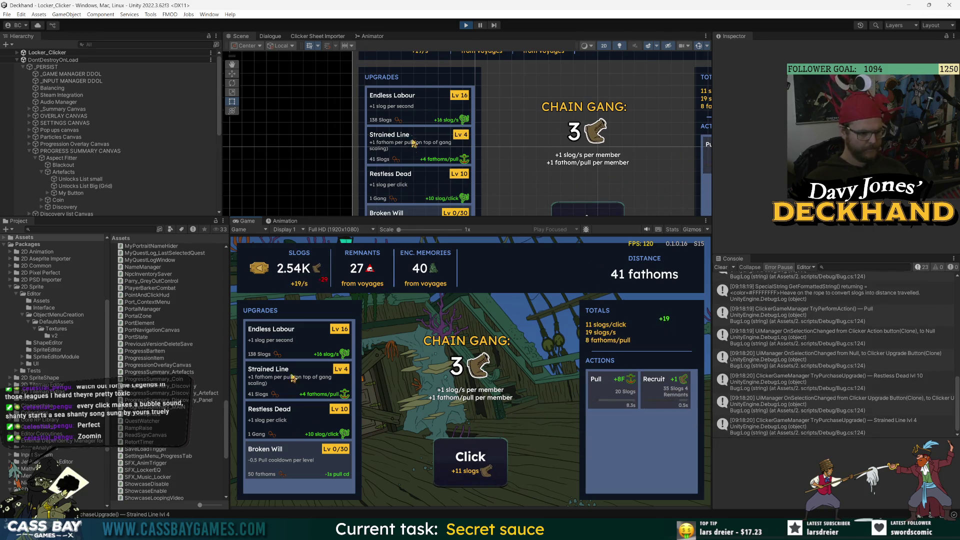
Earn slogs with rapid main clicks, recruiting three more Chain Gang members along the way
left_click(470, 460)
left_click(470, 460)
left_click(470, 460)
left_click(470, 460)
left_click(471, 460)
left_click(470, 461)
left_click(660, 385)
left_click(470, 463)
left_click(469, 463)
left_click(470, 463)
left_click(469, 462)
left_click(470, 463)
left_click(469, 463)
left_click(469, 462)
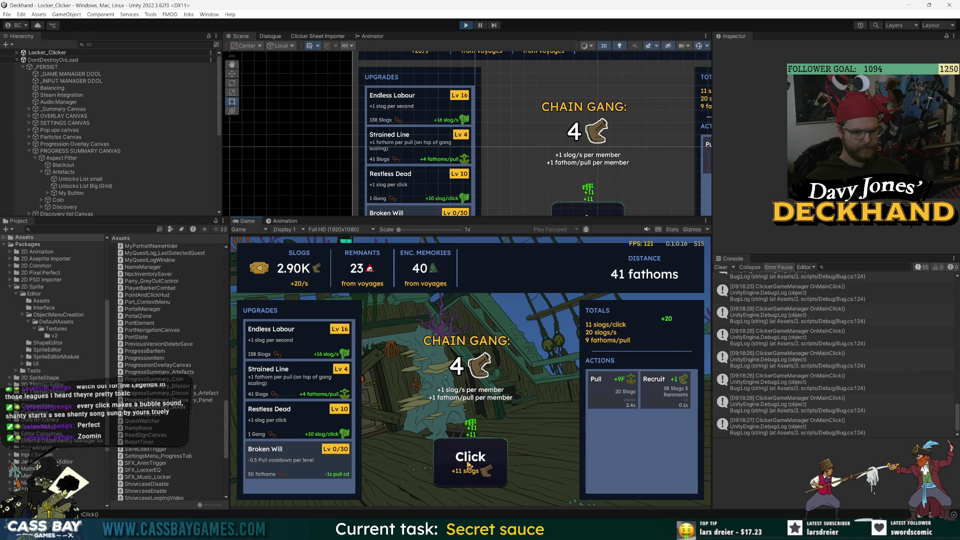
left_click(469, 464)
left_click(469, 464)
left_click(652, 399)
left_click(480, 466)
left_click(482, 468)
left_click(483, 468)
left_click(485, 471)
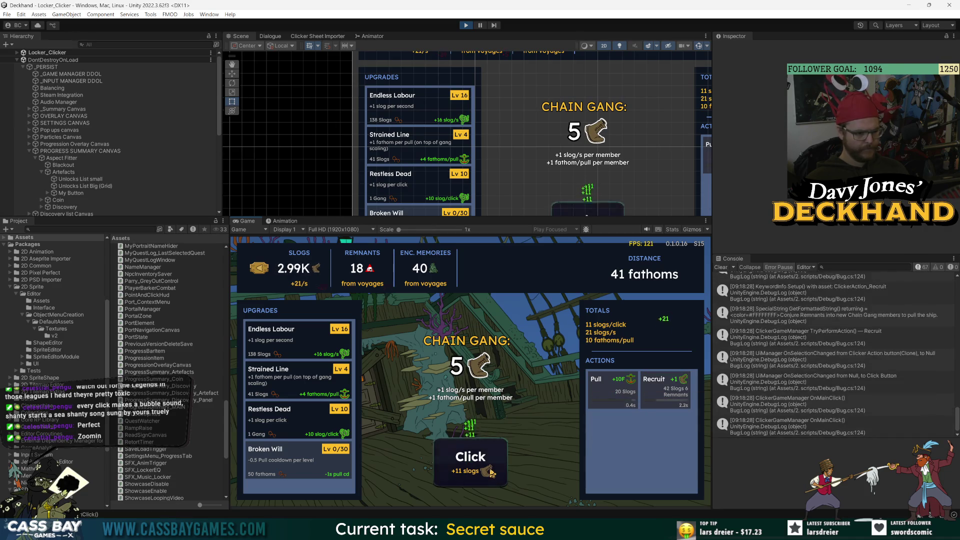
left_click(490, 472)
left_click(490, 472)
left_click(490, 473)
left_click(491, 472)
left_click(490, 473)
left_click(490, 472)
left_click(490, 473)
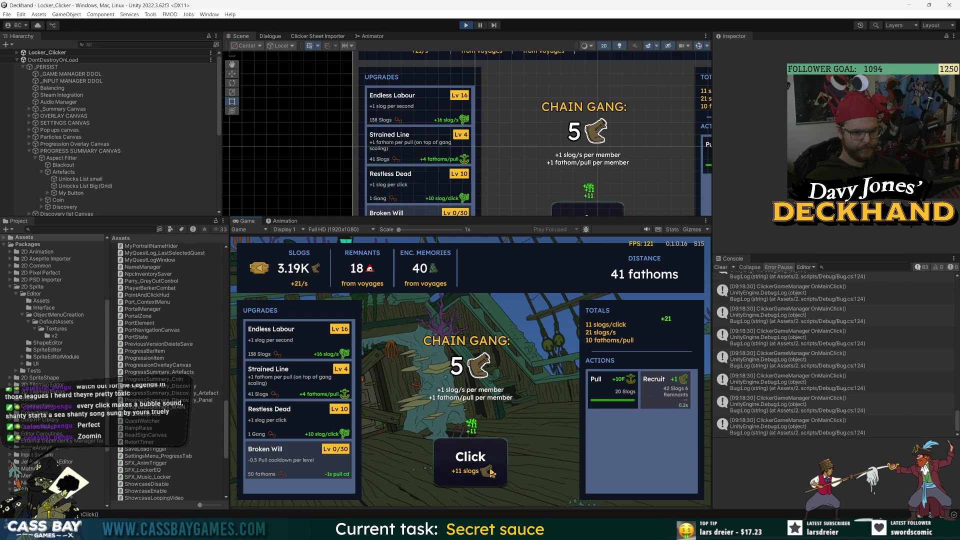
left_click(665, 390)
left_click(470, 462)
Buy six Strained Line levels, recruit another Chain Gang member, and pull forward
left_click(299, 382)
left_click(299, 382)
left_click(299, 381)
left_click(299, 381)
left_click(300, 381)
left_click(299, 381)
left_click(300, 382)
left_click(300, 381)
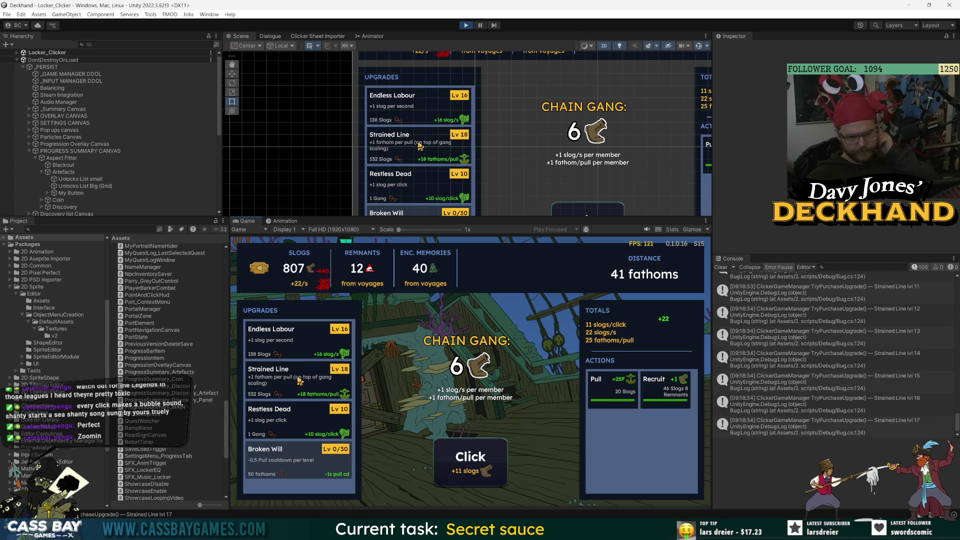
left_click(300, 381)
left_click(665, 388)
left_click(608, 385)
left_click(459, 455)
left_click(459, 455)
Earn slogs with main clicks and buy the first Broken Will level
left_click(458, 455)
left_click(458, 455)
left_click(458, 455)
left_click(458, 455)
left_click(457, 455)
left_click(457, 455)
left_click(457, 455)
left_click(456, 455)
left_click(285, 462)
left_click(458, 475)
left_click(457, 475)
left_click(458, 476)
left_click(457, 475)
left_click(458, 476)
left_click(457, 476)
left_click(457, 477)
left_click(457, 477)
left_click(457, 476)
left_click(457, 476)
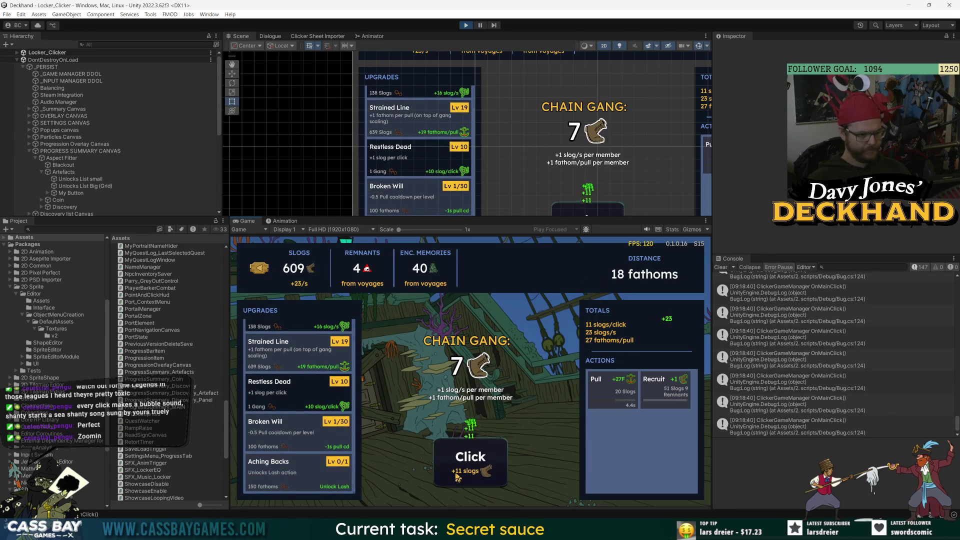
left_click(457, 477)
left_click(457, 477)
left_click(457, 477)
left_click(457, 477)
left_click(457, 476)
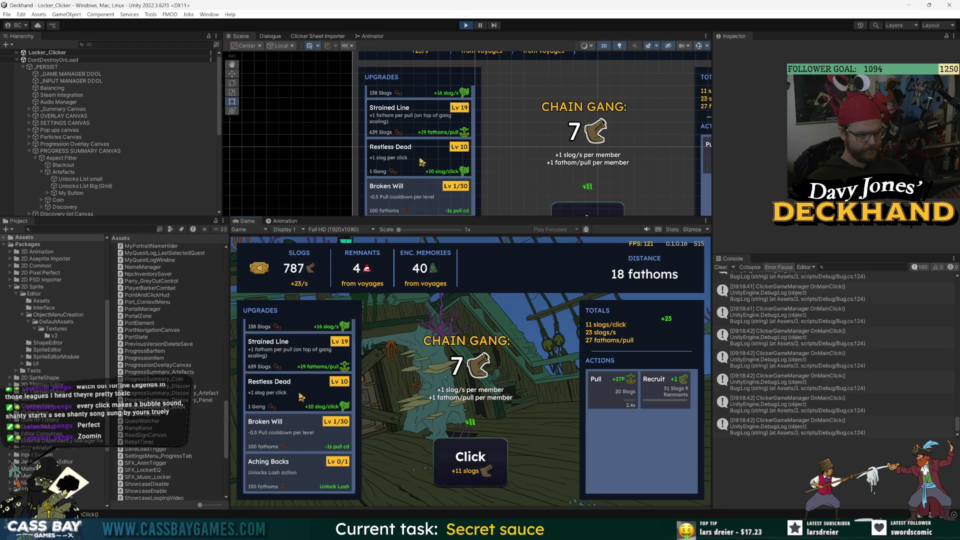
Buy another Strained Line and Endless Labour level and pull the locker forward
scroll(302, 397, "up", 1)
left_click(284, 385)
left_click(285, 353)
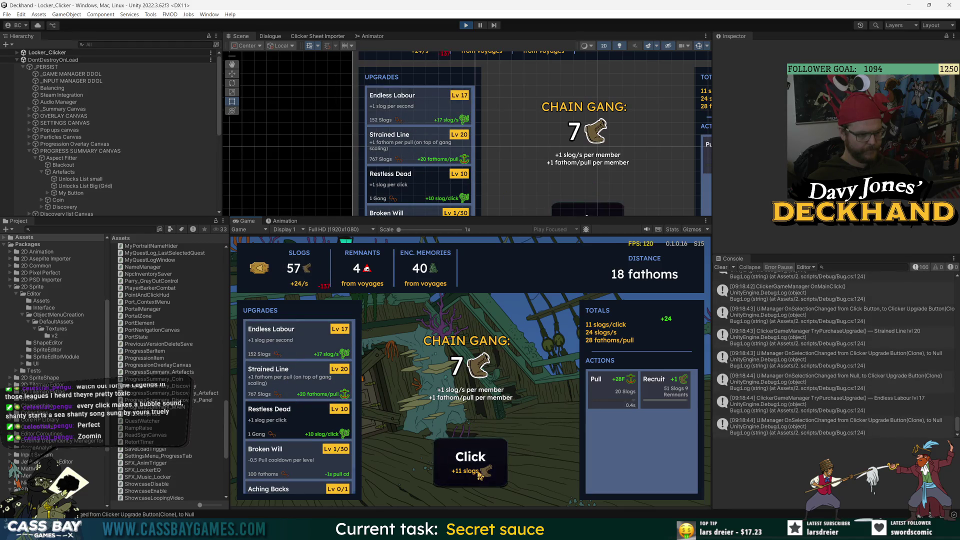
left_click(469, 478)
left_click(469, 478)
left_click(469, 478)
left_click(469, 478)
left_click(469, 477)
left_click(469, 477)
left_click(600, 385)
left_click(469, 479)
left_click(469, 479)
left_click(469, 479)
left_click(469, 480)
left_click(469, 480)
left_click(469, 479)
left_click(470, 480)
scroll(309, 446, "down", 1)
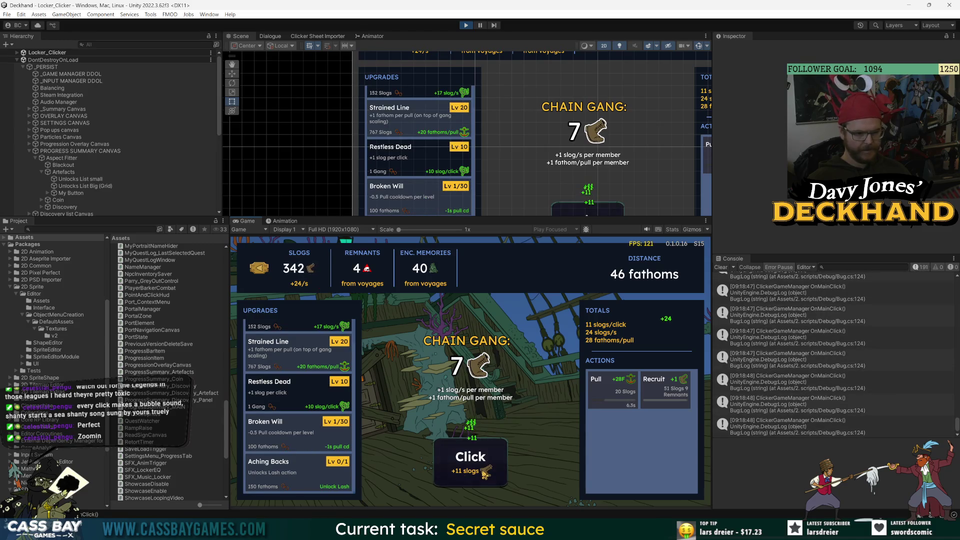
Upgrade Strained Line to Lv 21 and pull the locker forward for more fathoms
left_click(487, 472)
left_click(486, 472)
left_click(486, 472)
left_click(487, 473)
left_click(486, 473)
left_click(486, 473)
left_click(487, 473)
scroll(301, 397, "up", 1)
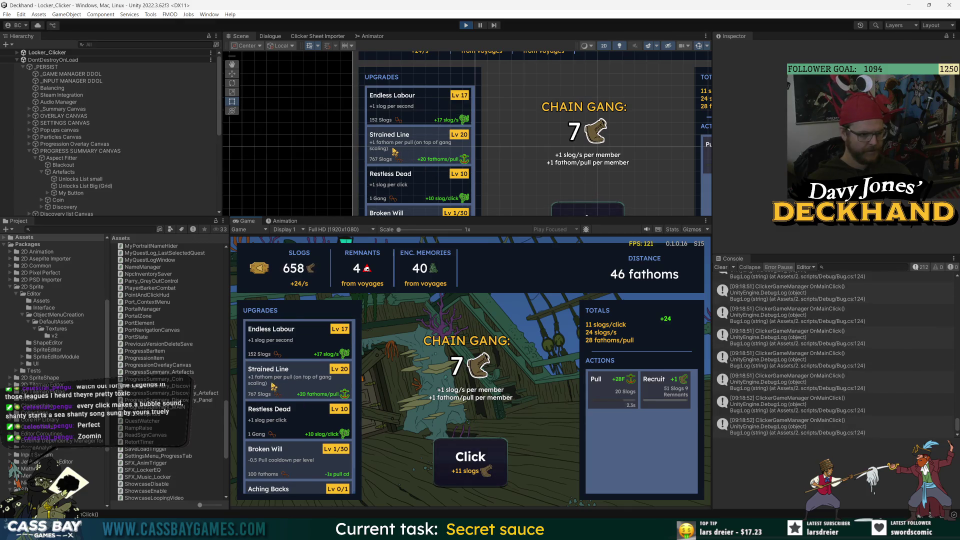
left_click(470, 457)
left_click(470, 457)
left_click(470, 456)
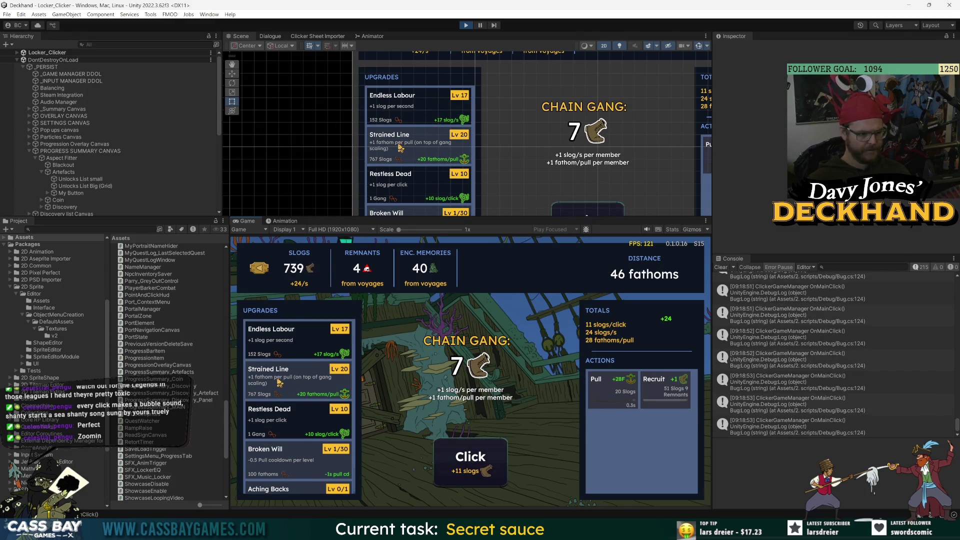
left_click(345, 390)
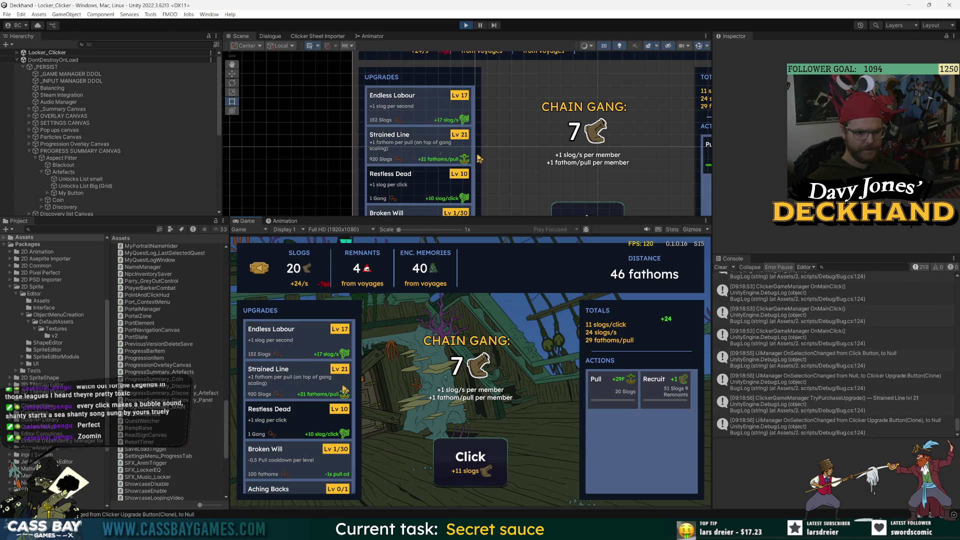
left_click(608, 388)
left_click(454, 465)
left_click(454, 464)
left_click(454, 464)
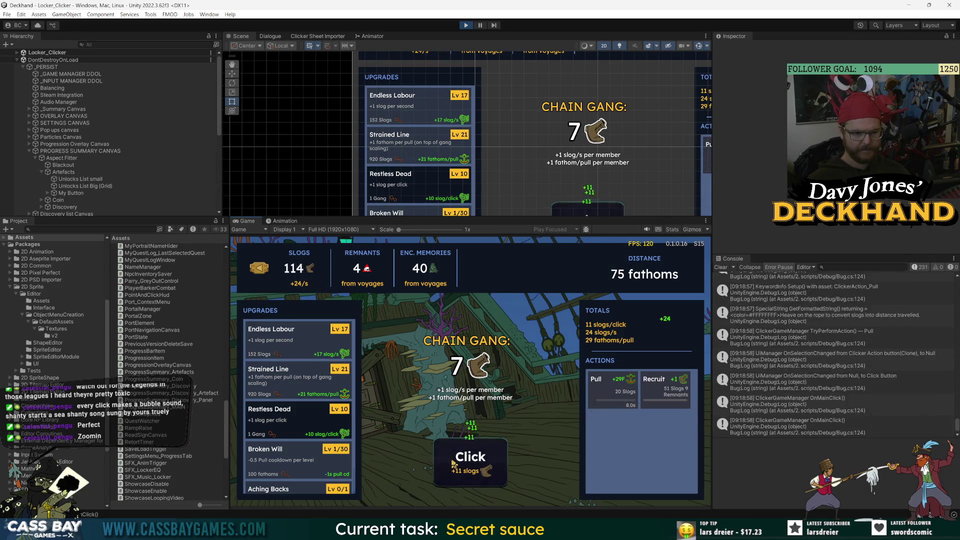
Raise Endless Labour to Lv 19 and then Lv 20 between bursts of main clicks
triple_click(454, 464)
triple_click(454, 465)
triple_click(454, 464)
triple_click(454, 465)
triple_click(454, 464)
double_click(300, 336)
double_click(486, 483)
triple_click(483, 482)
triple_click(481, 483)
left_click(301, 335)
Earn slogs with repeated main clicks and trigger a Pull with Space
double_click(470, 466)
triple_click(470, 465)
triple_click(470, 468)
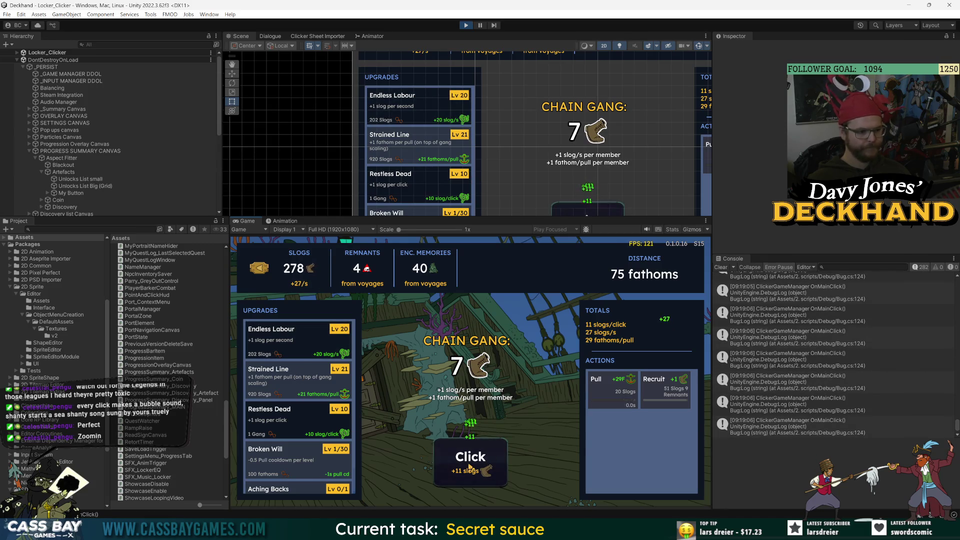
double_click(470, 467)
double_click(470, 468)
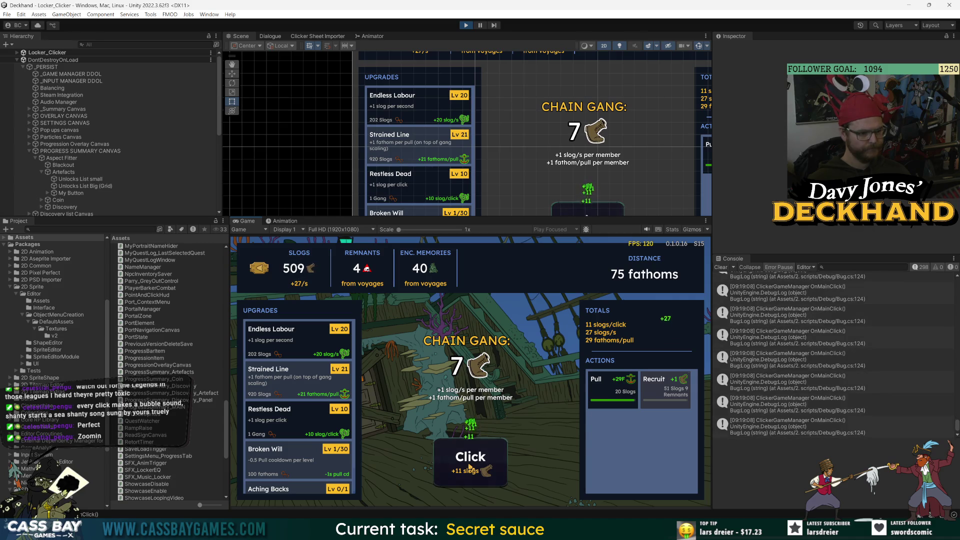
key("space")
double_click(463, 473)
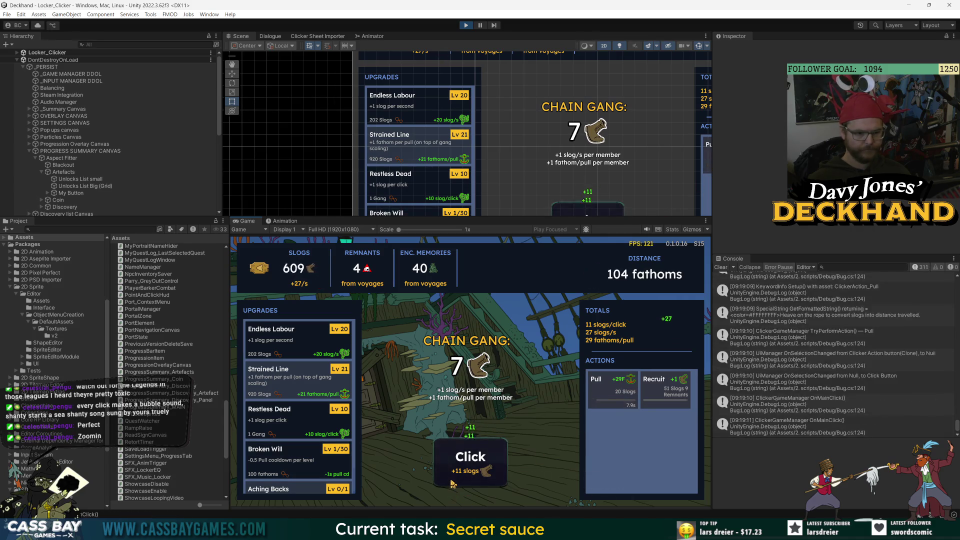
triple_click(456, 479)
left_click(456, 479)
double_click(464, 478)
double_click(468, 476)
double_click(467, 476)
double_click(468, 476)
double_click(468, 477)
double_click(468, 477)
double_click(468, 476)
left_click(468, 477)
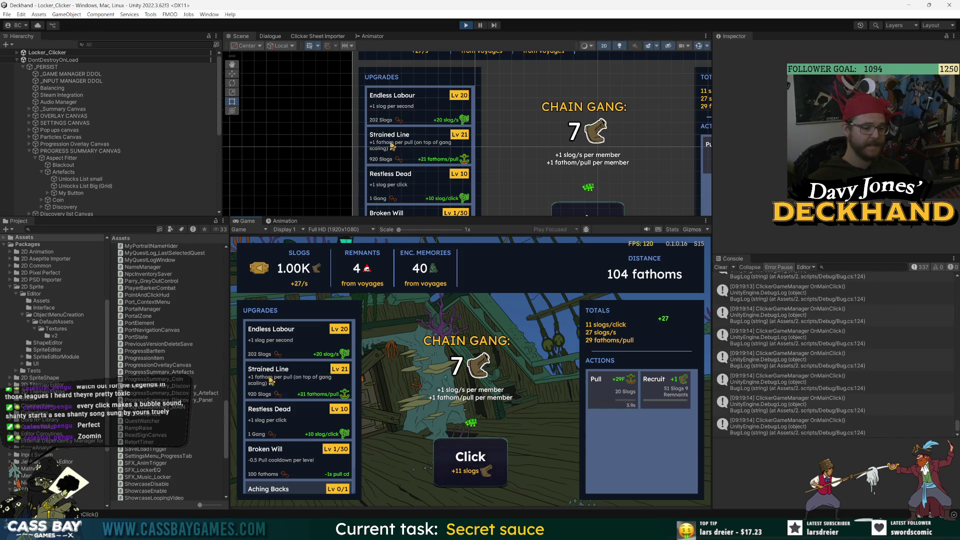
Pull the locker forward to 133 fathoms, then keep earning slogs with rapid clicks
scroll(271, 381, "down", 1)
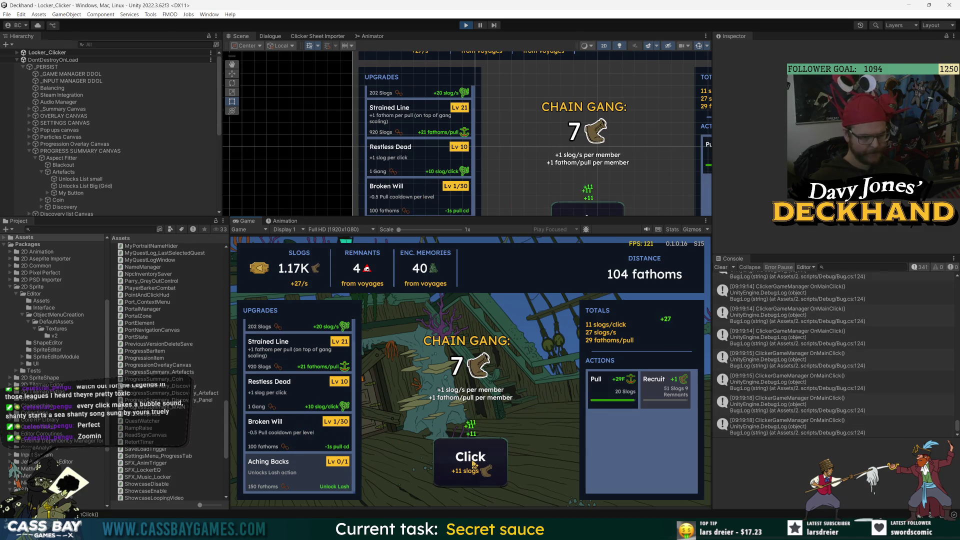
left_click(596, 380)
left_click(459, 471)
left_click(458, 472)
left_click(459, 471)
left_click(459, 471)
left_click(458, 471)
left_click(459, 472)
left_click(458, 471)
left_click(459, 471)
left_click(459, 471)
left_click(459, 471)
Earn slogs, buy another Strained Line level and pull the locker forward
left_click(459, 470)
left_click(459, 470)
left_click(458, 470)
left_click(459, 470)
left_click(458, 471)
left_click(459, 471)
left_click(459, 471)
scroll(290, 400, "up", 1)
left_click(270, 374)
left_click(471, 458)
left_click(471, 458)
left_click(470, 458)
left_click(471, 458)
left_click(470, 458)
left_click(620, 385)
Buy Aching Backs to unlock Lash, earn slogs and trigger the Lash productivity boost
left_click(298, 470)
left_click(480, 470)
left_click(479, 470)
left_click(479, 470)
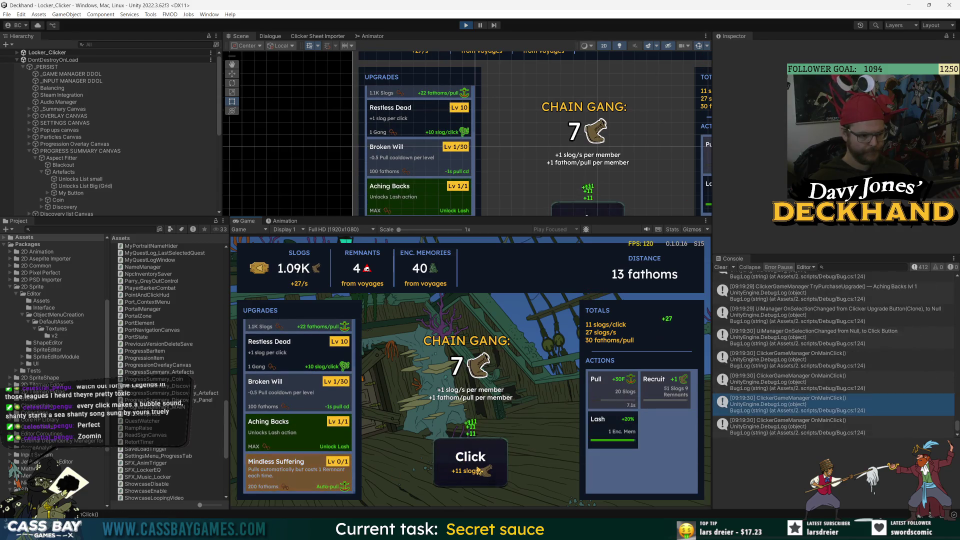
left_click(480, 470)
left_click(480, 470)
left_click(479, 470)
left_click(479, 470)
left_click(479, 470)
left_click(479, 470)
left_click(480, 470)
left_click(479, 470)
left_click(479, 470)
left_click(613, 430)
left_click(483, 465)
left_click(483, 465)
left_click(488, 463)
left_click(490, 463)
left_click(491, 461)
left_click(490, 461)
left_click(490, 461)
left_click(491, 461)
left_click(490, 462)
left_click(490, 461)
left_click(490, 461)
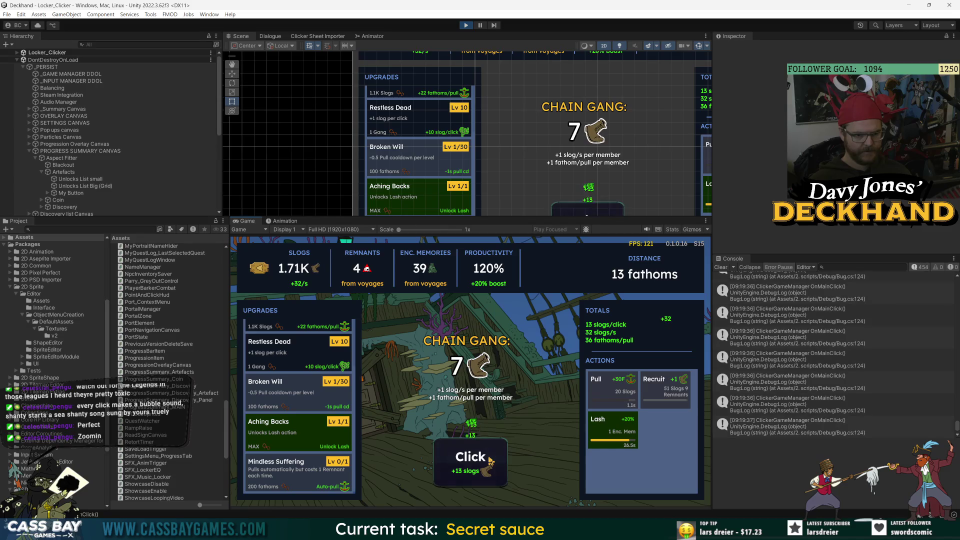
left_click(490, 461)
left_click(490, 461)
left_click(490, 461)
left_click(490, 461)
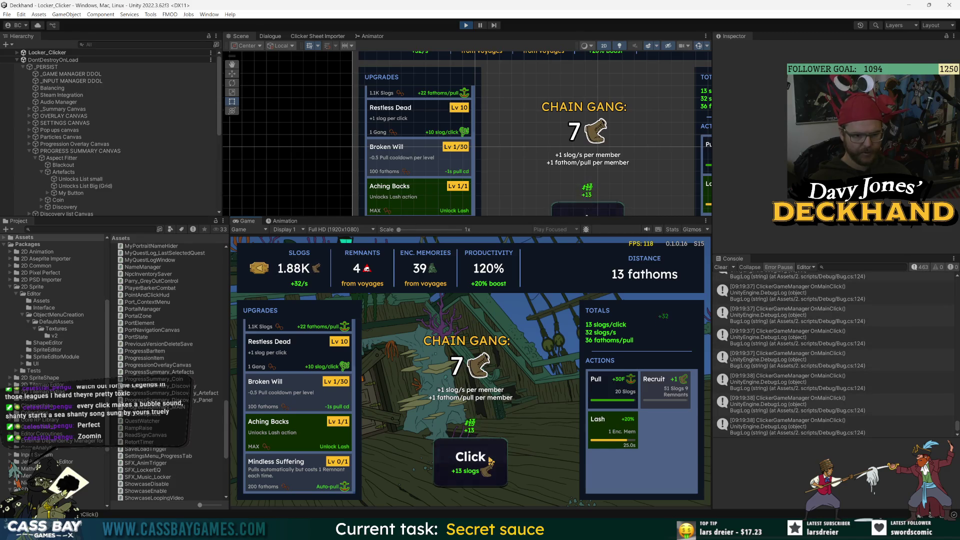
Pull the locker, then buy one more Strained Line level and several Endless Labour levels
left_click(611, 387)
left_click(461, 457)
left_click(461, 456)
left_click(461, 457)
left_click(273, 382)
left_click(470, 458)
left_click(470, 458)
left_click(470, 458)
left_click(470, 458)
left_click(471, 458)
left_click(470, 458)
left_click(284, 350)
left_click(283, 350)
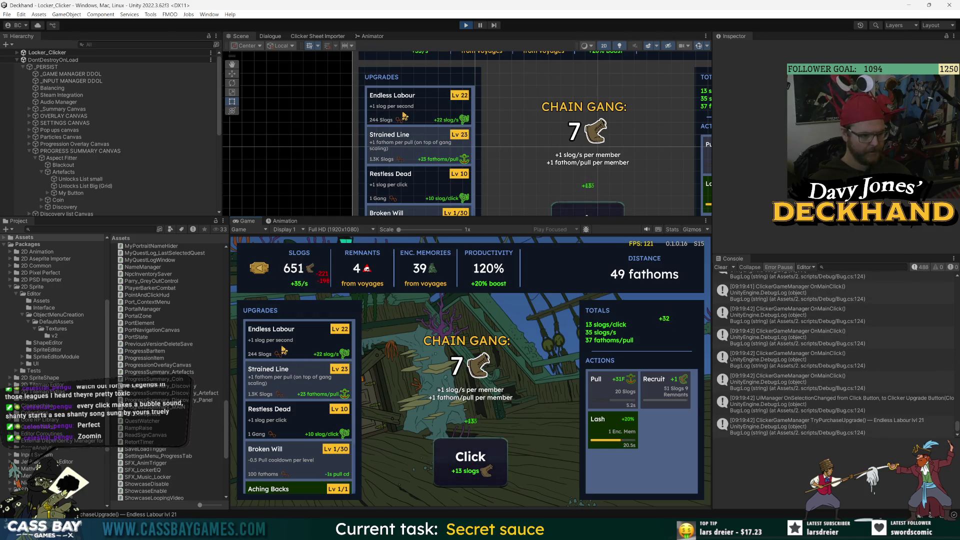
left_click(284, 350)
left_click(284, 350)
left_click(463, 469)
left_click(463, 468)
left_click(462, 468)
left_click(463, 469)
left_click(463, 468)
left_click(463, 468)
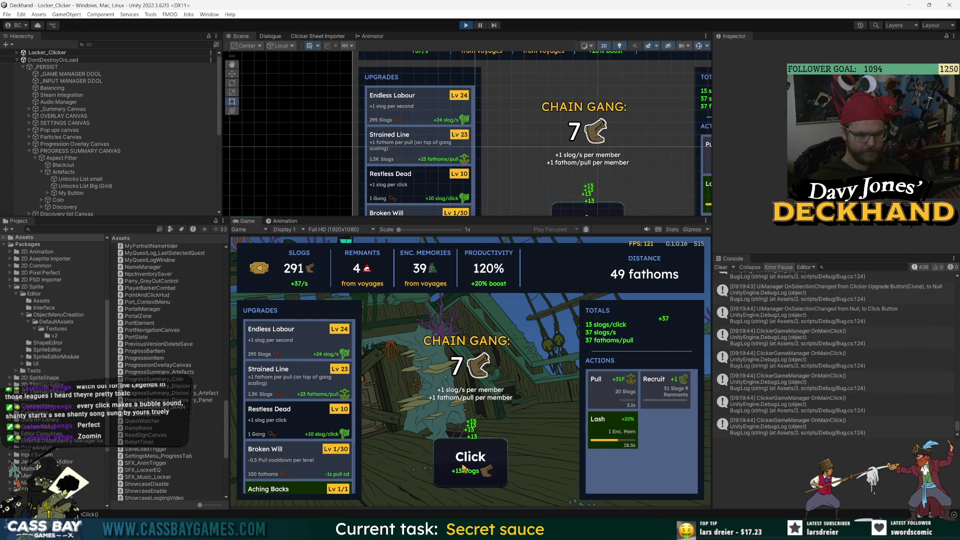
left_click(463, 469)
left_click(463, 468)
left_click(463, 469)
left_click(462, 469)
left_click(462, 469)
left_click(463, 469)
left_click(463, 468)
left_click(462, 469)
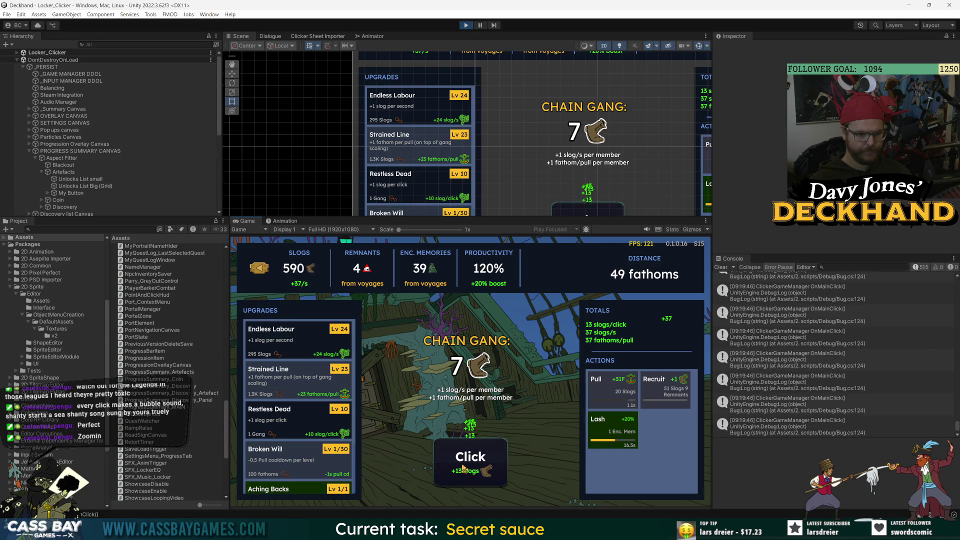
left_click(462, 468)
Pull the locker forward to 86 fathoms while earning more slogs
left_click(462, 469)
left_click(463, 469)
left_click(462, 469)
left_click(463, 468)
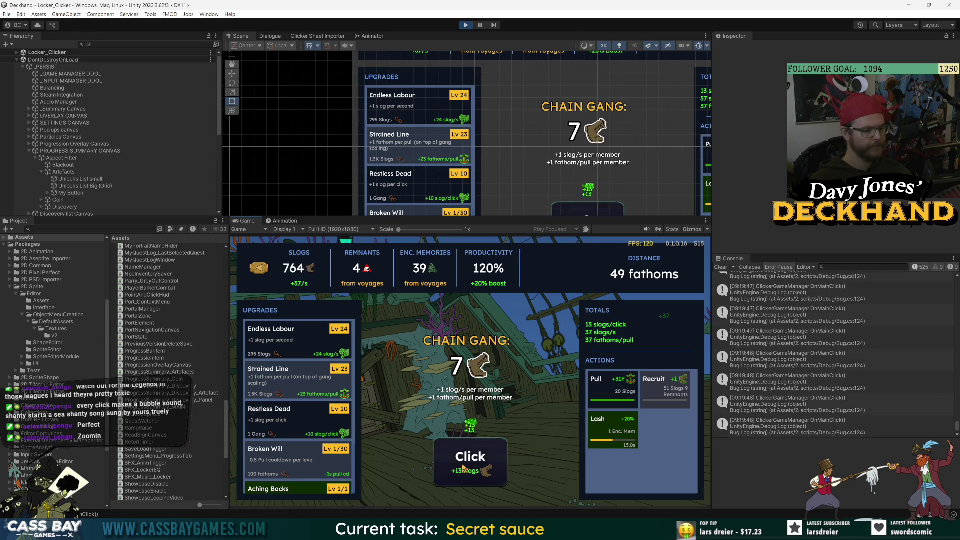
left_click(593, 390)
left_click(462, 468)
left_click(462, 469)
left_click(463, 468)
left_click(462, 469)
left_click(463, 468)
left_click(463, 468)
left_click(463, 469)
left_click(464, 479)
left_click(464, 479)
left_click(465, 480)
left_click(465, 479)
left_click(465, 479)
left_click(465, 479)
left_click(466, 479)
left_click(466, 479)
left_click(466, 479)
left_click(466, 479)
left_click(467, 479)
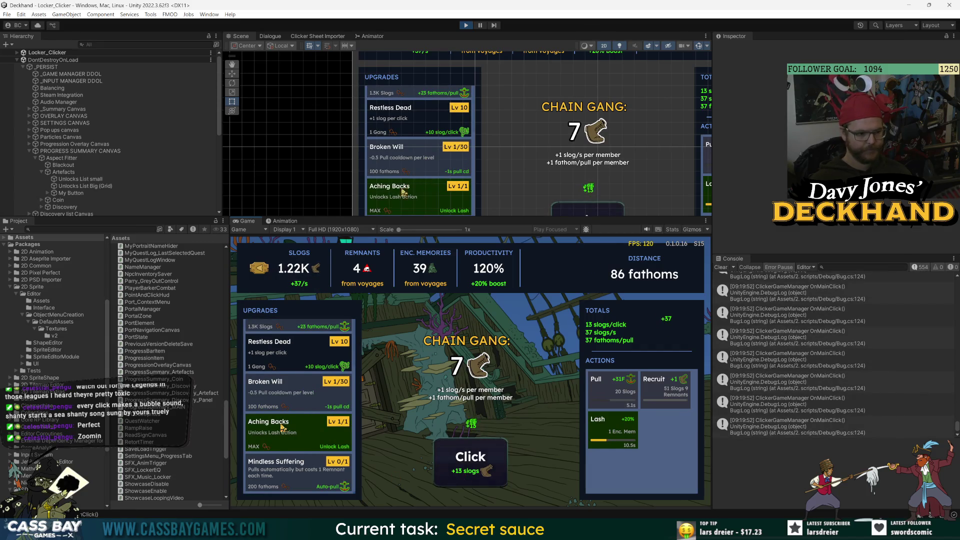
Raise Strained Line to Lv 24 and keep earning slogs
scroll(274, 376, "up", 2)
left_click(481, 462)
left_click(482, 463)
left_click(481, 463)
left_click(482, 462)
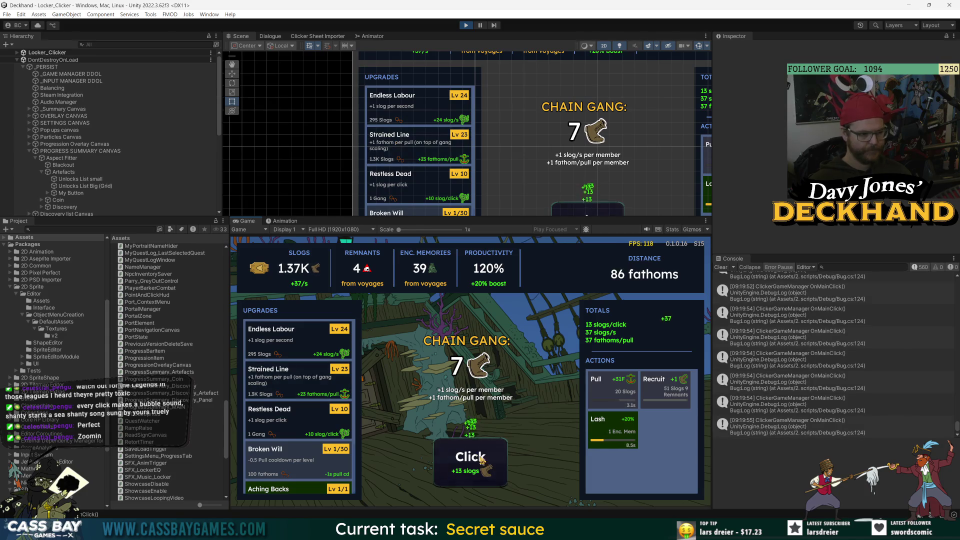
key("2")
left_click(484, 466)
left_click(486, 468)
left_click(485, 469)
left_click(485, 469)
left_click(486, 469)
left_click(486, 468)
left_click(486, 469)
left_click(485, 468)
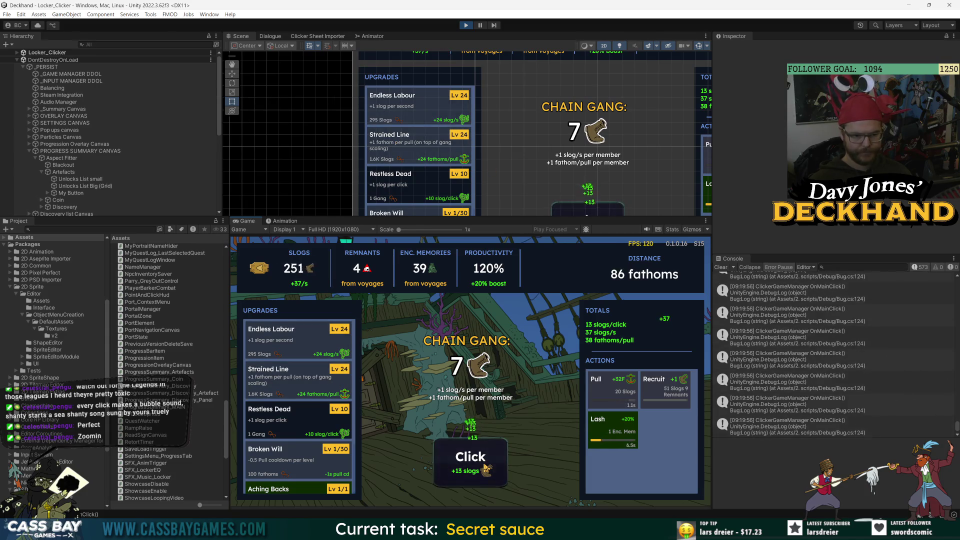
left_click(486, 469)
left_click(486, 469)
left_click(486, 468)
left_click(485, 469)
left_click(485, 468)
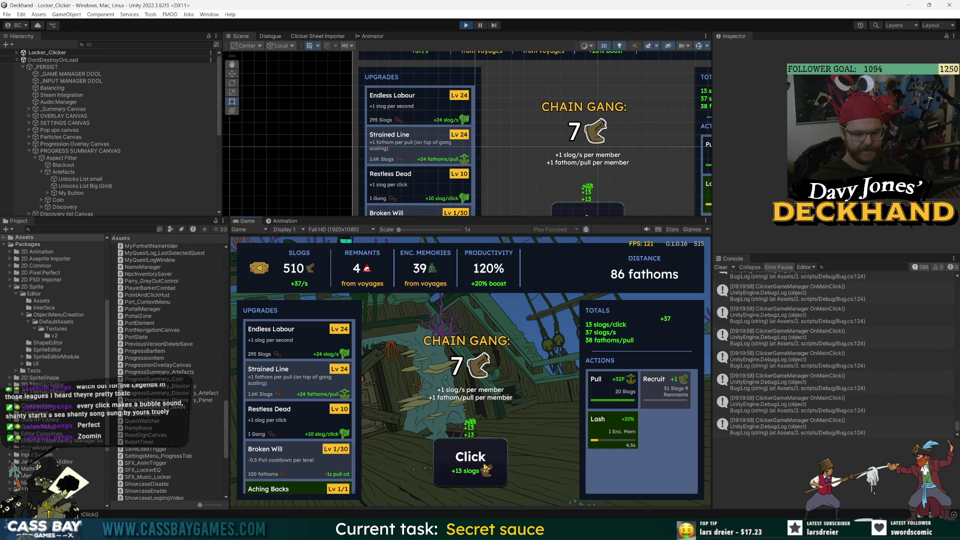
left_click(486, 469)
left_click(485, 469)
left_click(486, 469)
left_click(485, 469)
scroll(301, 429, "down", 2)
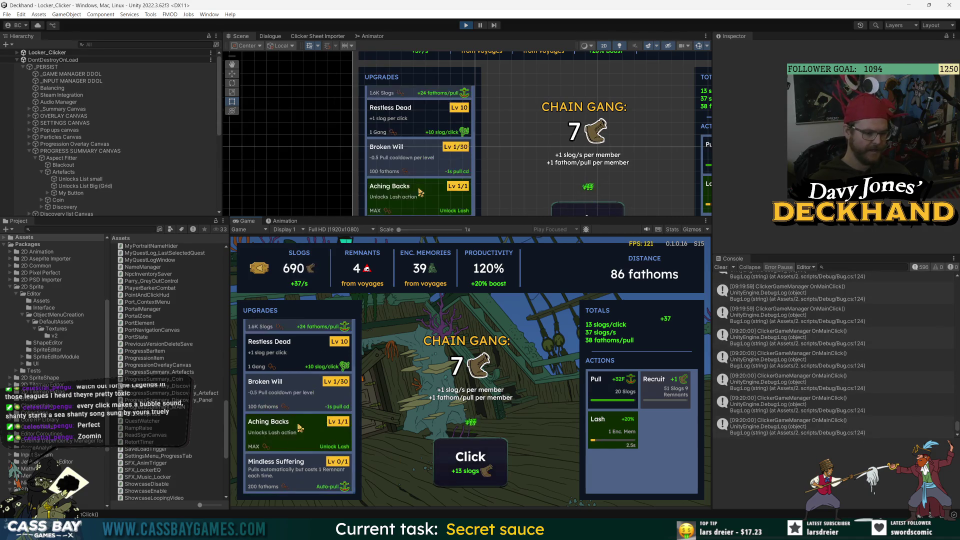
left_click(478, 474)
left_click(479, 474)
left_click(478, 474)
left_click(478, 474)
left_click(479, 474)
left_click(479, 475)
left_click(479, 474)
left_click(479, 474)
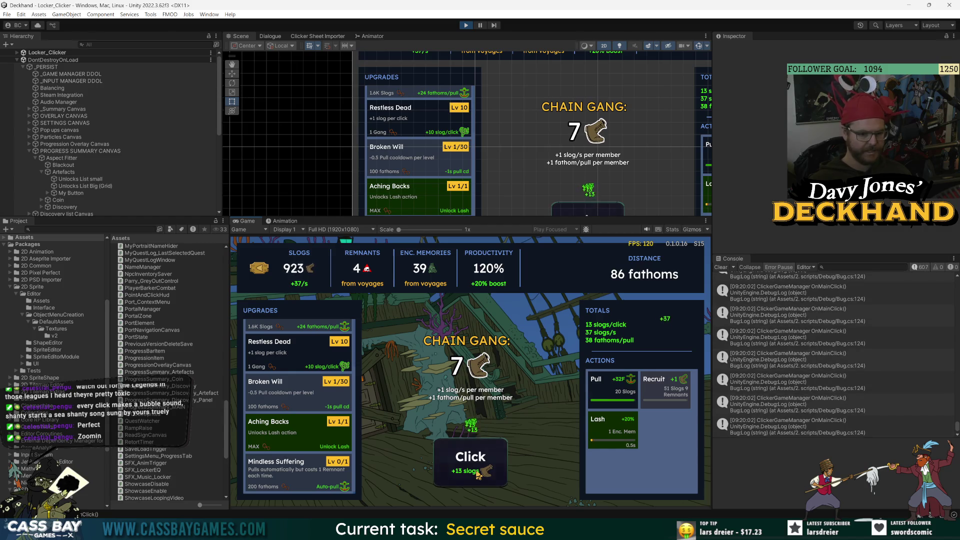
Pull the locker to 118 fathoms, then to 150 fathoms, earning slogs between pulls
left_click(596, 380)
left_click(453, 458)
left_click(453, 457)
left_click(453, 457)
left_click(453, 457)
left_click(453, 457)
left_click(453, 457)
left_click(453, 457)
left_click(453, 458)
left_click(454, 458)
left_click(453, 459)
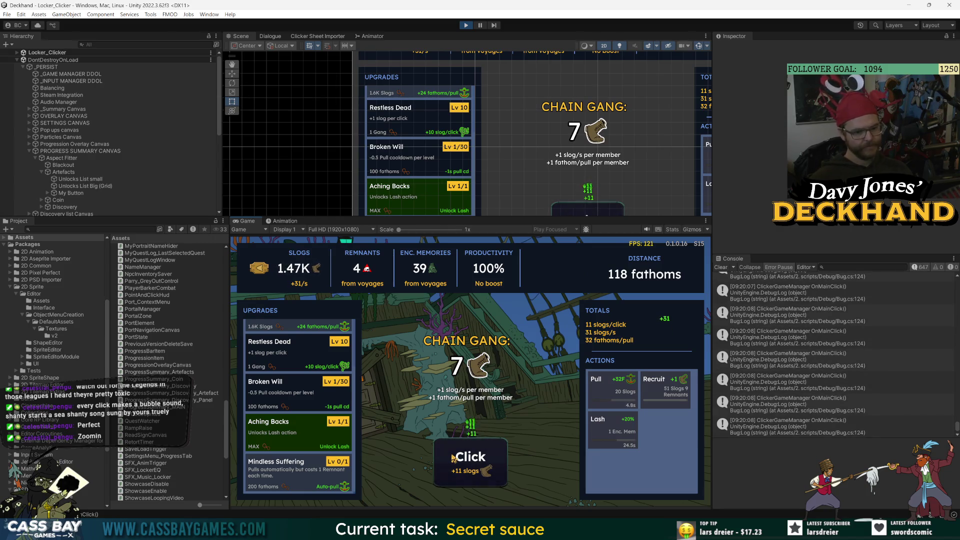
left_click(453, 457)
left_click(453, 457)
left_click(453, 457)
left_click(453, 457)
left_click(453, 458)
left_click(453, 457)
left_click(453, 457)
left_click(453, 457)
left_click(453, 457)
left_click(453, 458)
left_click(453, 457)
left_click(453, 457)
left_click(454, 457)
left_click(608, 391)
left_click(504, 463)
left_click(503, 463)
left_click(504, 463)
left_click(504, 463)
left_click(503, 464)
left_click(503, 463)
left_click(503, 463)
left_click(504, 463)
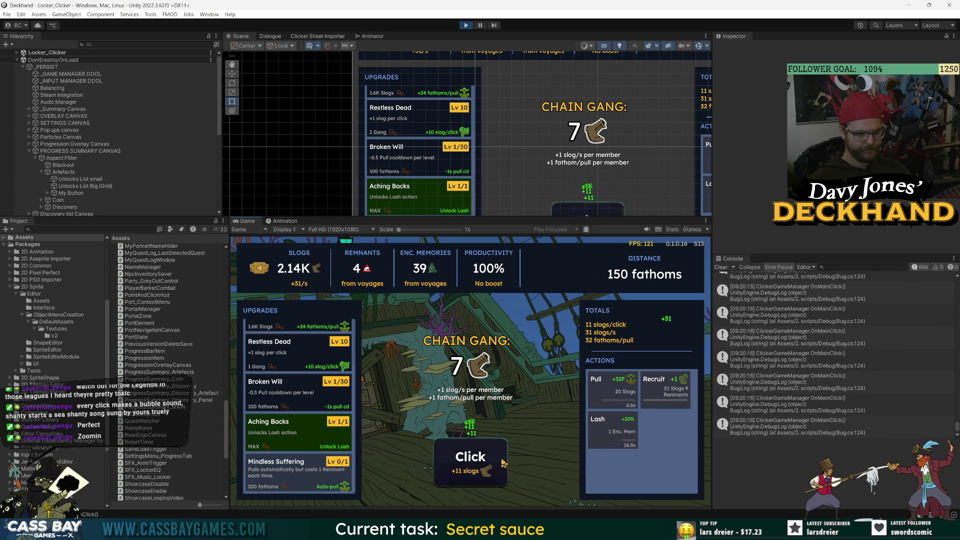
left_click(504, 464)
Buy more Endless Labour levels, then trigger Pull with Space
scroll(303, 391, "up", 2)
left_click(290, 348)
left_click(449, 458)
left_click(449, 457)
left_click(449, 458)
left_click(449, 458)
left_click(290, 347)
left_click(499, 473)
left_click(498, 473)
left_click(499, 473)
left_click(499, 474)
left_click(498, 473)
left_click(499, 473)
left_click(499, 473)
left_click(499, 473)
left_click(499, 471)
left_click(499, 471)
left_click(499, 472)
left_click(499, 472)
key("space")
left_click(481, 468)
left_click(481, 468)
left_click(481, 468)
left_click(482, 468)
left_click(481, 468)
left_click(481, 468)
left_click(481, 468)
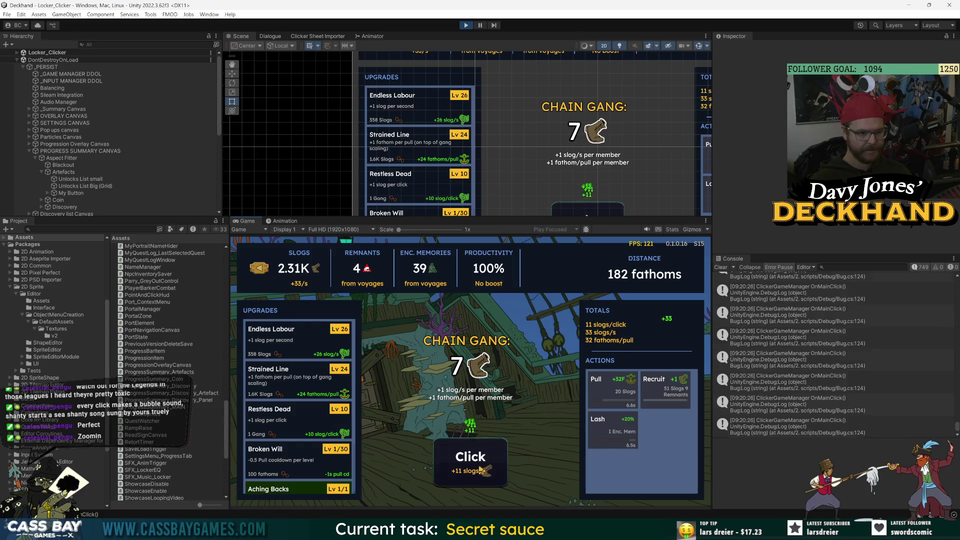
Buy further Endless Labour levels and keep earning slogs
left_click(298, 344)
left_click(298, 343)
left_click(298, 343)
left_click(298, 343)
left_click(298, 344)
left_click(468, 460)
left_click(468, 460)
left_click(468, 460)
left_click(467, 460)
left_click(468, 460)
left_click(467, 460)
left_click(468, 460)
left_click(468, 460)
left_click(468, 461)
scroll(293, 425, "down", 2)
left_click(458, 476)
left_click(458, 476)
left_click(458, 476)
left_click(458, 476)
left_click(458, 476)
left_click(458, 476)
left_click(458, 477)
left_click(459, 477)
Use Lash and Pull, buy Mindless Suffering, then return to the main deck
left_click(586, 420)
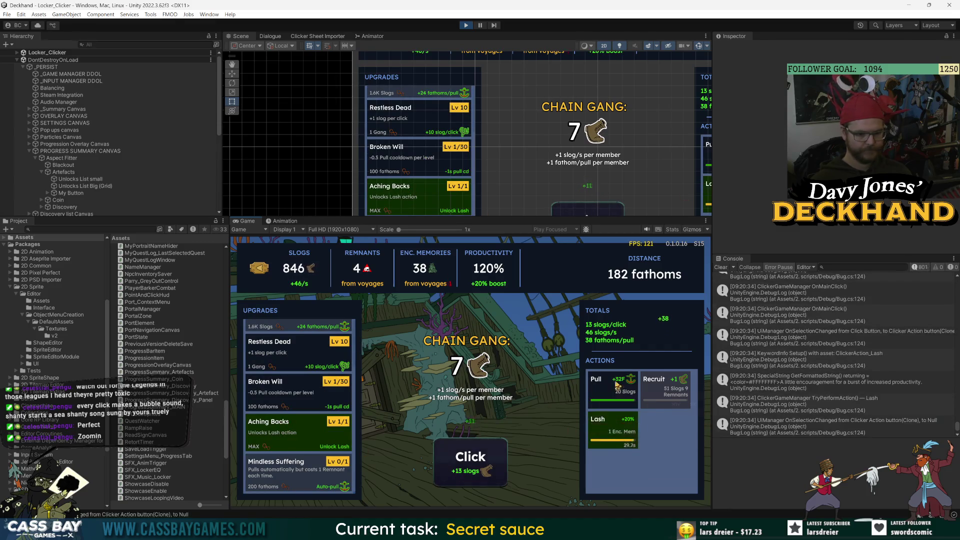
left_click(597, 385)
left_click(275, 478)
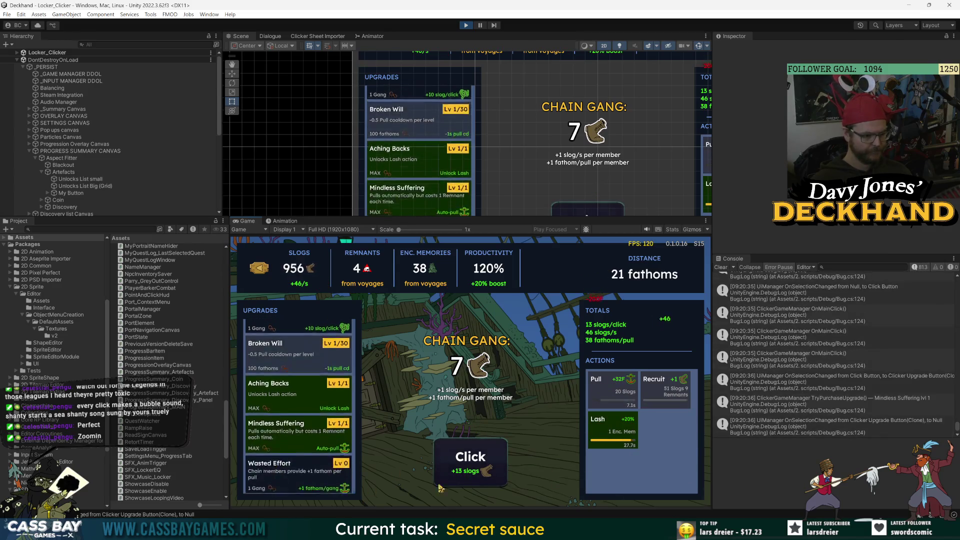
left_click(261, 274)
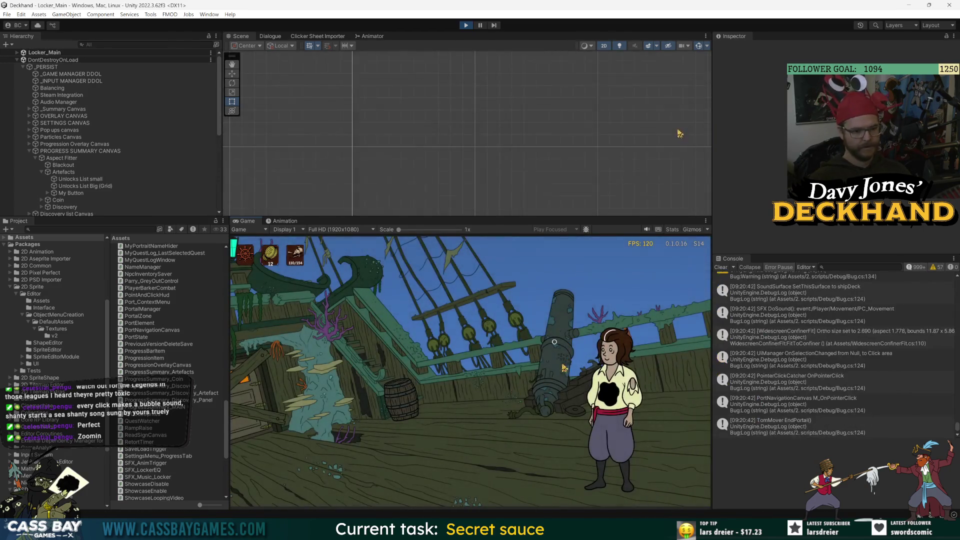
Reproduce the error via Saber's starter deck on the Crab Island voyage, then open InfoHover.cs:342
left_click(560, 313)
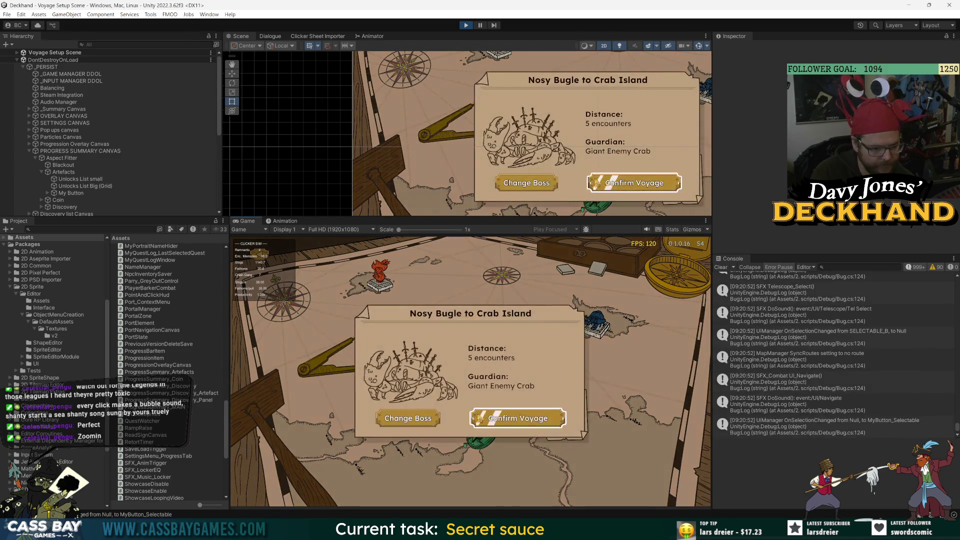
left_click(408, 425)
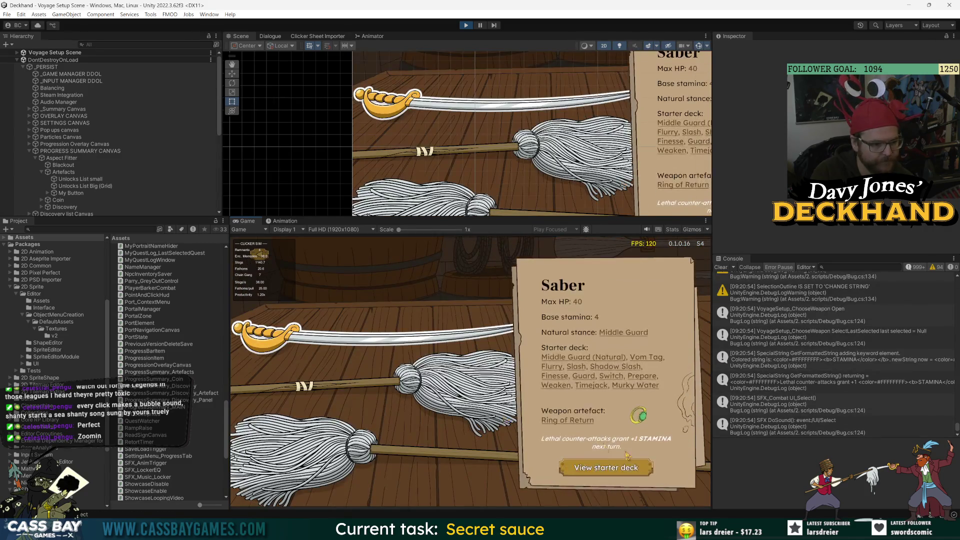
left_click(635, 469)
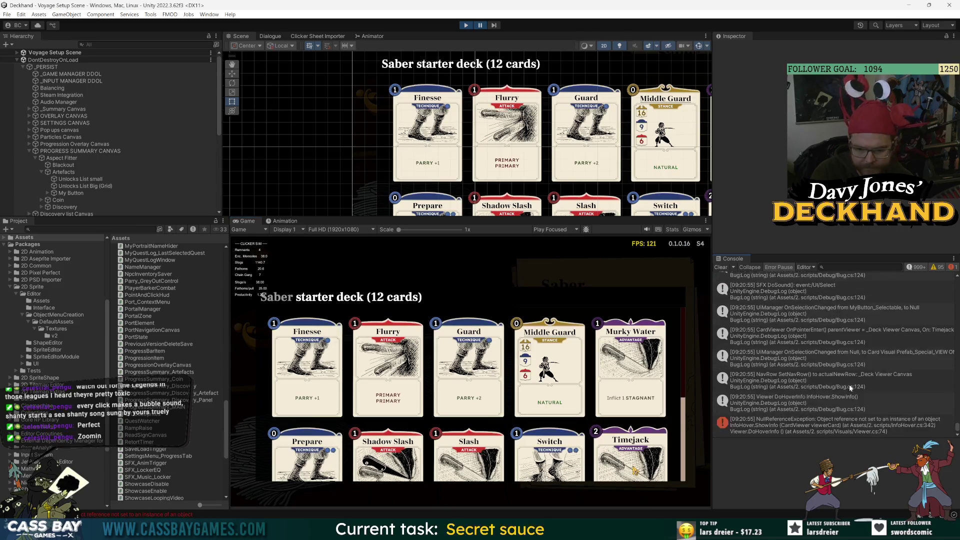
left_click(825, 425)
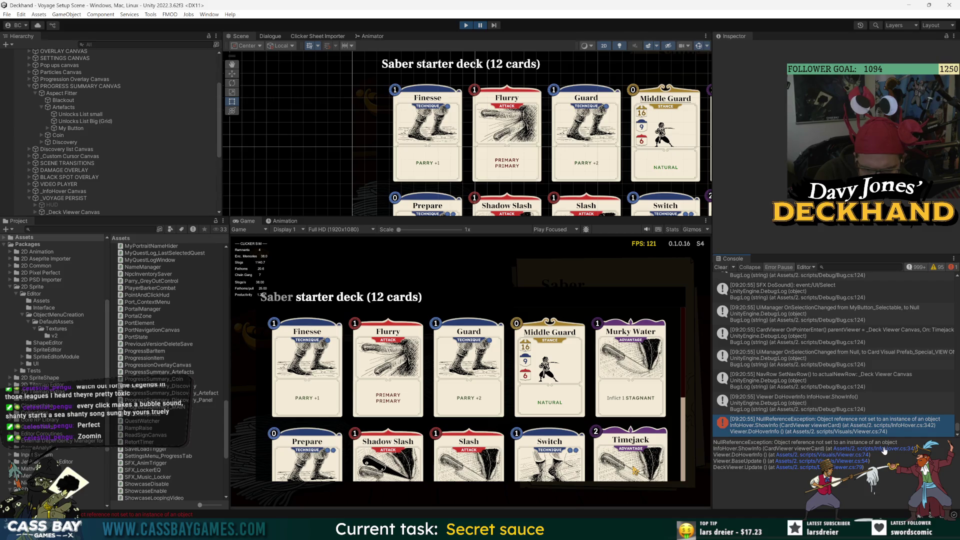
left_click(884, 451)
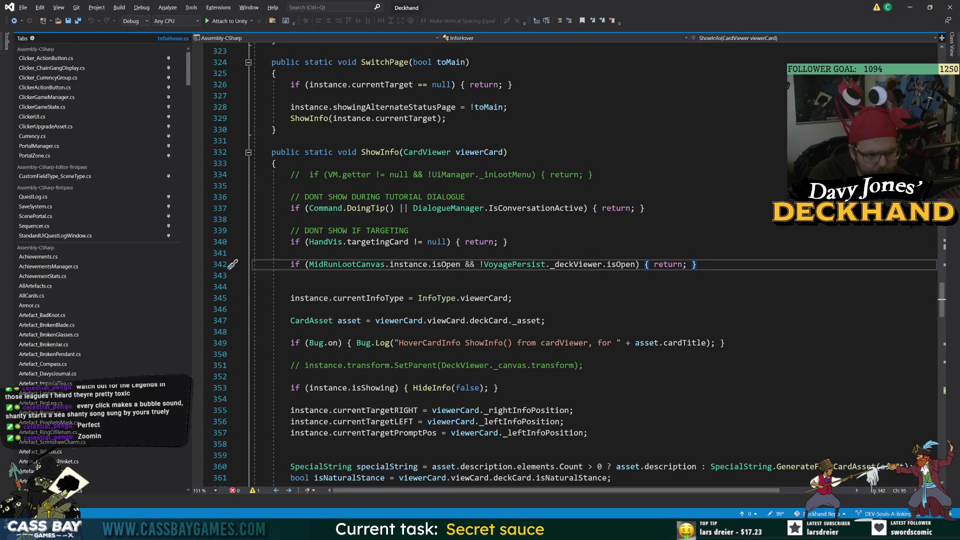
Inspect ShowInfo at line 342 and the Voyage Setup Scene objects in Unity
left_click(396, 152)
double_click(395, 152)
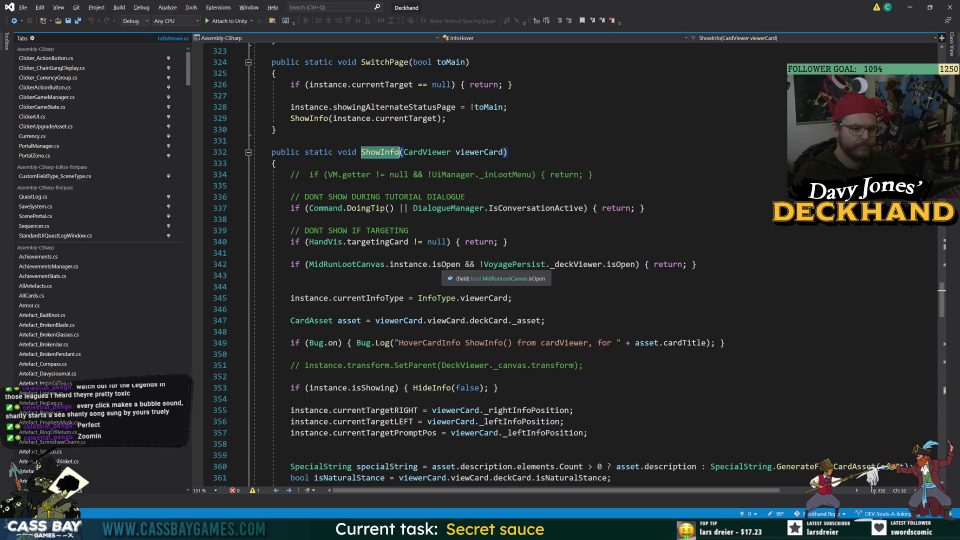
key("alt+Tab")
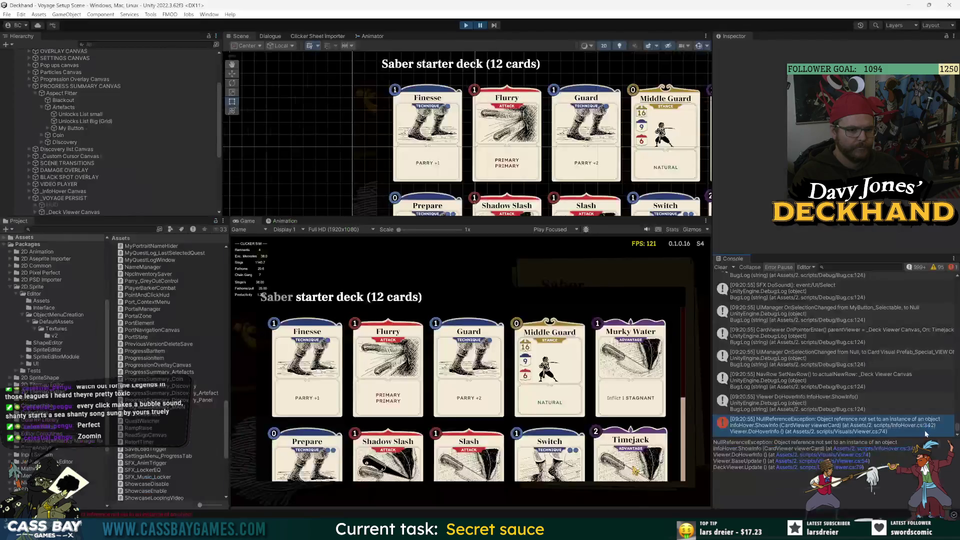
left_click(892, 450)
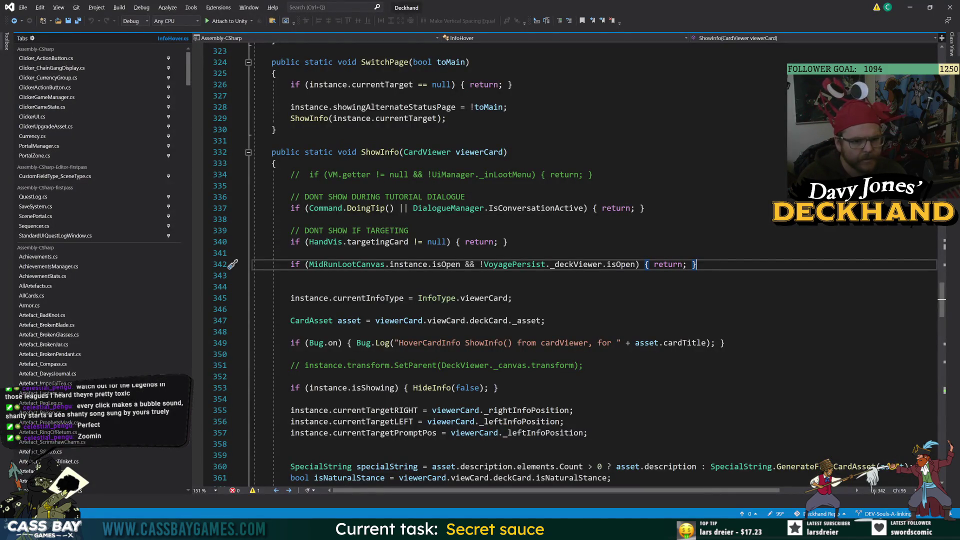
key("alt+Tab")
scroll(69, 125, "up", 3)
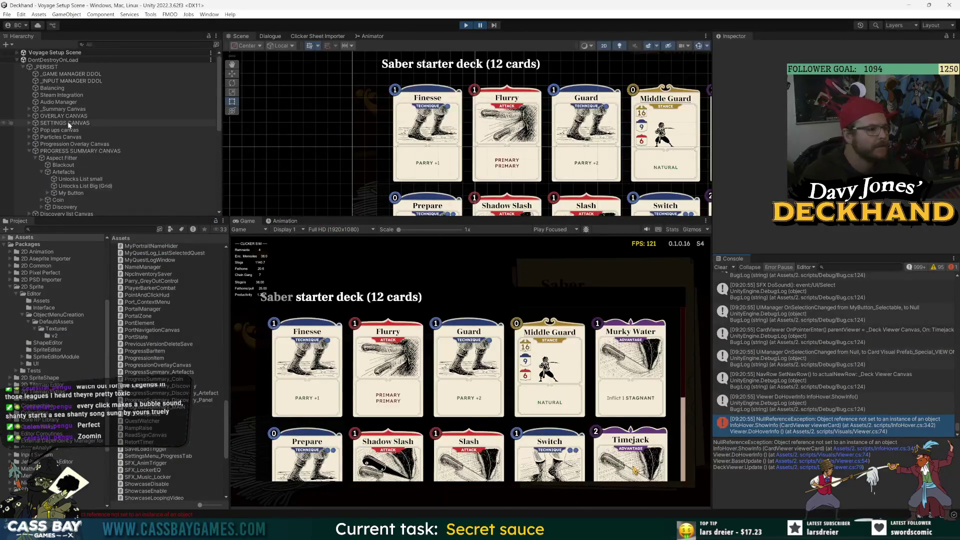
left_click(29, 151)
left_click(17, 53)
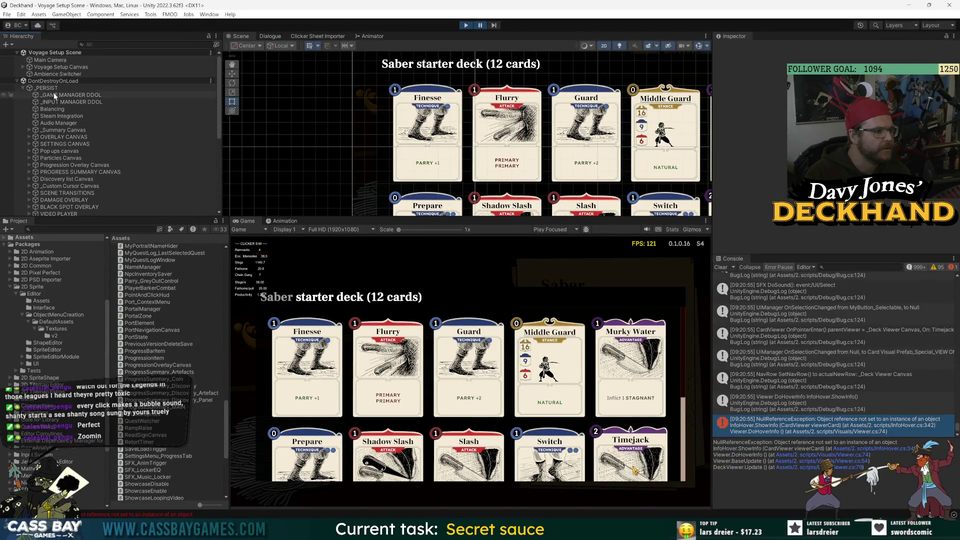
key("alt+Tab")
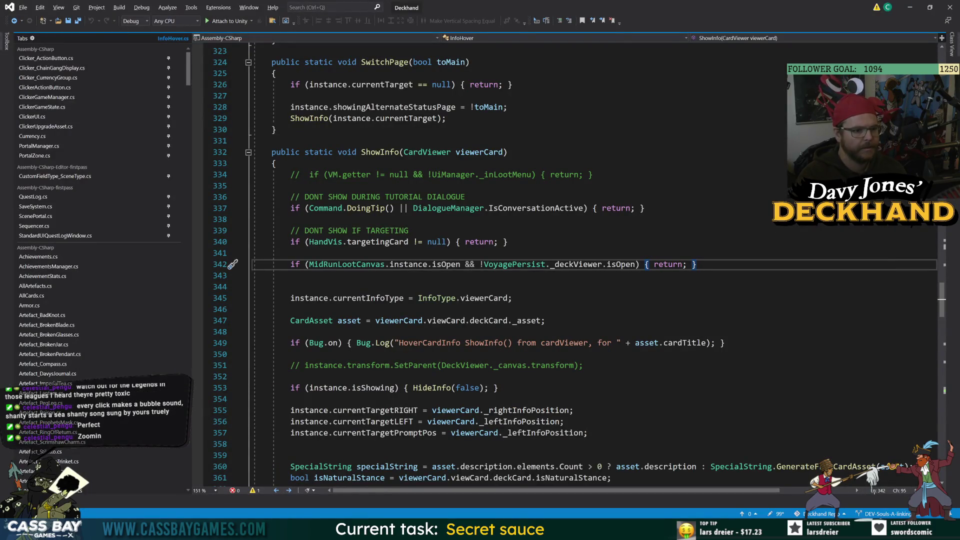
Add a MidRunLootCanvas.instance != null check to line 342, then stop play mode
type("!= null && MidRunLootCanvas.instance")
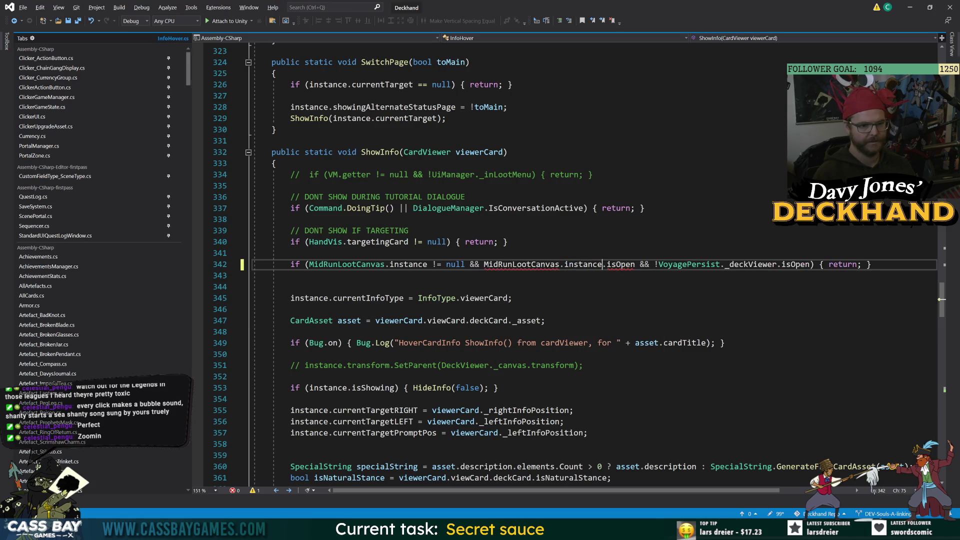
left_click(744, 323)
left_click(750, 264)
left_click(290, 309)
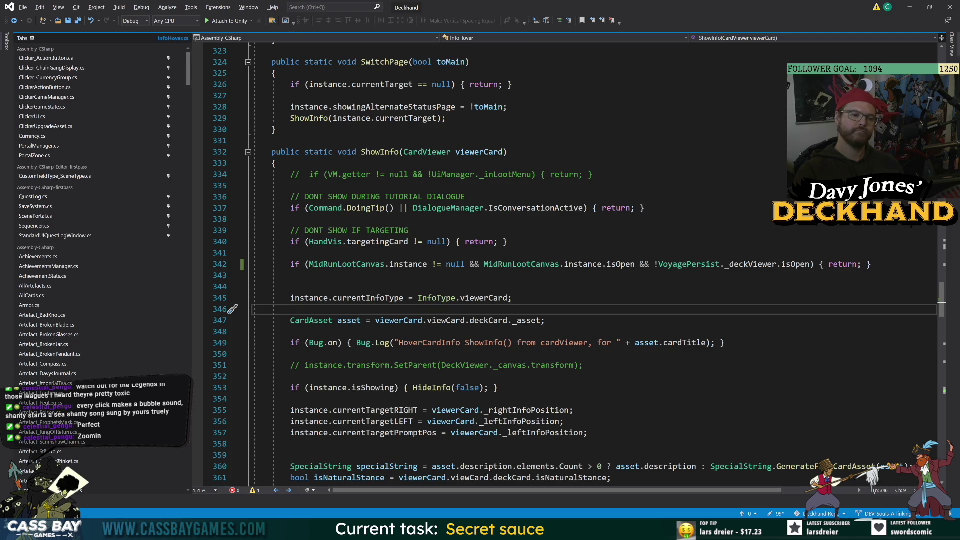
key("alt+Tab")
left_click(466, 26)
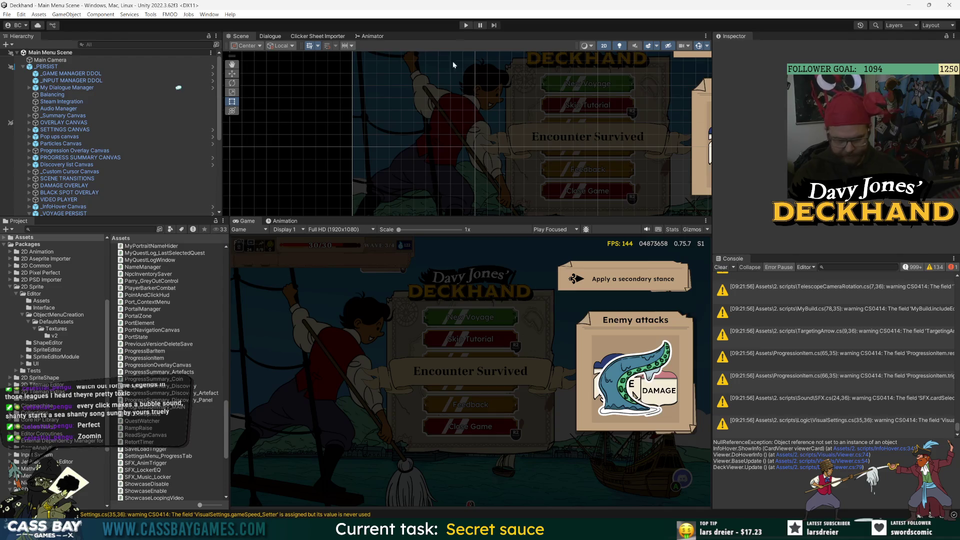
Clear the console, replay the game and start the Nosy Bugle voyage to Crab Island
left_click(728, 268)
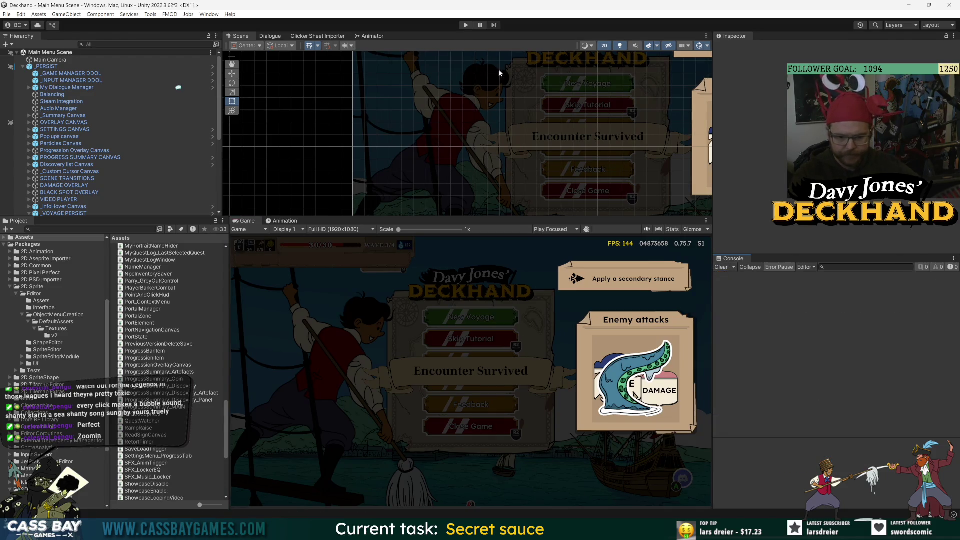
left_click(464, 26)
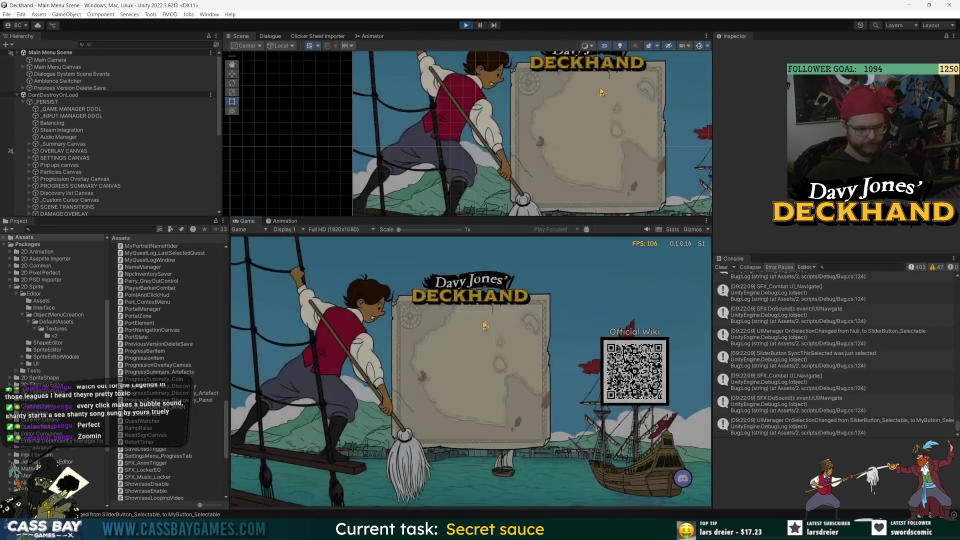
left_click(484, 326)
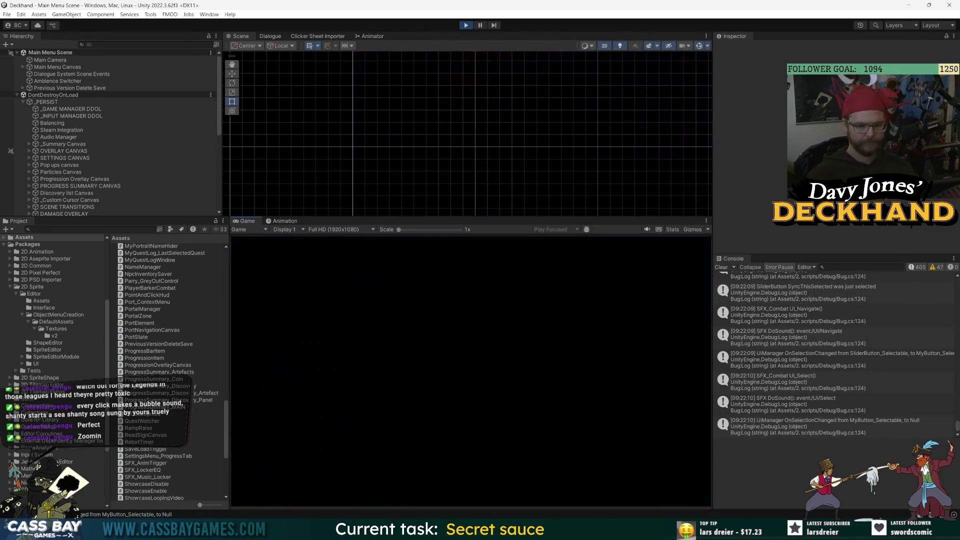
key("Right")
key("Return")
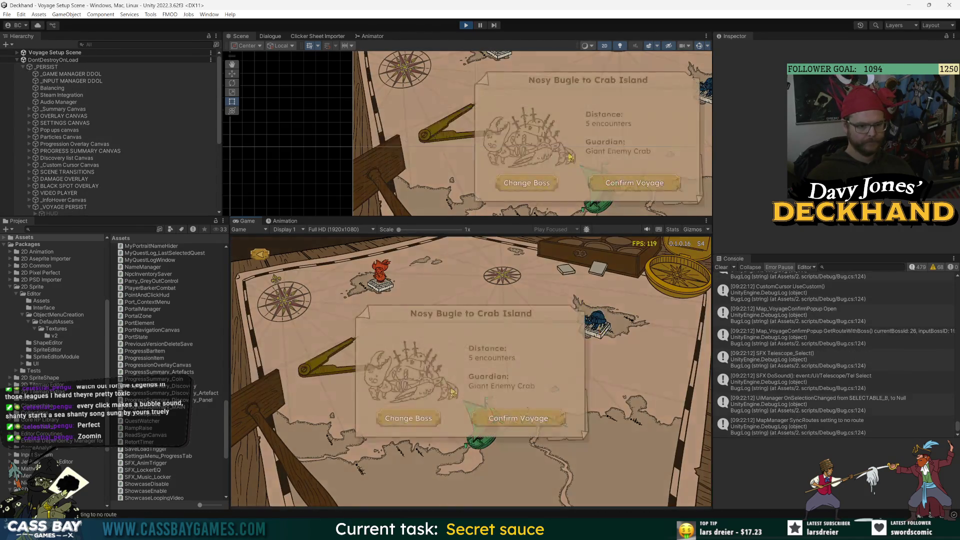
key("Return")
key("Return")
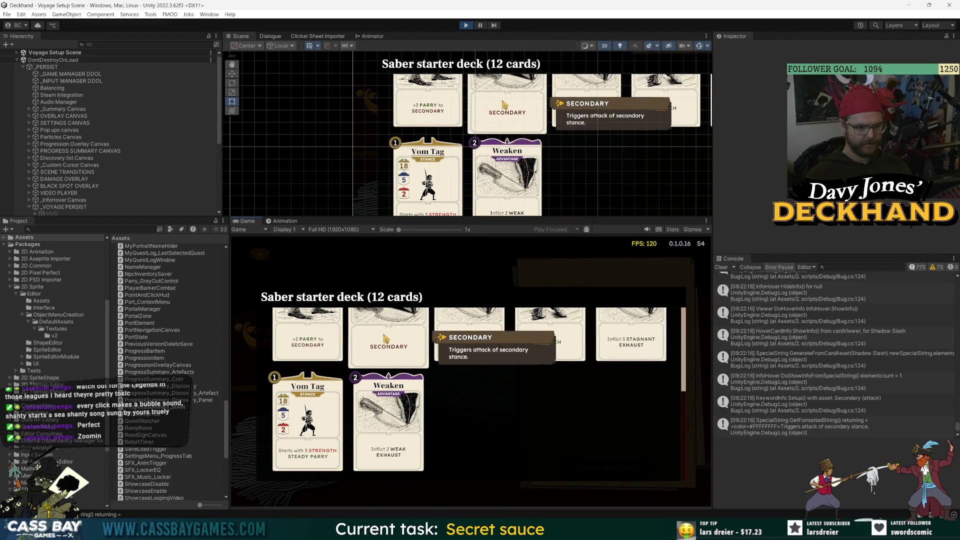
Review the Saber and Broken Mop starter decks, then choose the weapon to reach cargo
mouse_move(534, 383)
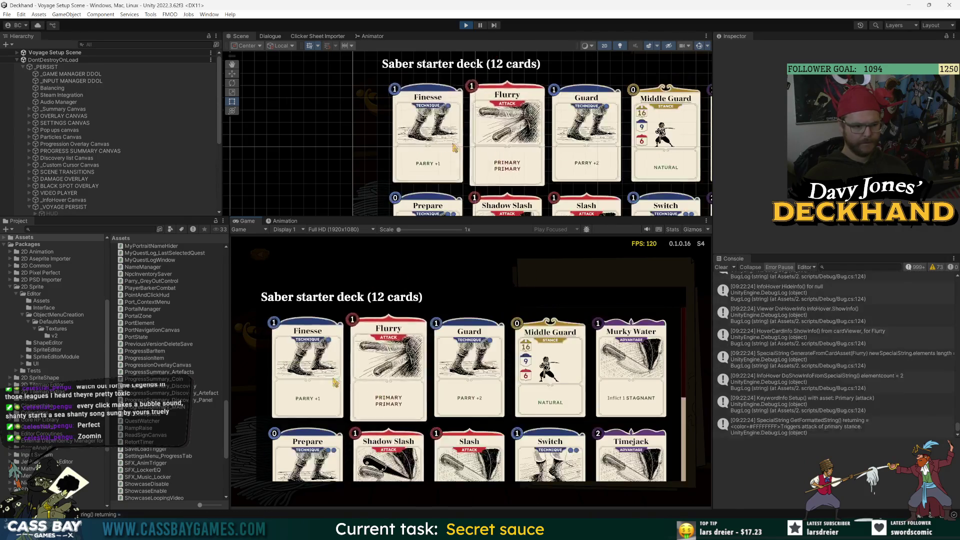
mouse_move(307, 378)
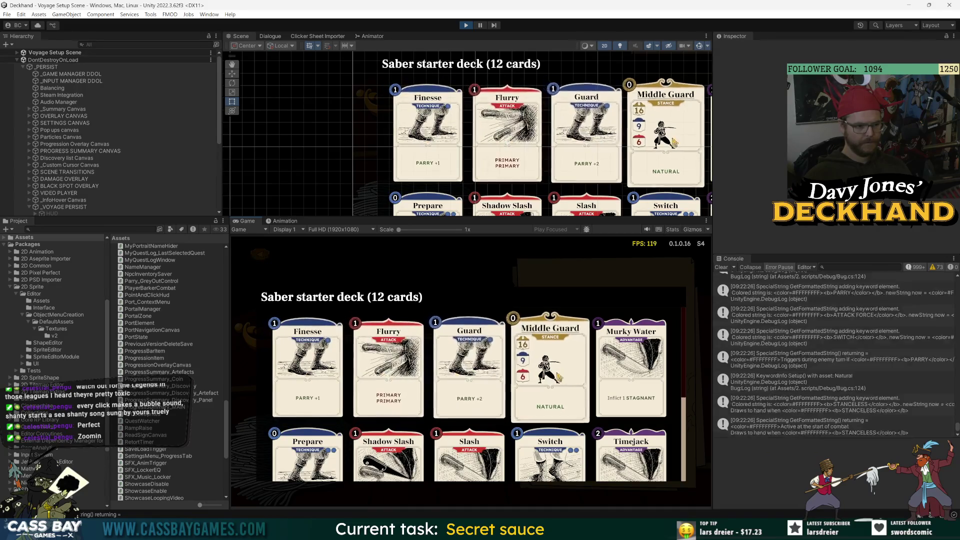
right_click(586, 366)
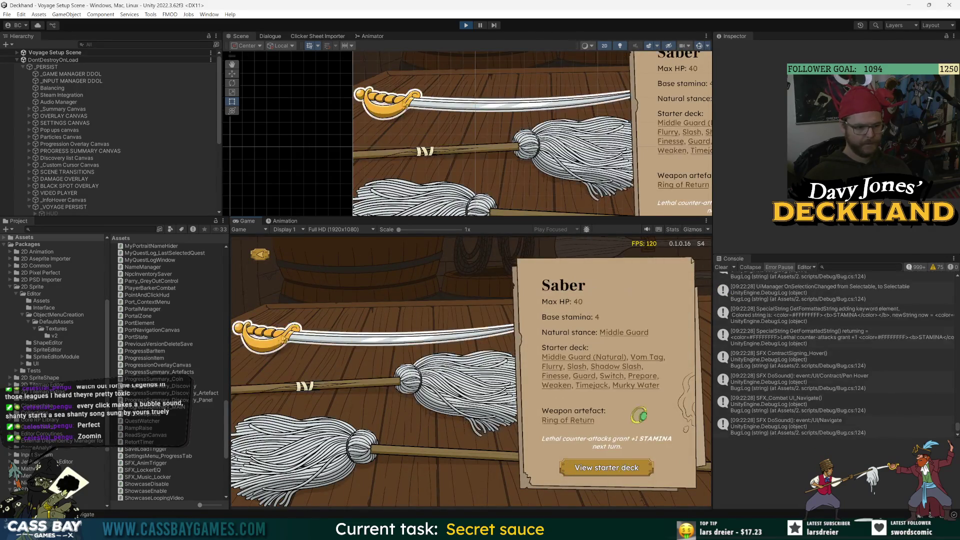
left_click(607, 467)
scroll(316, 368, "down", 3)
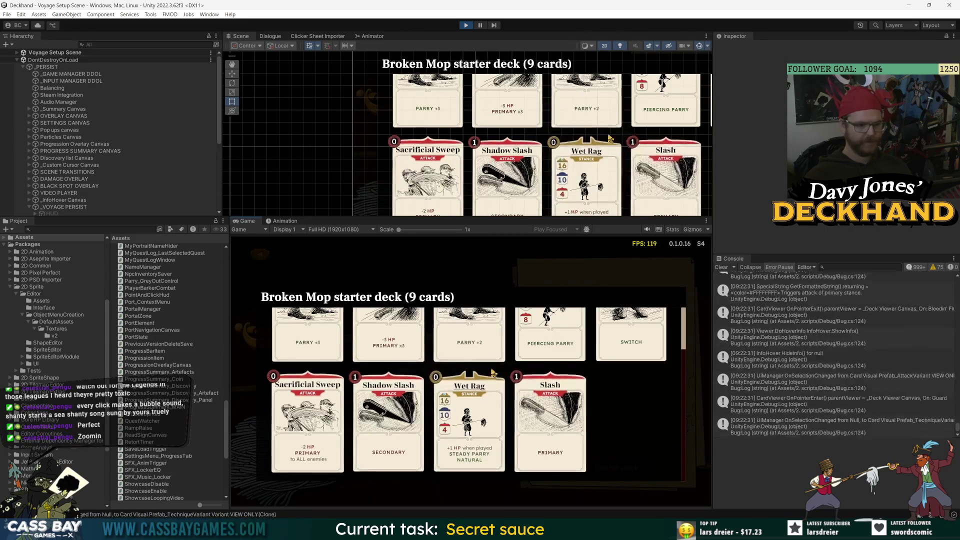
scroll(316, 367, "up", 3)
scroll(315, 368, "down", 3)
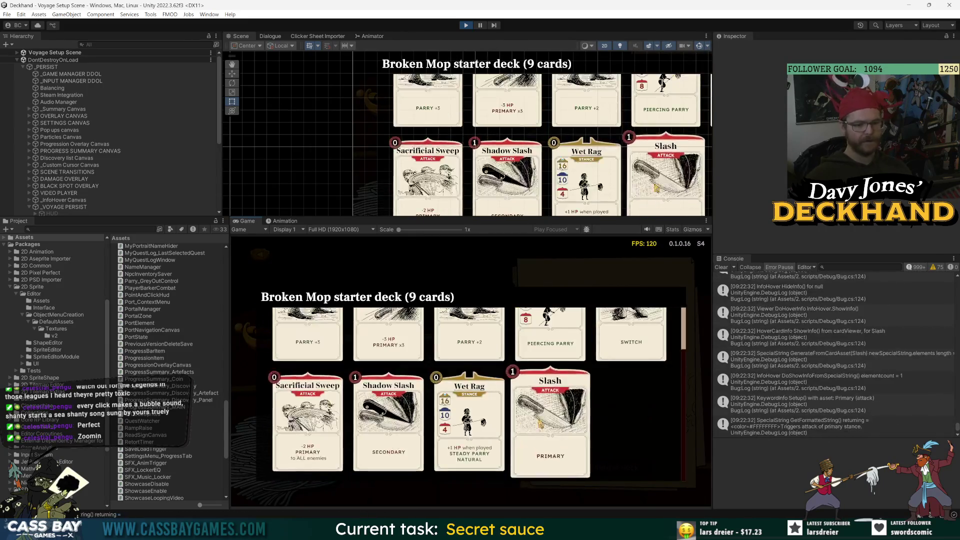
right_click(532, 266)
left_click(379, 334)
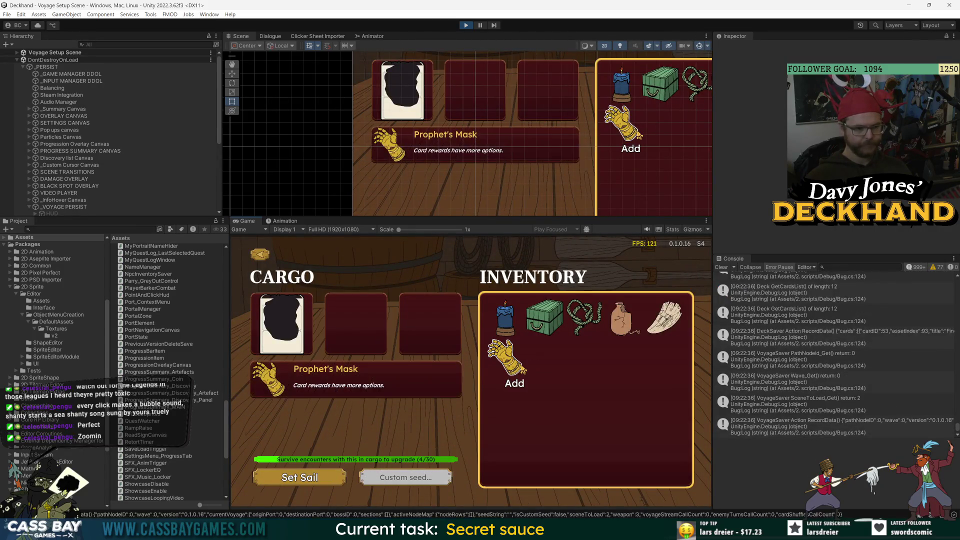
Load the Flotsam chest and the Blue Candle from Inventory into Cargo
mouse_move(611, 334)
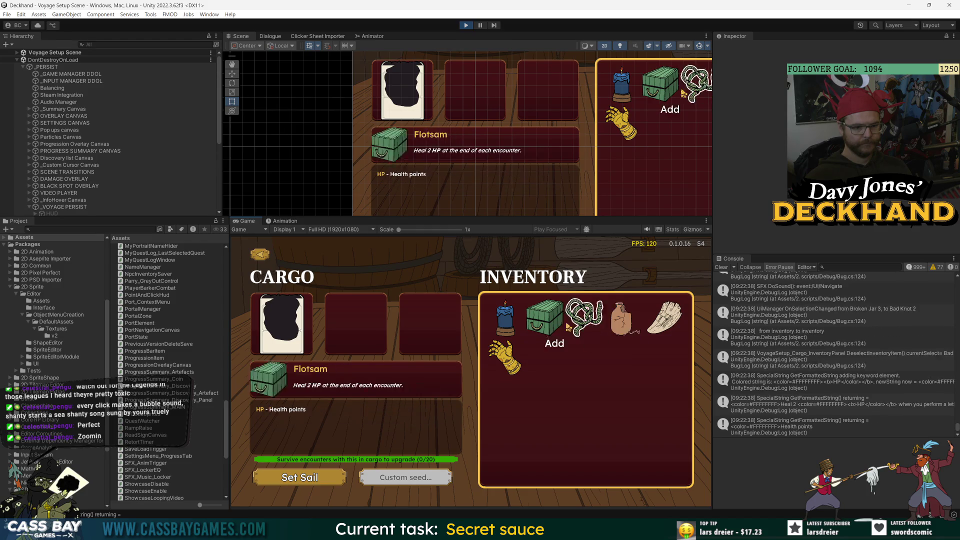
left_click(546, 318)
left_click(508, 318)
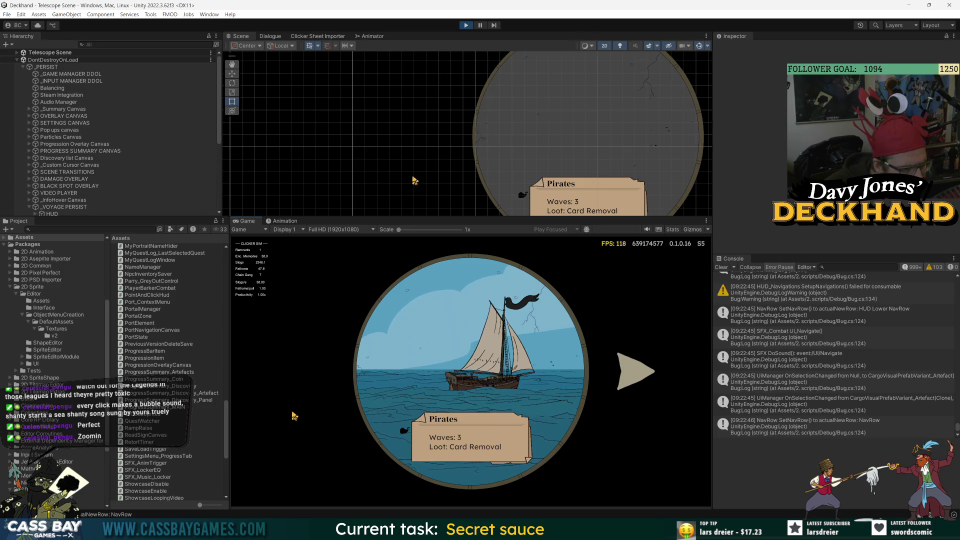
Cycle the telescope targets back to the Pirates ship and set sail toward it
left_click(632, 385)
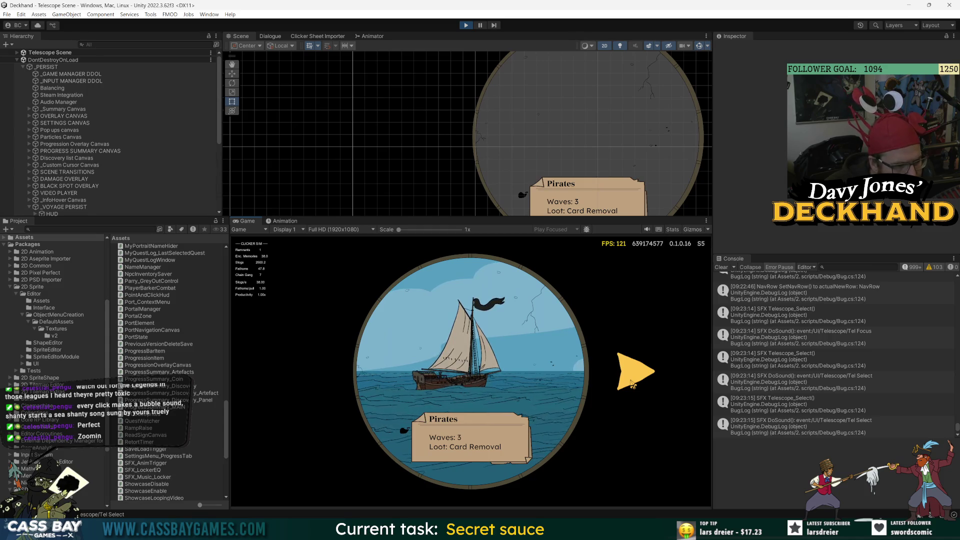
left_click(631, 381)
left_click(300, 374)
left_click(492, 364)
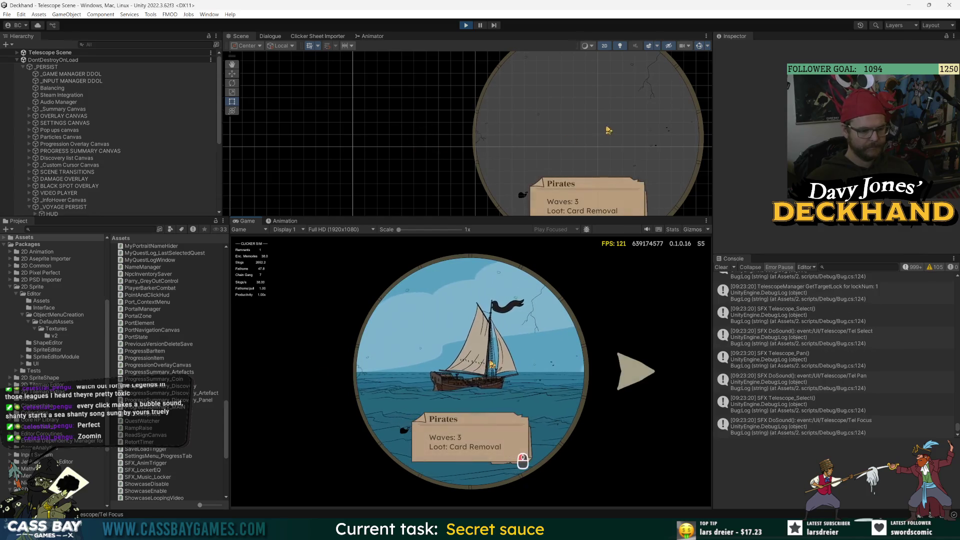
left_click(505, 355)
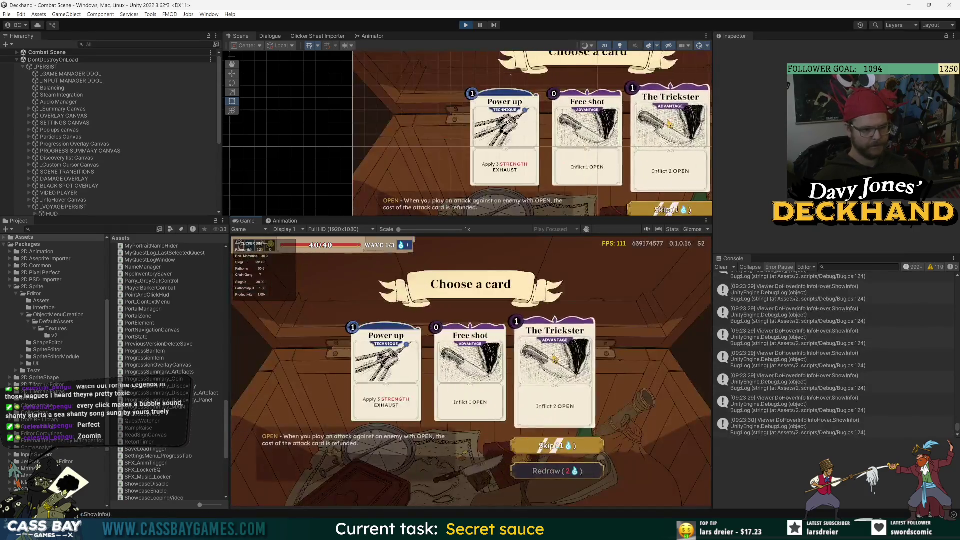
Take The Trickster and Drunken Draw as card rewards, then cheat-win the final wave
left_click(555, 359)
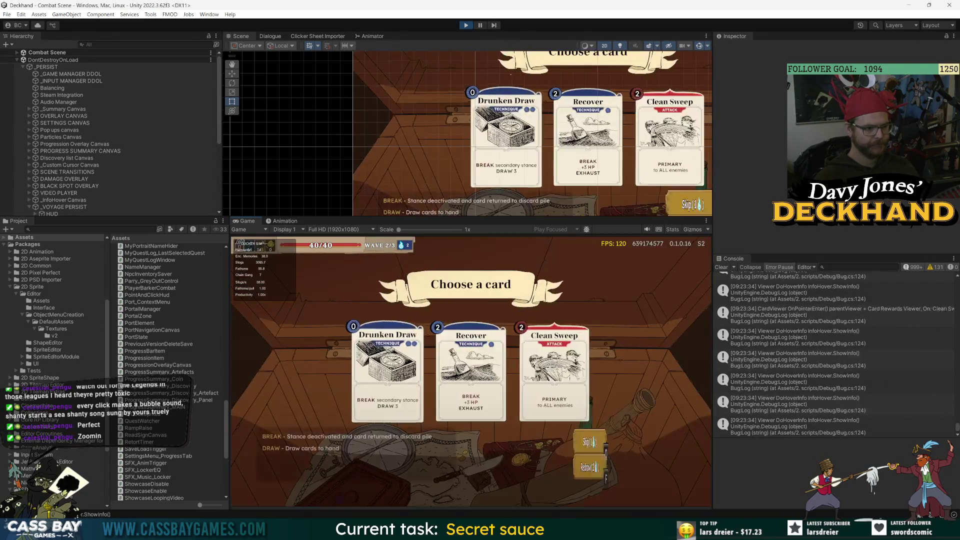
left_click(471, 350)
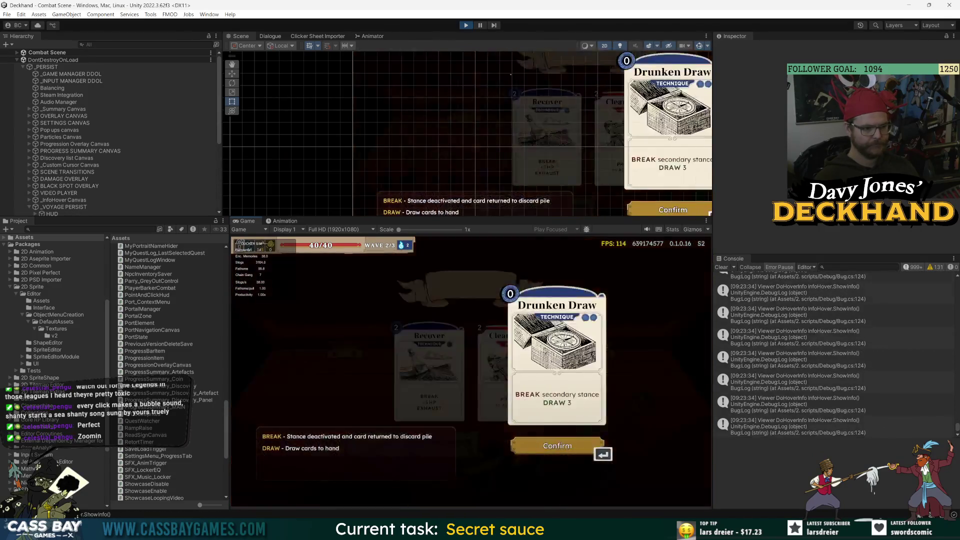
key("w")
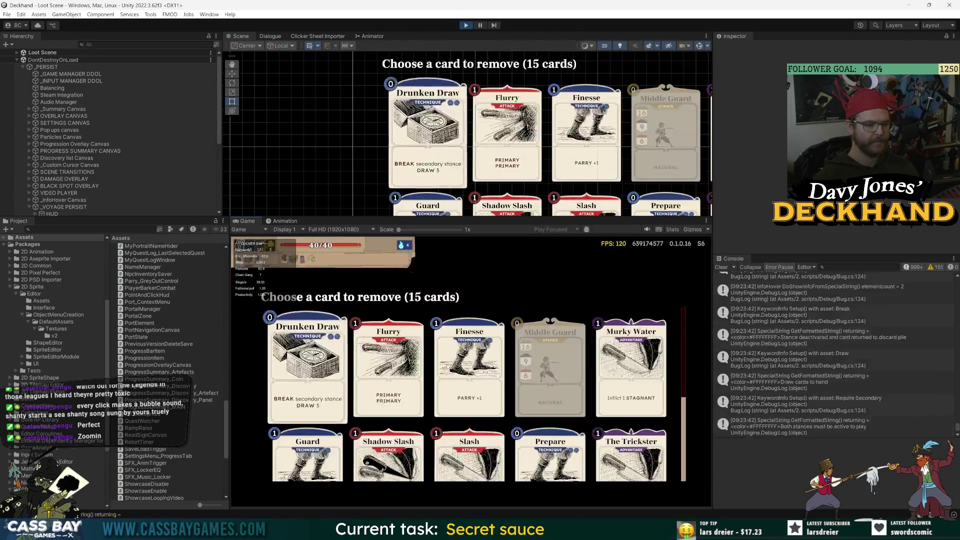
Remove Drunken Draw from the deck and sail toward the next encounter
left_click(308, 368)
left_click(463, 443)
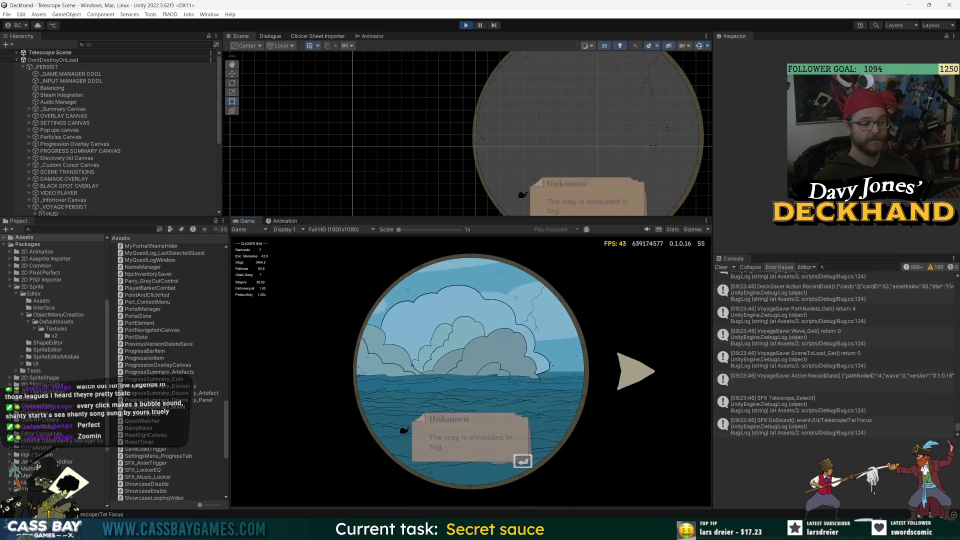
left_click(635, 371)
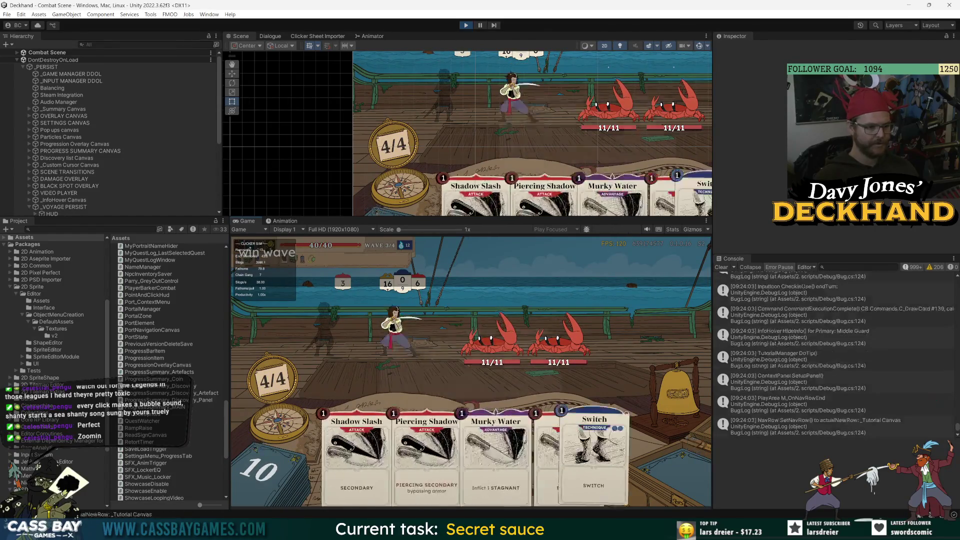
Cheat-win each combat wave until the crab fight's wave 1 is survived
key("Return")
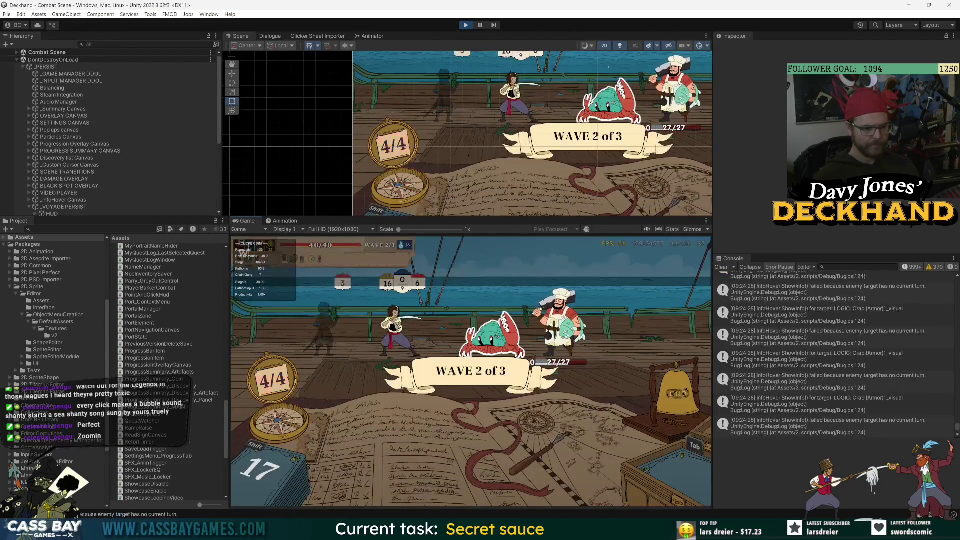
key("w")
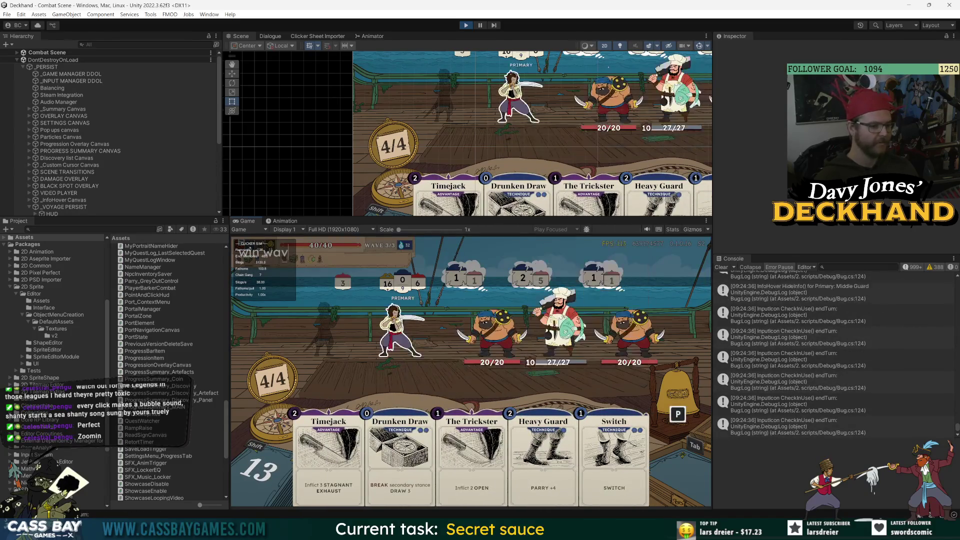
key("w")
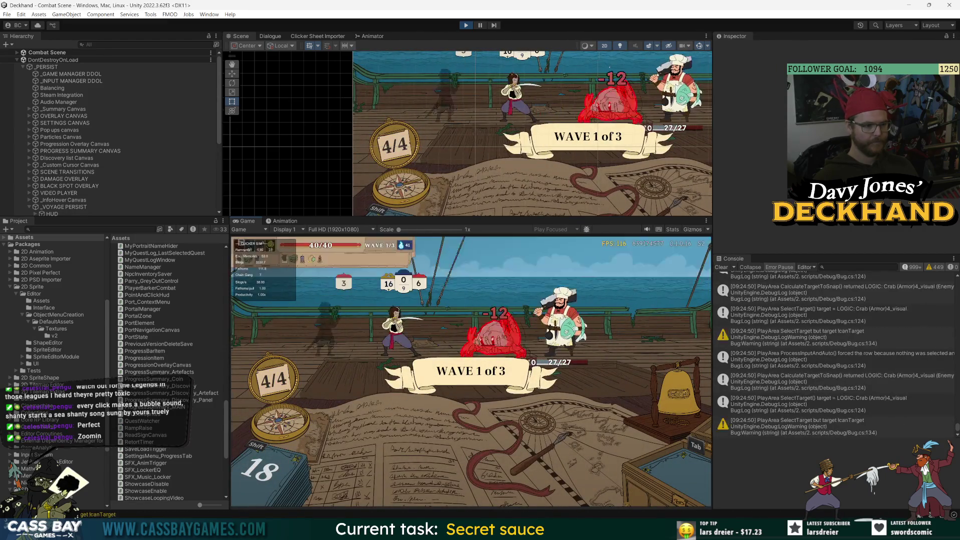
key("w")
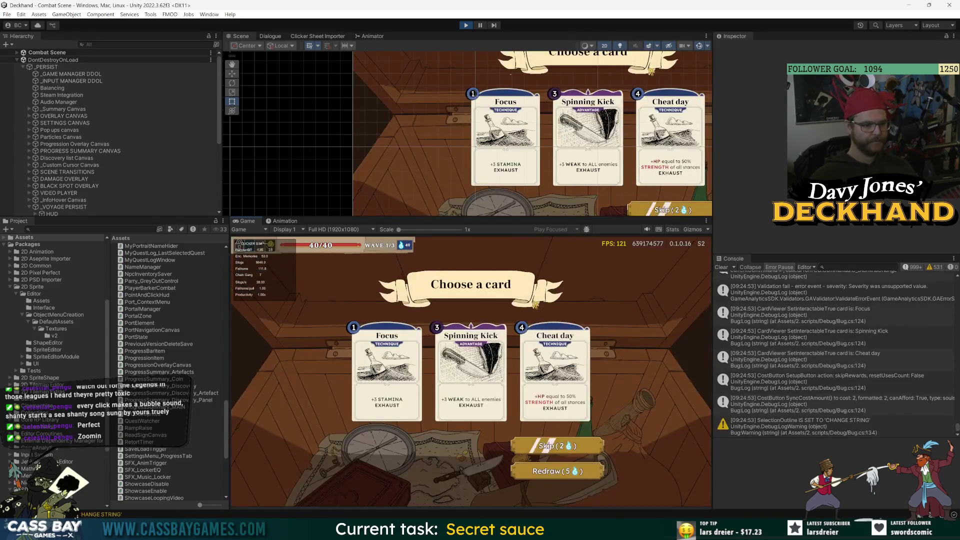
Take the Spinning Kick reward, toggle the pause menu, and trigger the death cheat
left_click(535, 360)
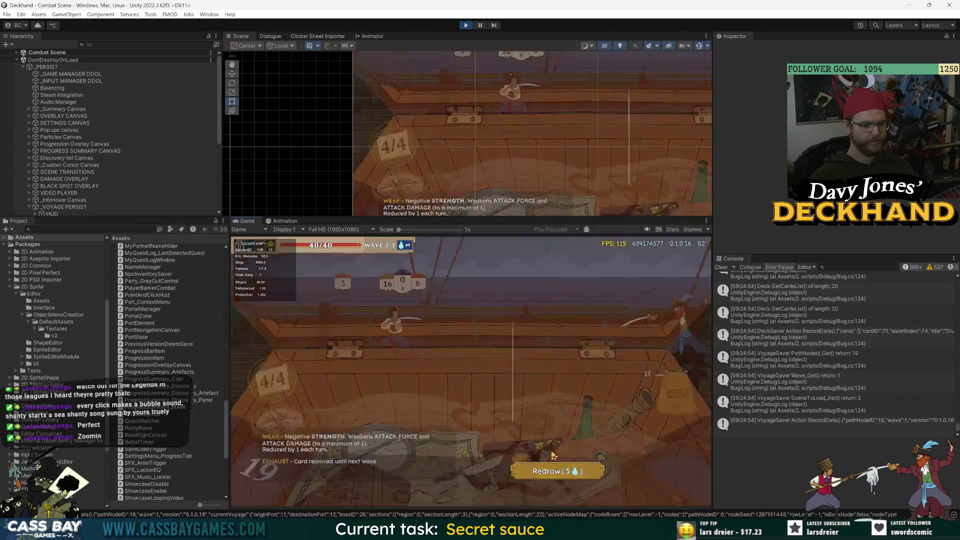
key("Escape")
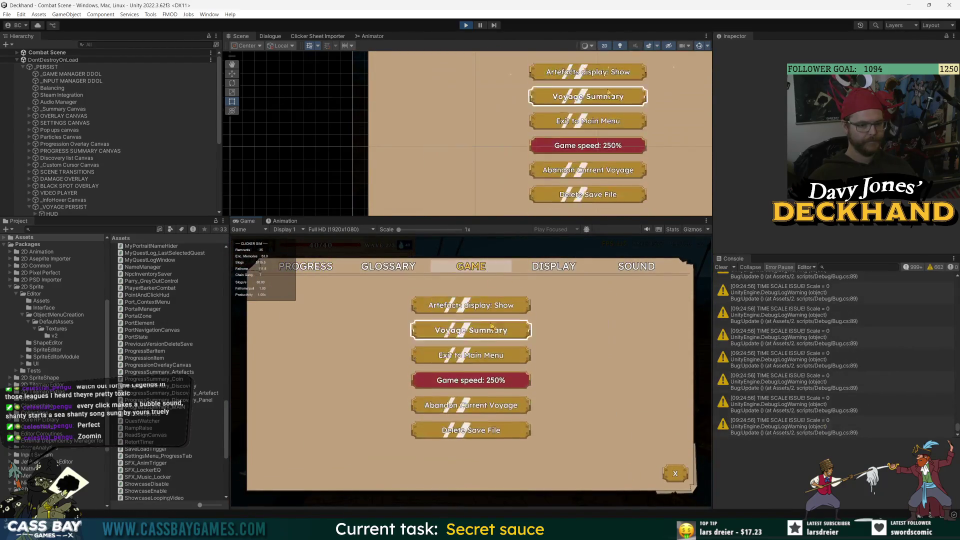
key("Escape")
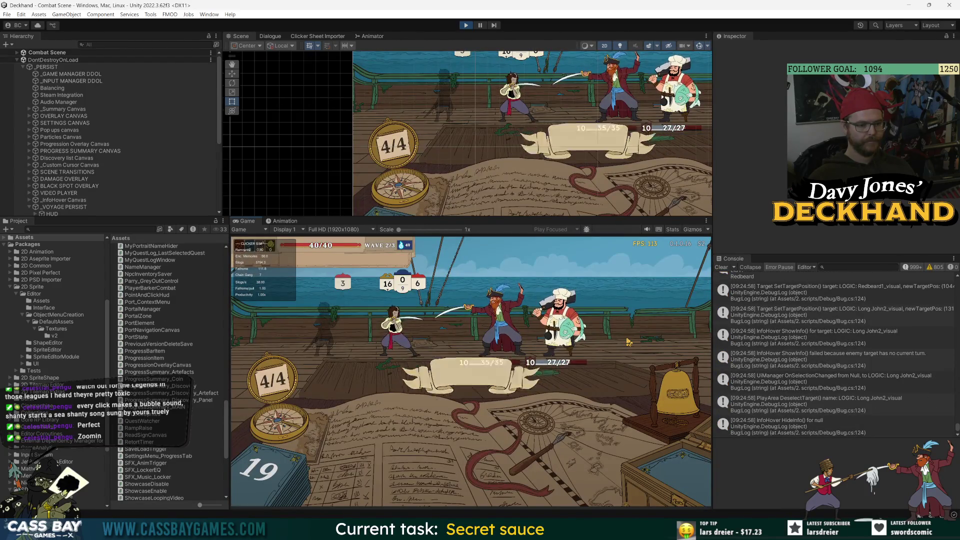
key("k")
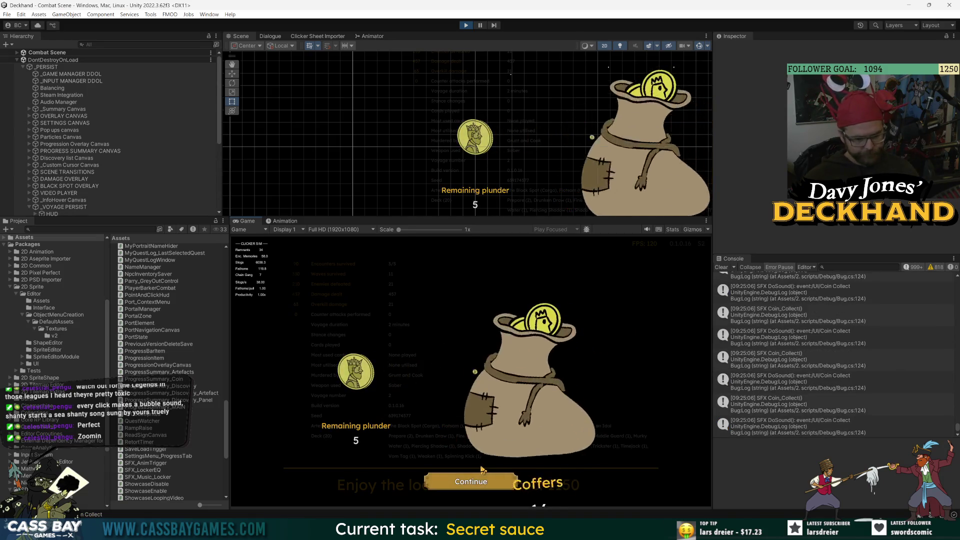
Bank the plunder, dismiss the New discoveries popup, and leave results for the locker
left_click(479, 483)
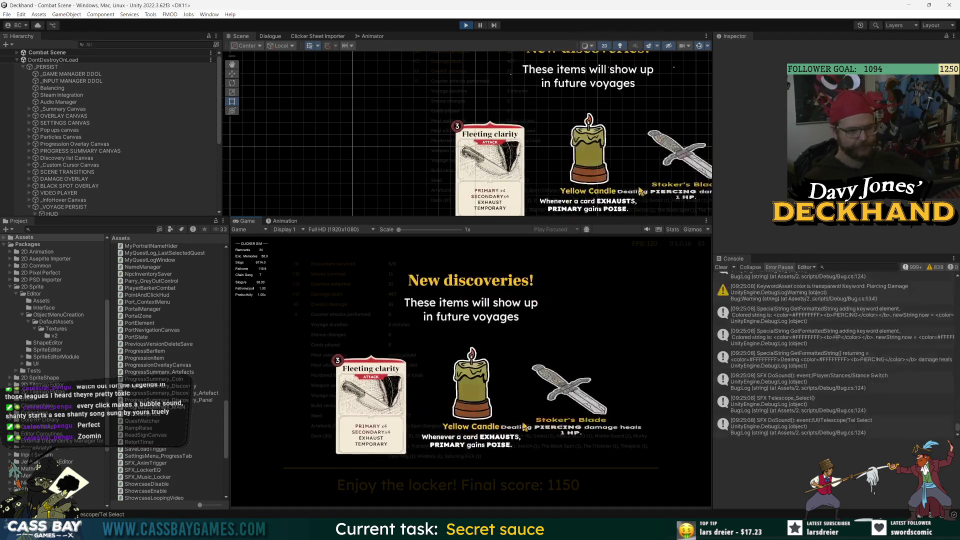
left_click(487, 492)
left_click(487, 492)
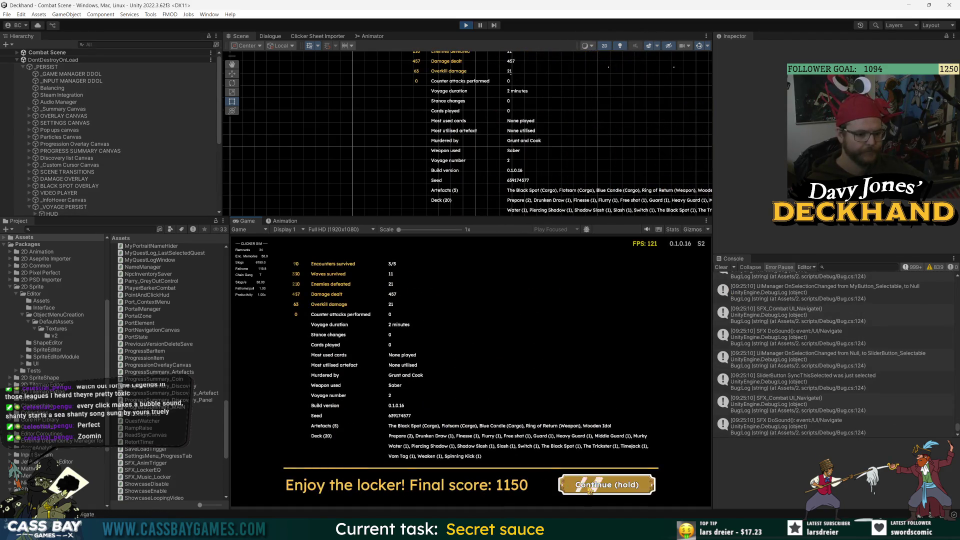
left_click(590, 491)
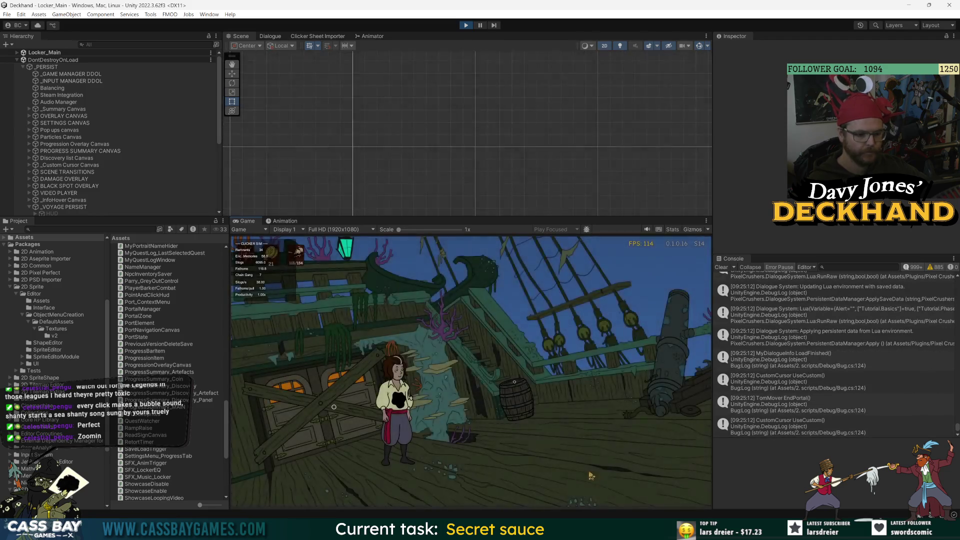
Walk to the clicker and run Pull, Lash, Recruit and a couple of Clicks
left_click(592, 475)
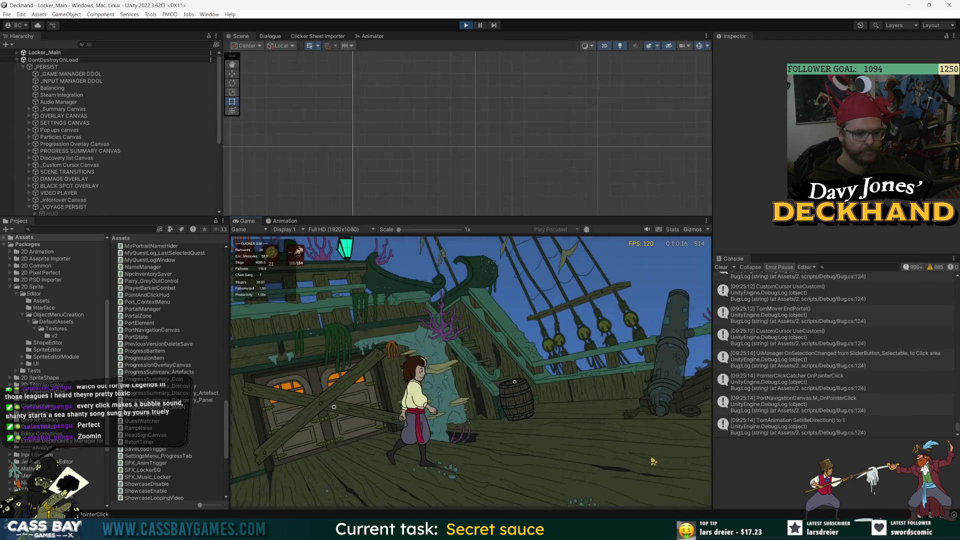
left_click(691, 433)
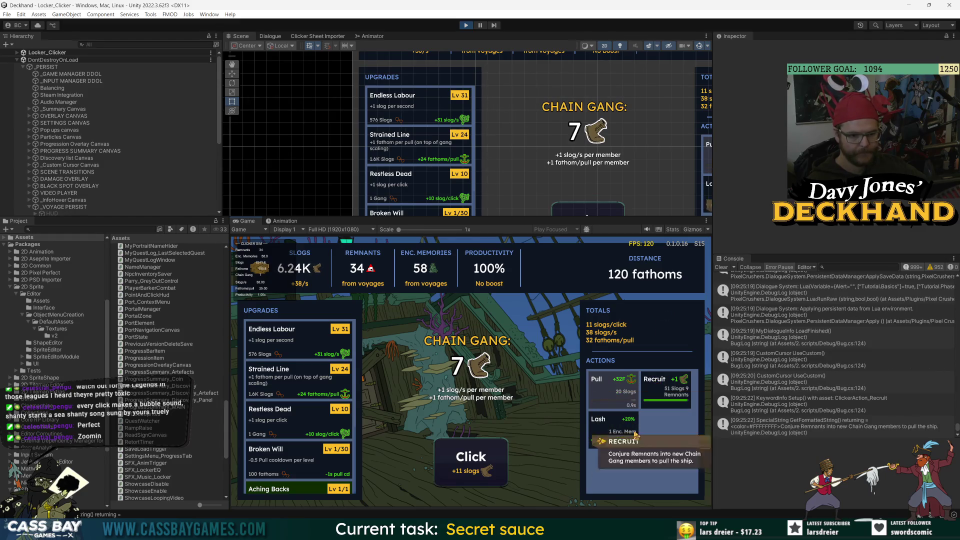
left_click(613, 387)
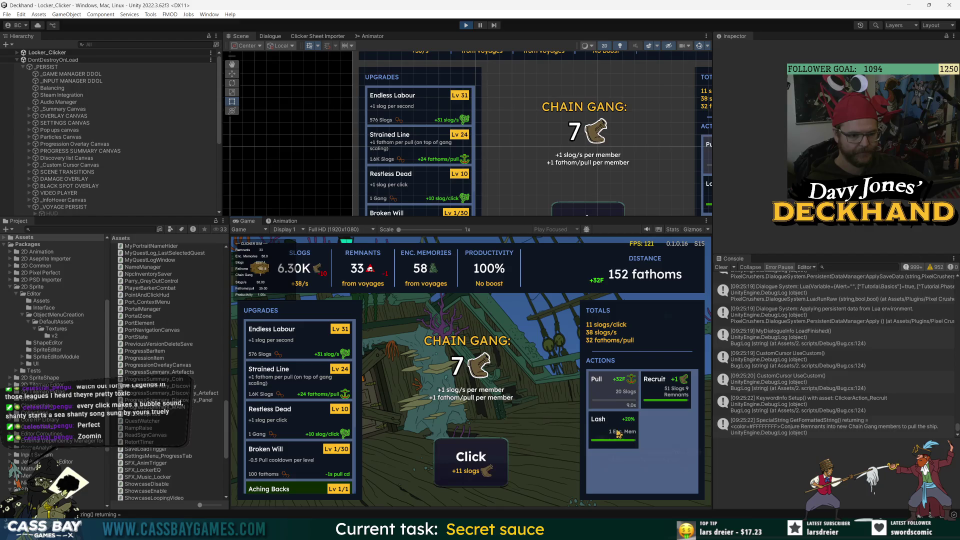
left_click(614, 428)
left_click(667, 388)
left_click(480, 455)
left_click(479, 456)
left_click(479, 456)
left_click(479, 456)
left_click(479, 456)
left_click(479, 456)
left_click(479, 456)
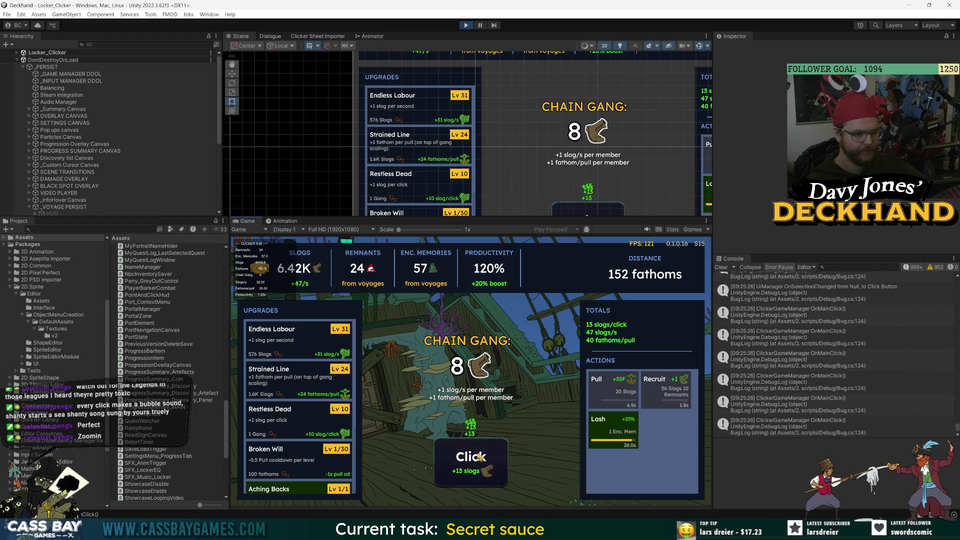
Buy Wasted Effort level 1, click for slogs, and recruit a Chain Gang member
scroll(313, 445, "down", 3)
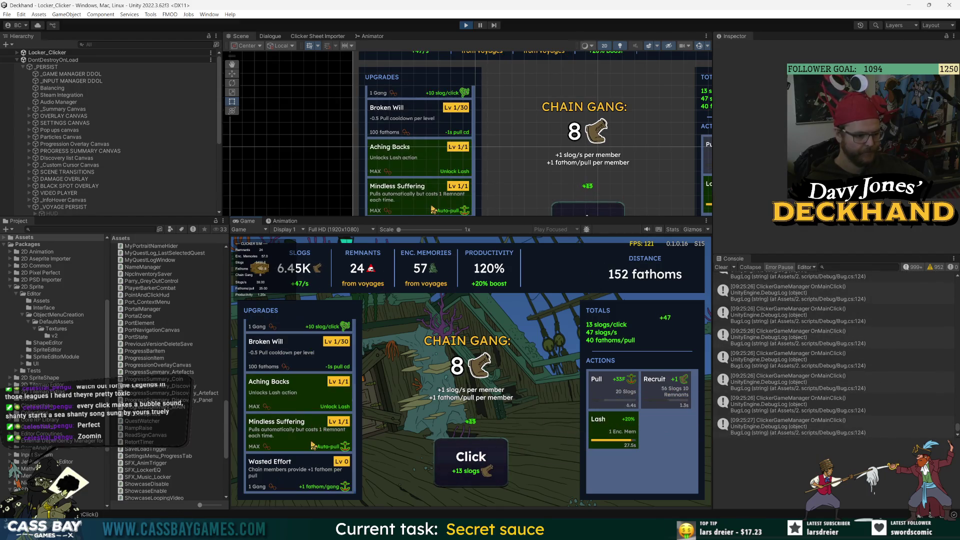
left_click(295, 475)
left_click(488, 473)
left_click(487, 473)
left_click(488, 472)
left_click(489, 475)
left_click(489, 475)
left_click(489, 475)
key("2")
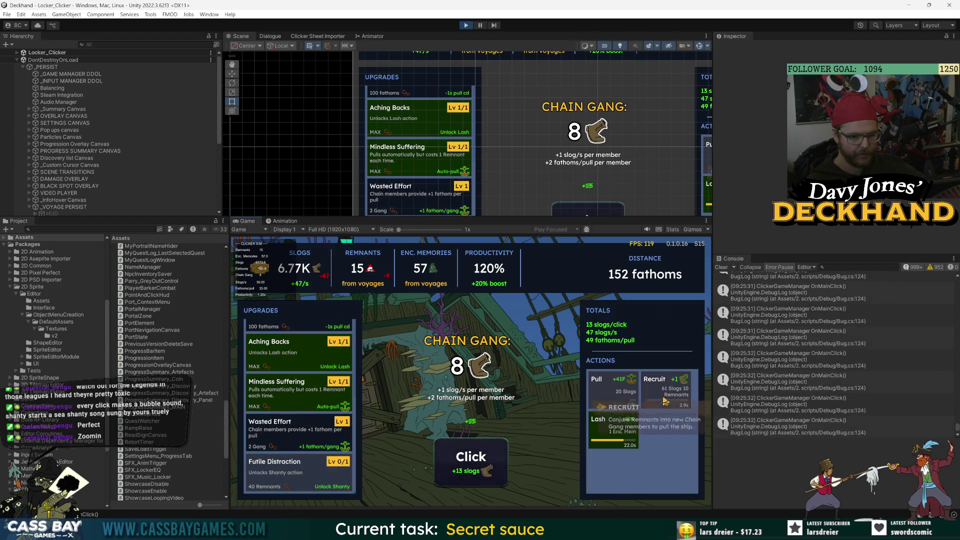
Raise Wasted Effort to Lv 2, recruit again, and click until distance reaches 256 fathoms
left_click(293, 440)
key("2")
left_click(475, 471)
left_click(474, 470)
left_click(474, 471)
left_click(474, 470)
left_click(475, 470)
left_click(474, 470)
left_click(474, 471)
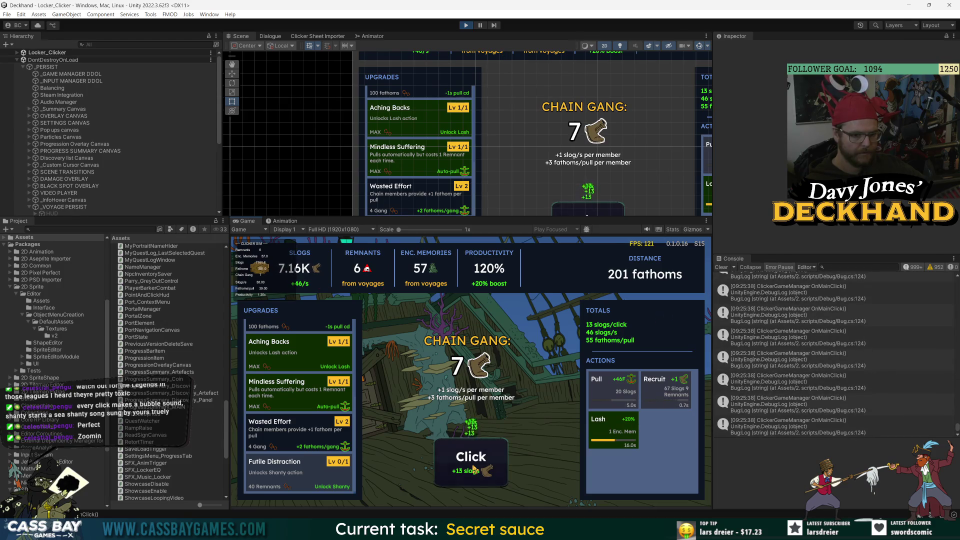
left_click(474, 471)
left_click(474, 470)
left_click(474, 470)
left_click(474, 471)
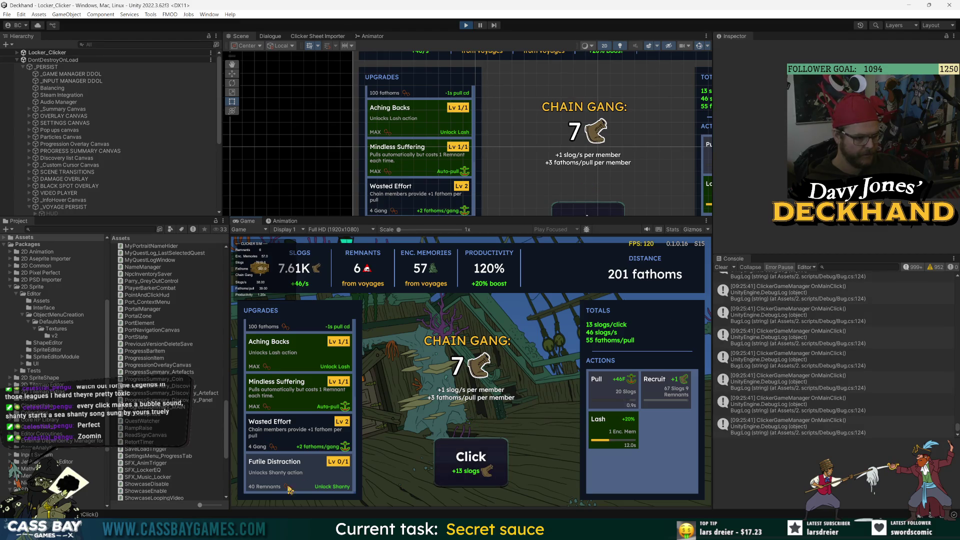
left_click(484, 478)
left_click(485, 478)
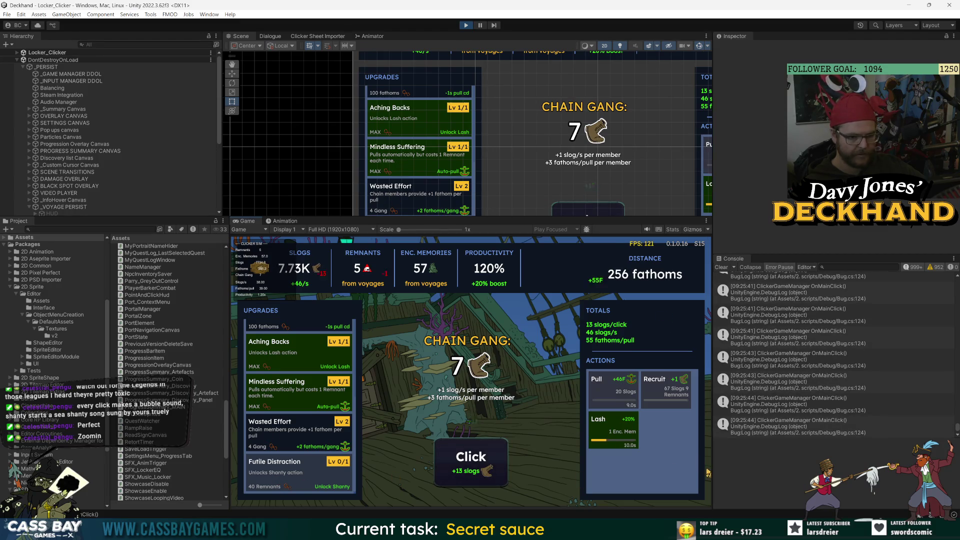
left_click(18, 53)
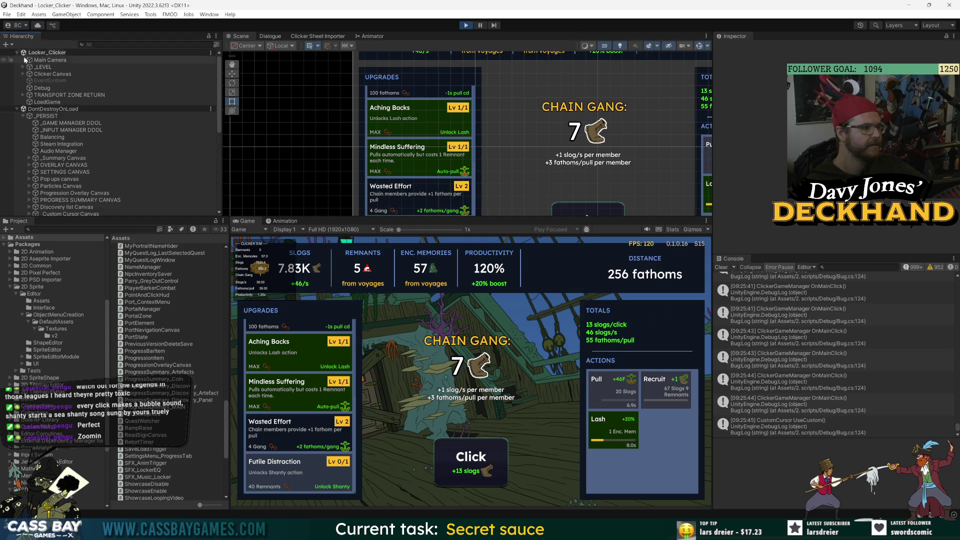
Add 200 Remnants via Debug's Clicker Test Harness cheat, then recruit a Chain Gang member
left_click(42, 88)
right_click(770, 84)
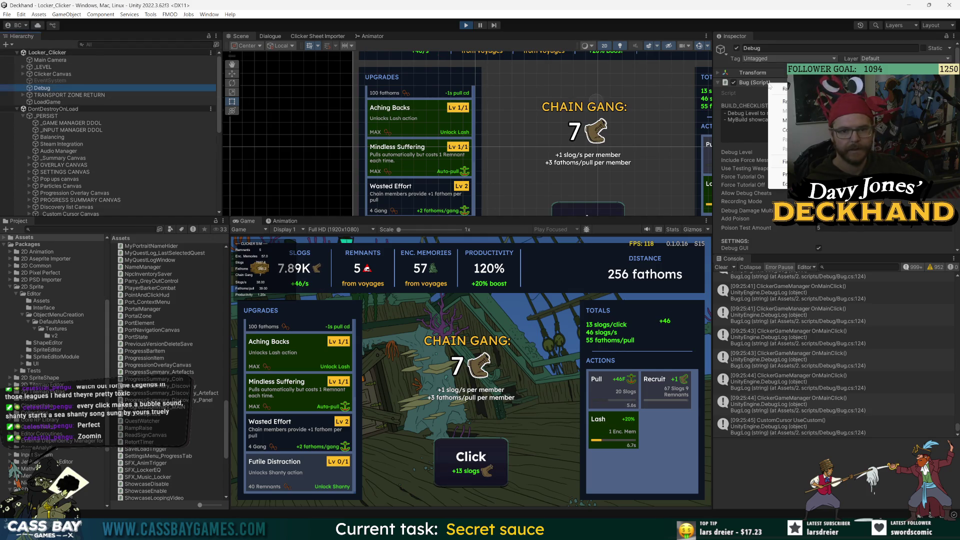
left_click(744, 83)
right_click(770, 94)
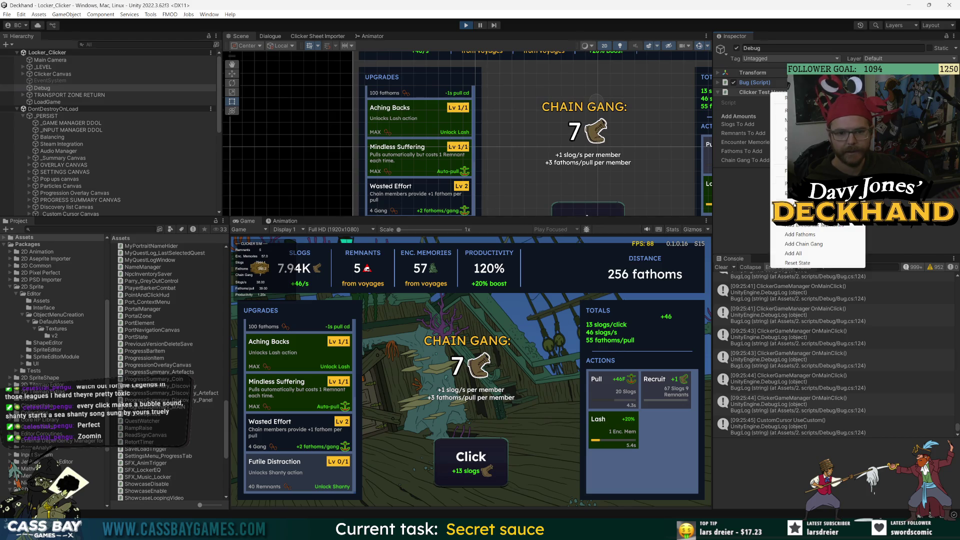
left_click(800, 215)
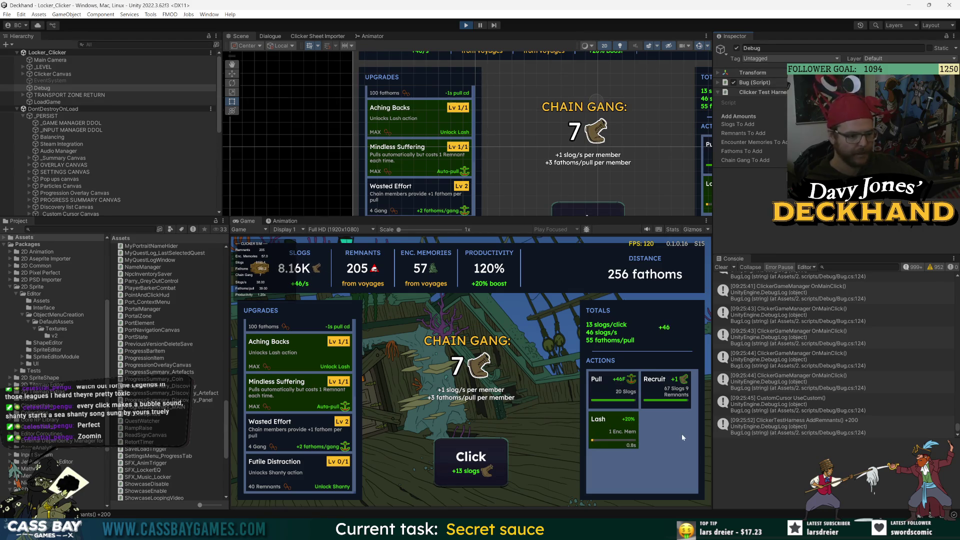
left_click(654, 397)
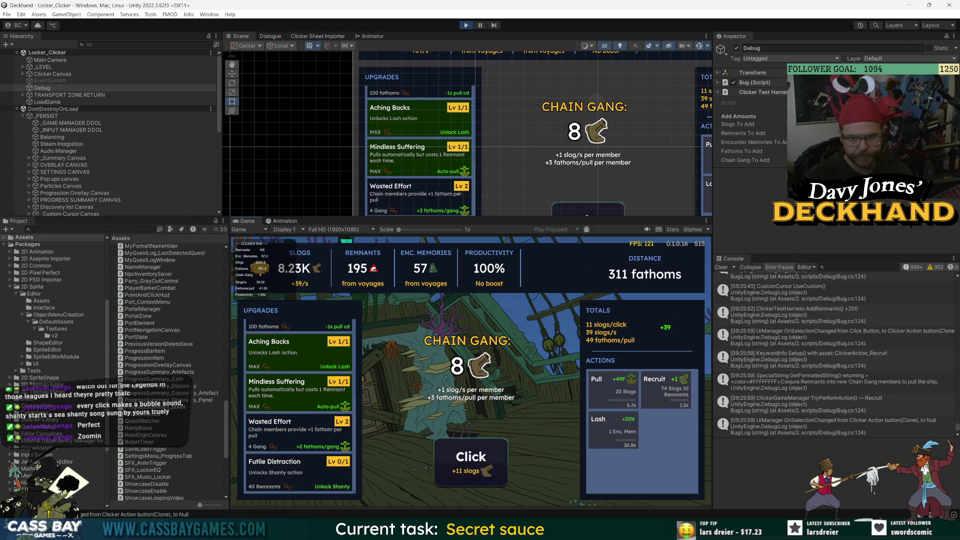
Buy Futile Distraction, start the Shanty action, and click for slogs
left_click(292, 473)
left_click(648, 430)
left_click(473, 457)
left_click(473, 456)
left_click(474, 456)
left_click(474, 456)
left_click(474, 456)
left_click(475, 455)
left_click(475, 455)
left_click(475, 455)
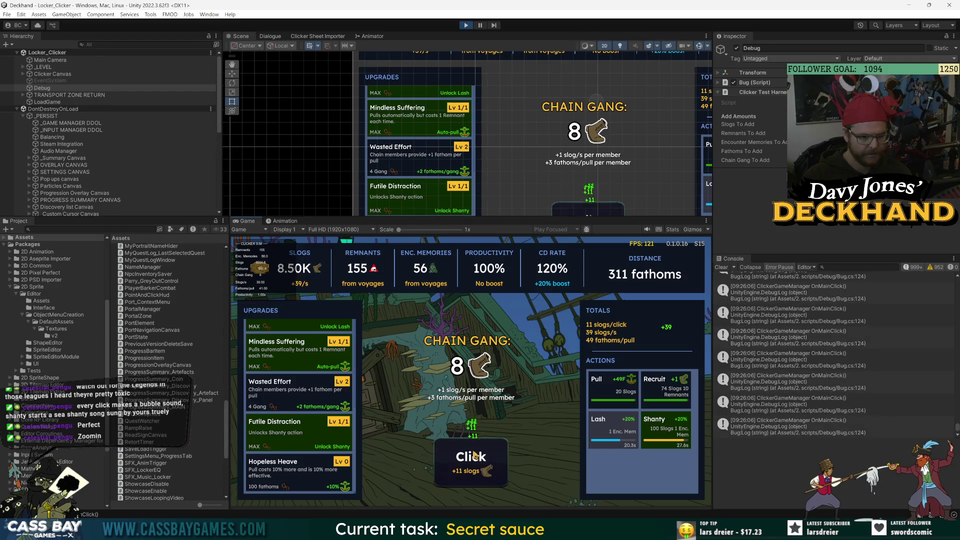
left_click(475, 455)
left_click(475, 455)
Buy Hopeless Heave and Urgent Misery, recruit, and upgrade Fruitless Harvest to level 4
left_click(287, 470)
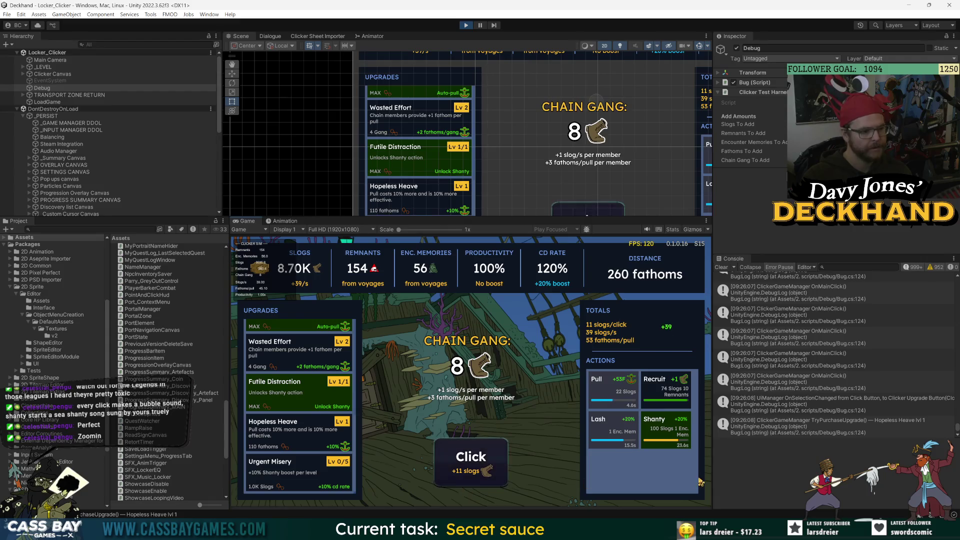
left_click(666, 393)
left_click(470, 458)
left_click(270, 470)
scroll(269, 469, "down", 1)
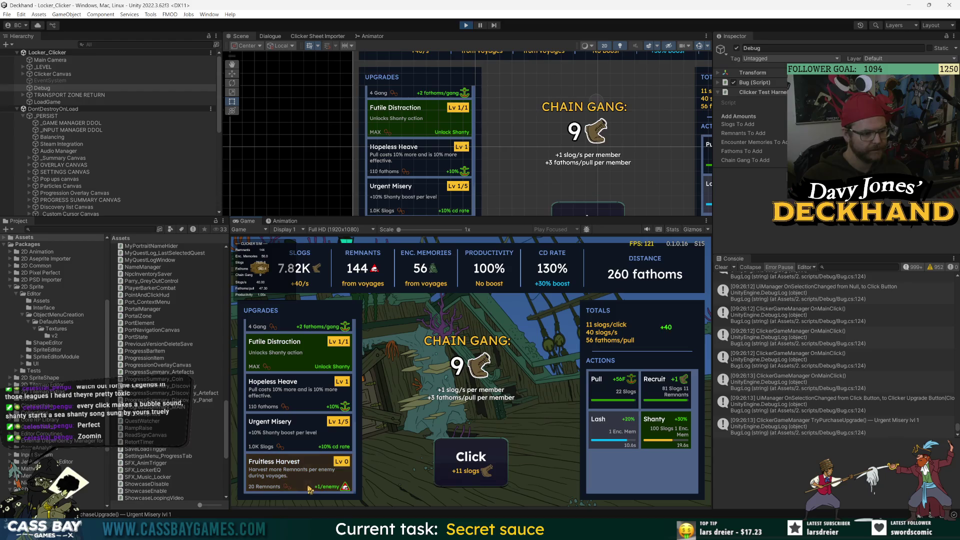
scroll(952, 386, "up", 5)
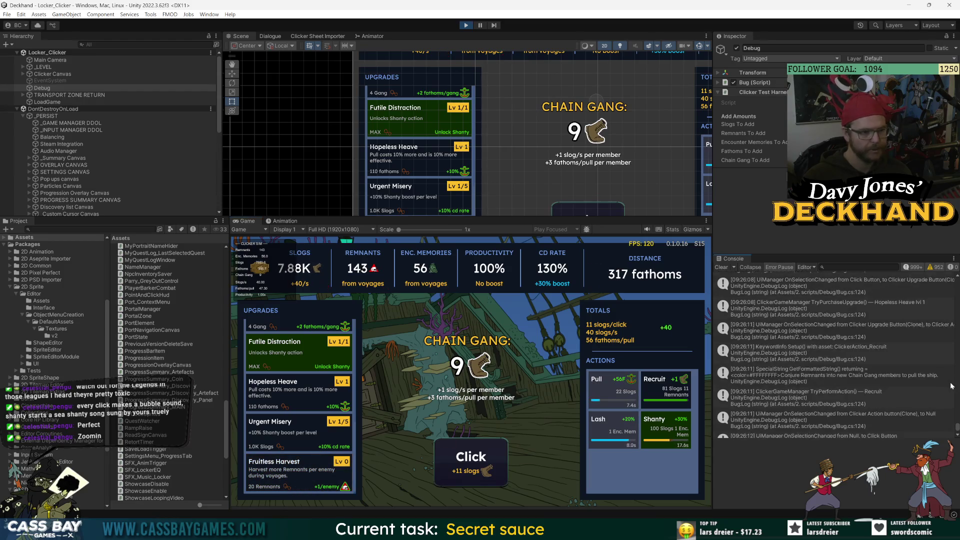
left_click(277, 476)
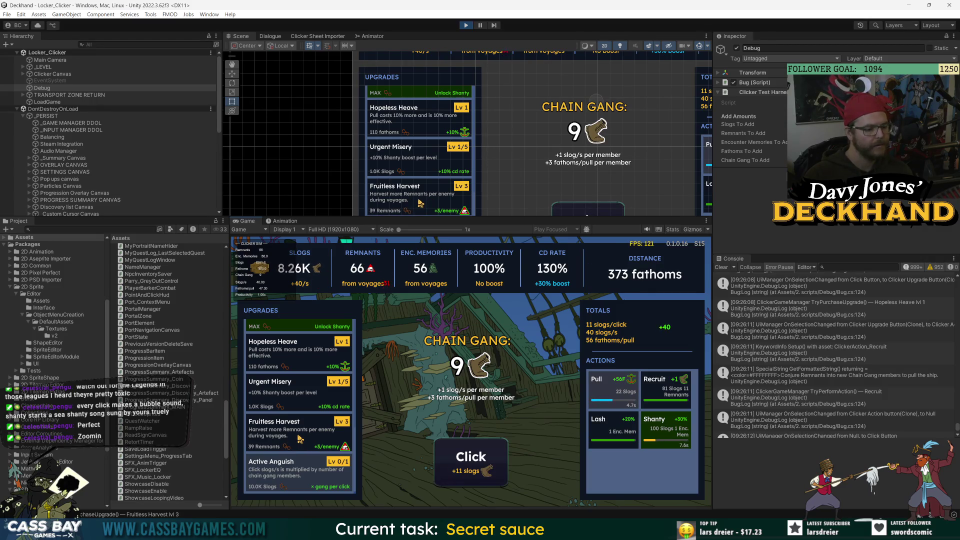
left_click(300, 439)
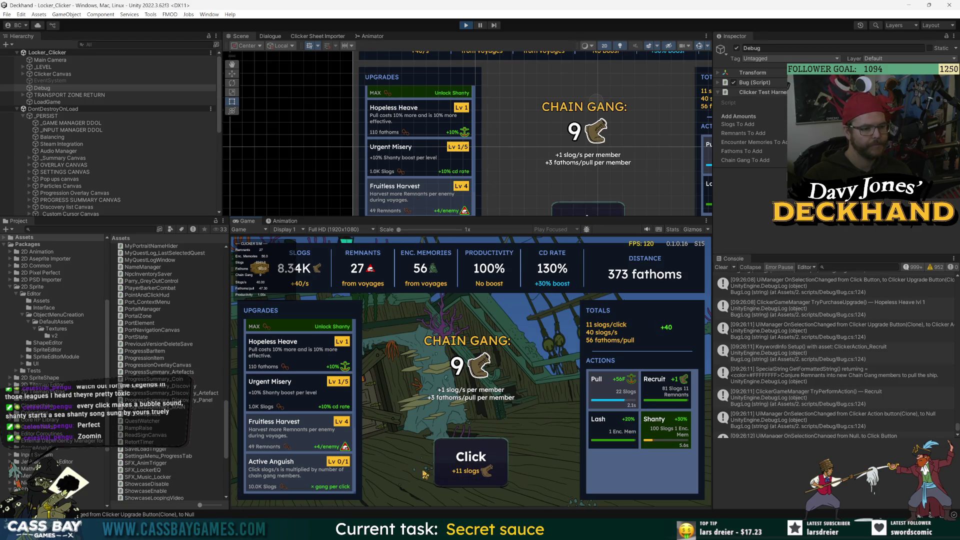
Fire Pull, Recruit and Lash hotkeys, click for slogs, and buy Active Anguish
double_click(488, 470)
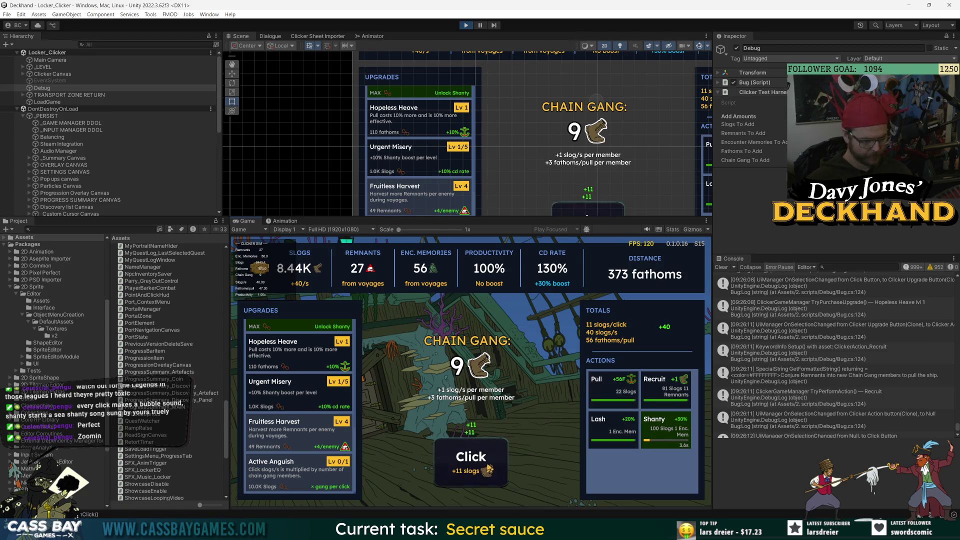
key("1")
key("2")
key("3")
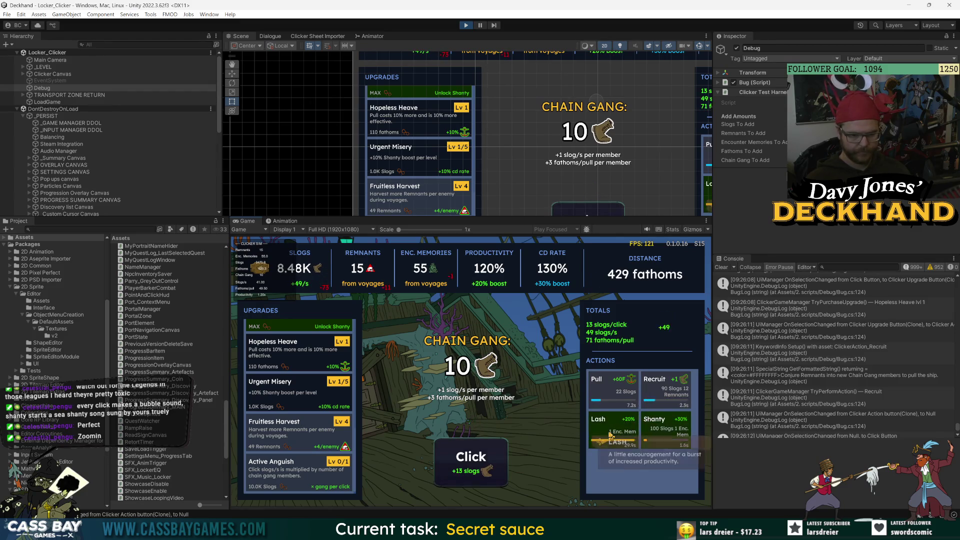
double_click(461, 473)
double_click(460, 473)
double_click(460, 473)
double_click(460, 474)
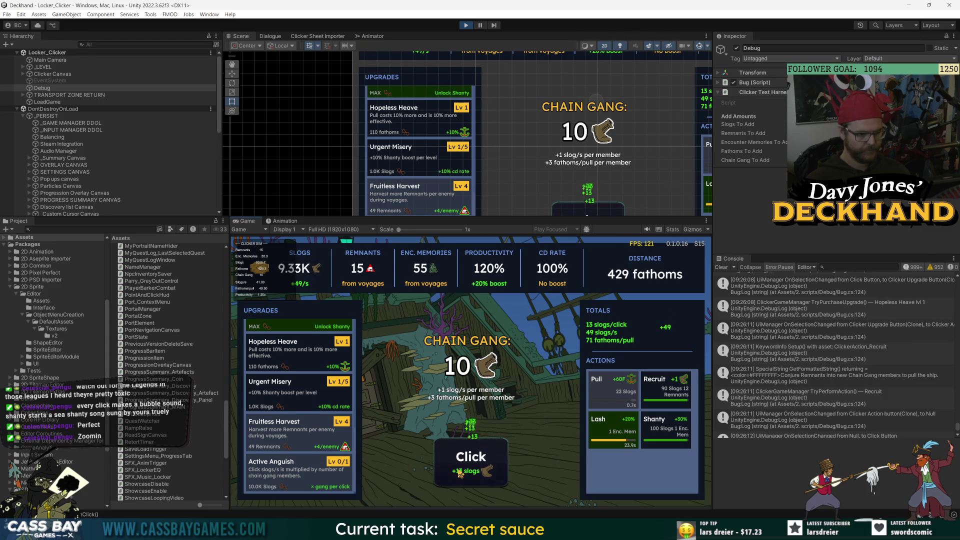
double_click(460, 473)
double_click(460, 474)
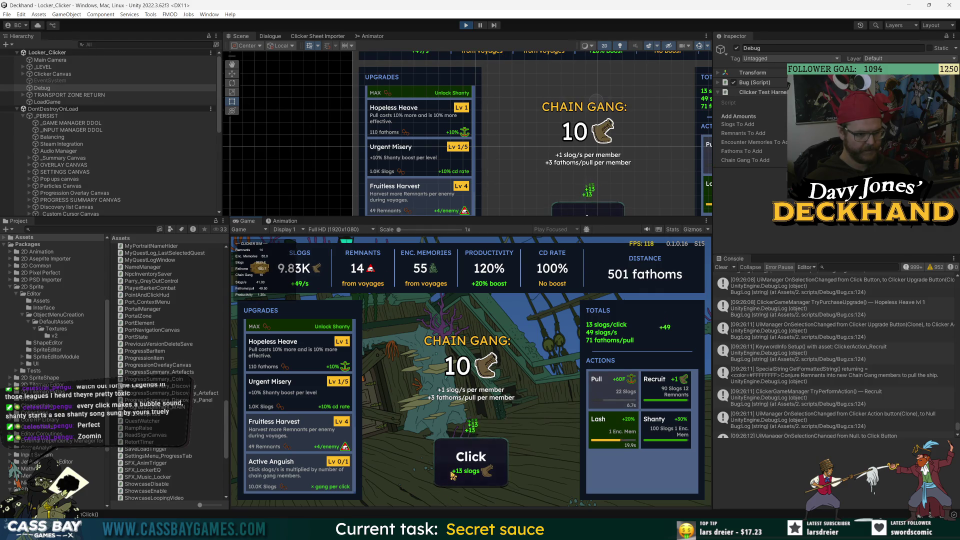
double_click(452, 475)
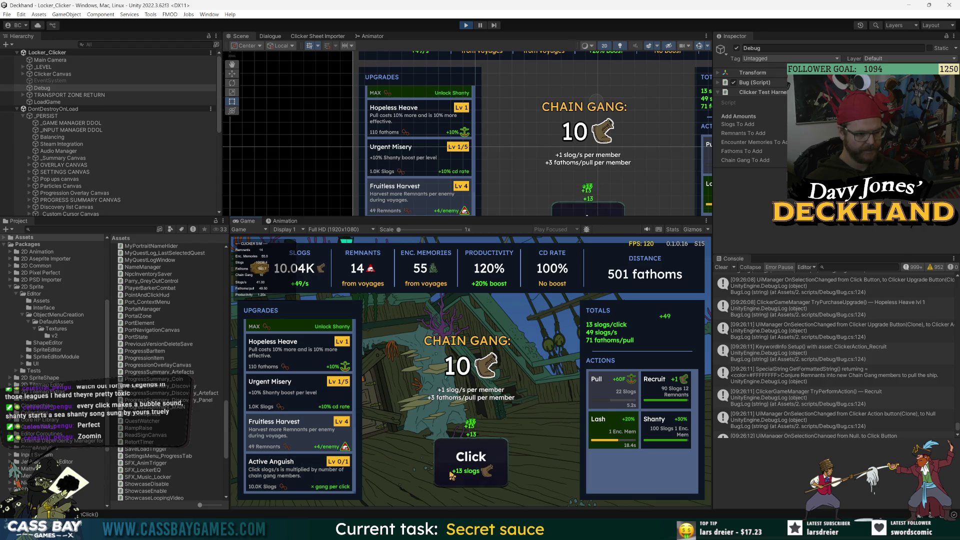
left_click(294, 481)
Recruit the Chain Gang to 11, trigger Shanty, and keep clicking to 576 fathoms
double_click(480, 457)
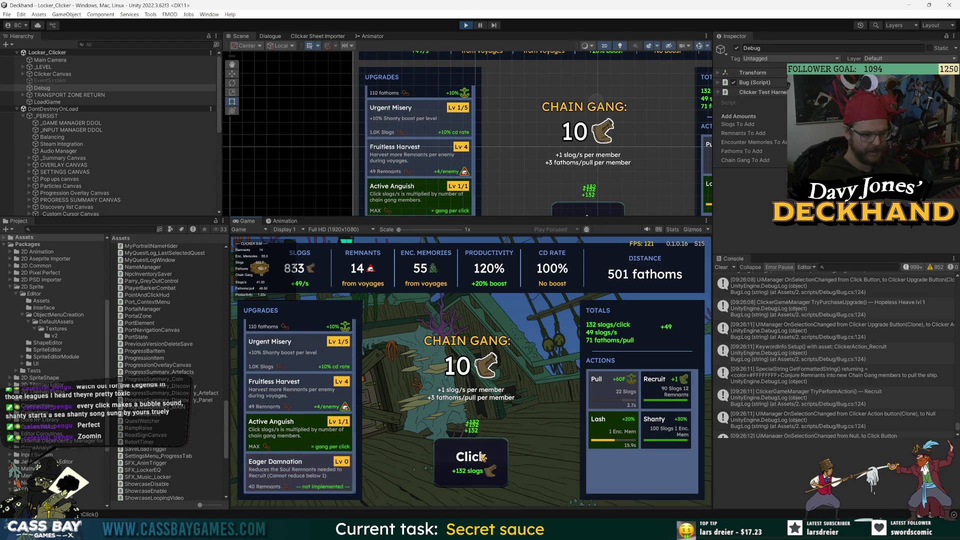
double_click(482, 457)
double_click(481, 457)
left_click(665, 388)
left_click(666, 427)
left_click(479, 466)
double_click(479, 466)
double_click(479, 466)
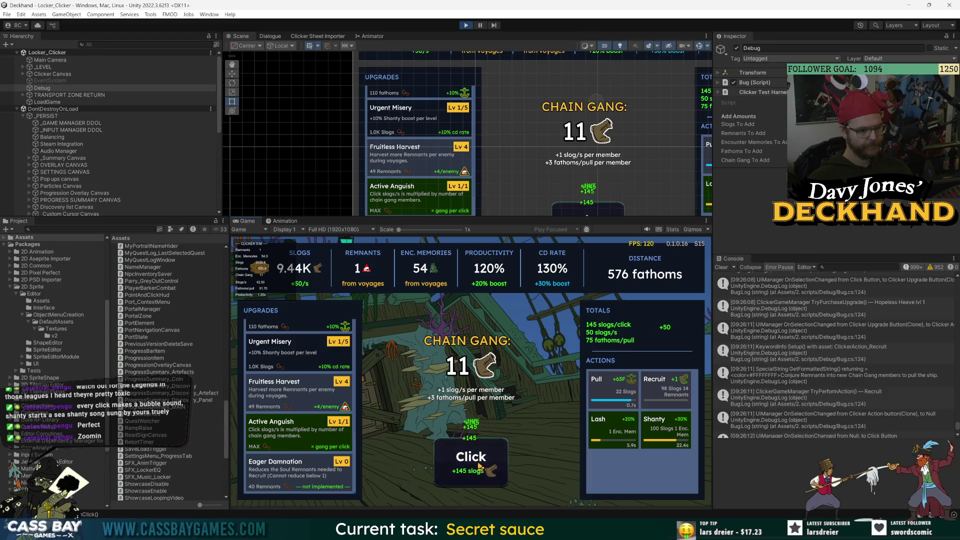
triple_click(479, 466)
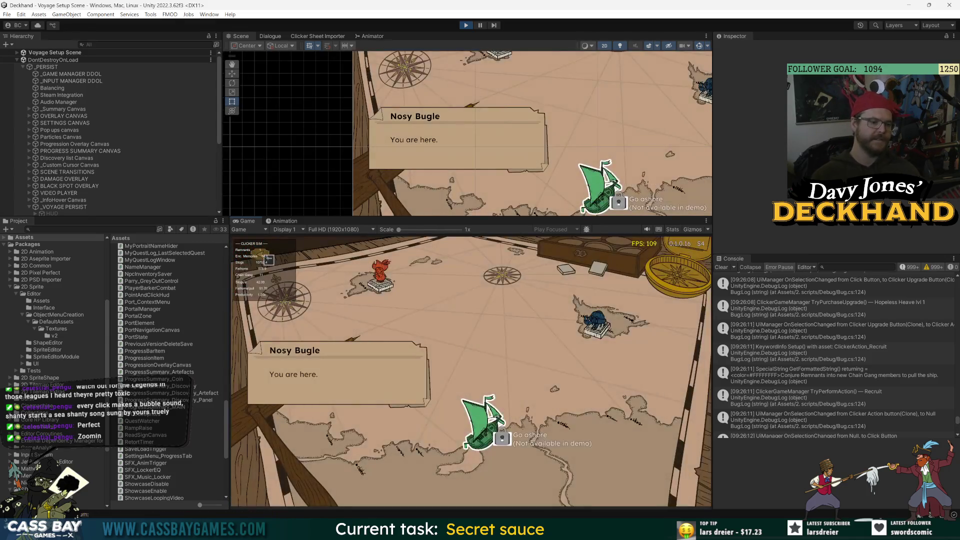
Confirm the Nosy Bugle to Crab Island voyage, set sail, and engage the Pirates (Elite) ship
left_click(583, 345)
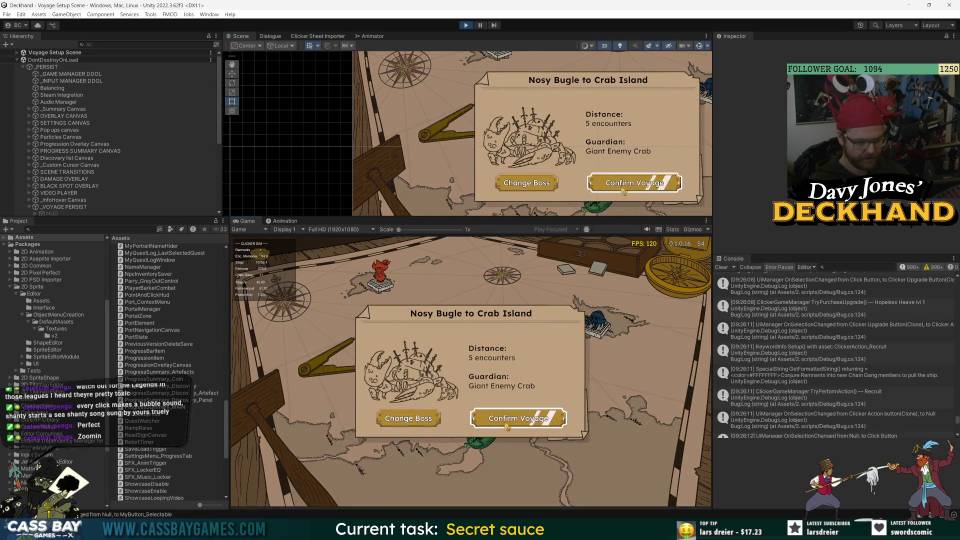
left_click(507, 425)
left_click(395, 336)
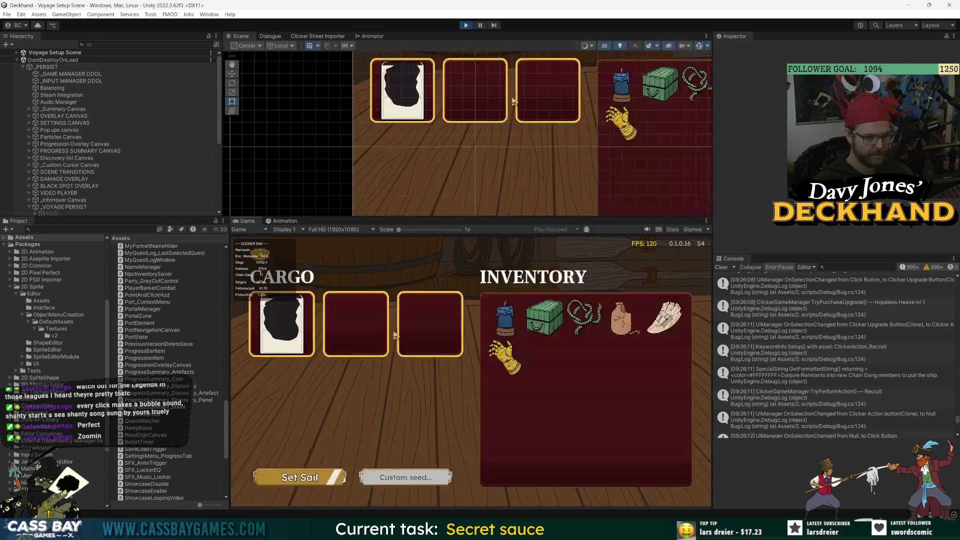
left_click(297, 478)
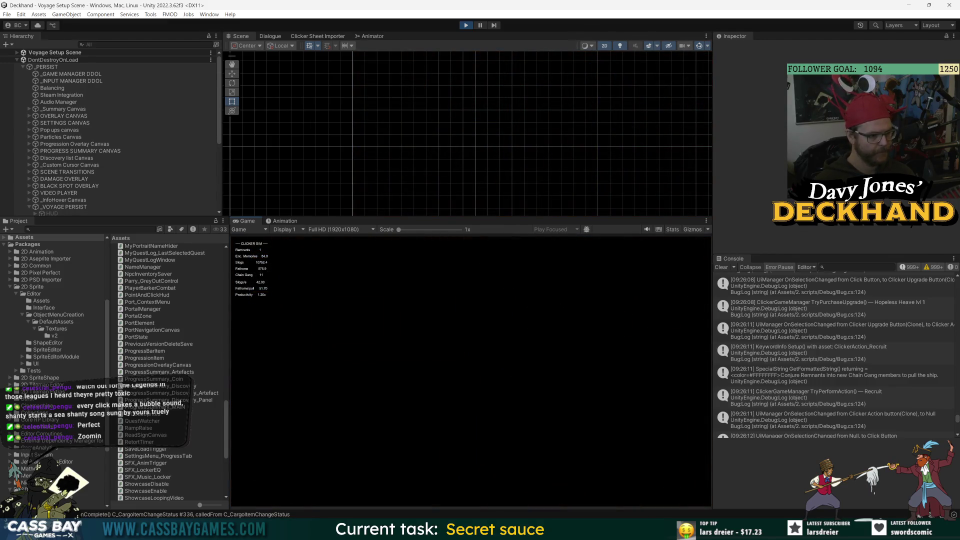
left_click(663, 380)
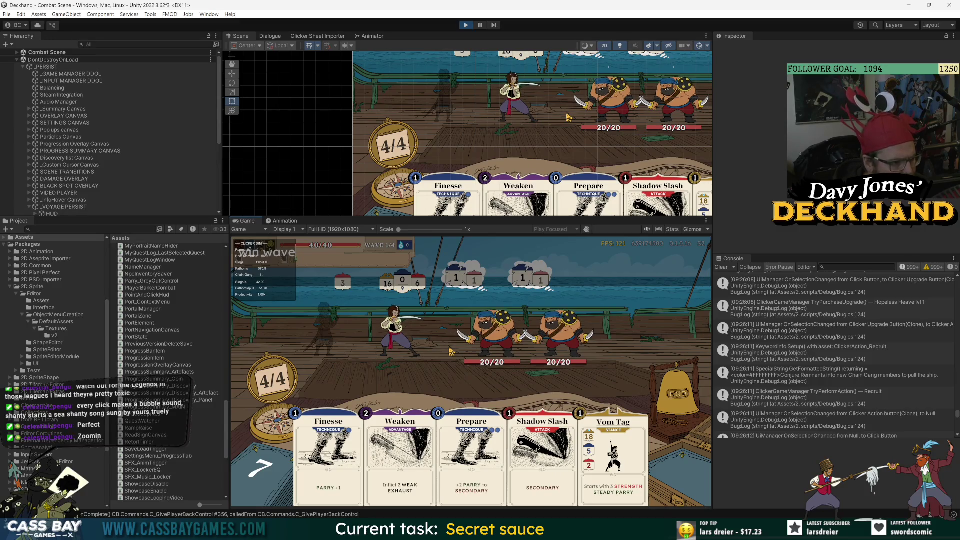
Cheat-win all four Pirates (Elite) waves, taking Distraction and Strengthen as card rewards
key("Return")
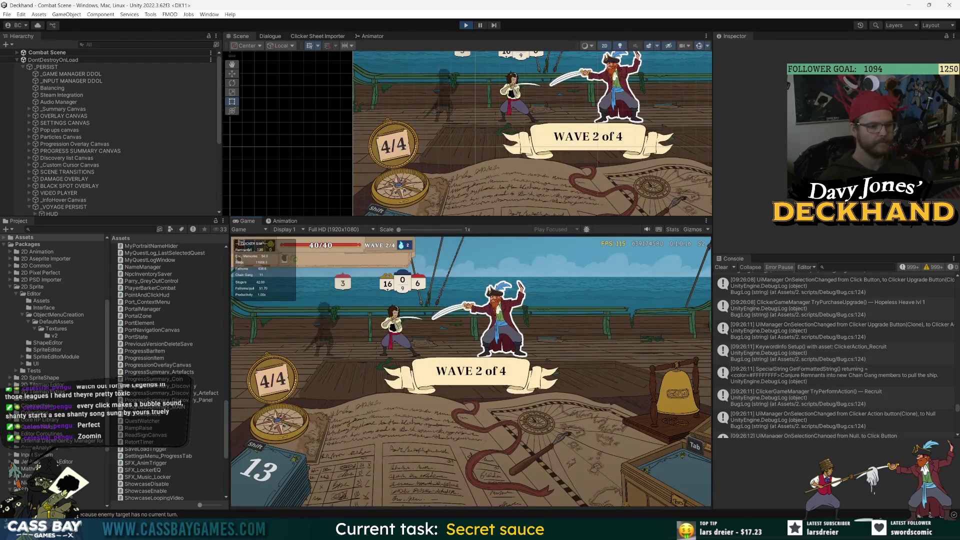
key("p")
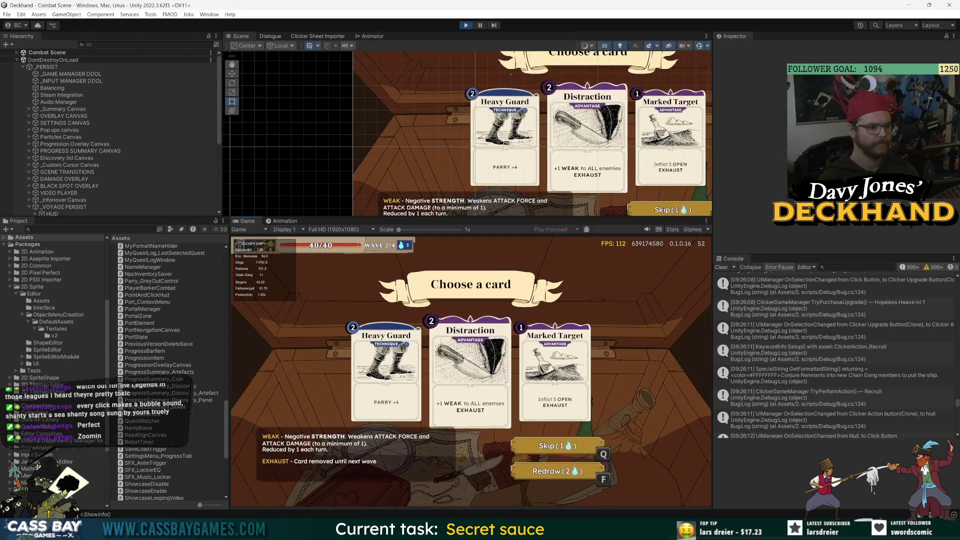
key("2")
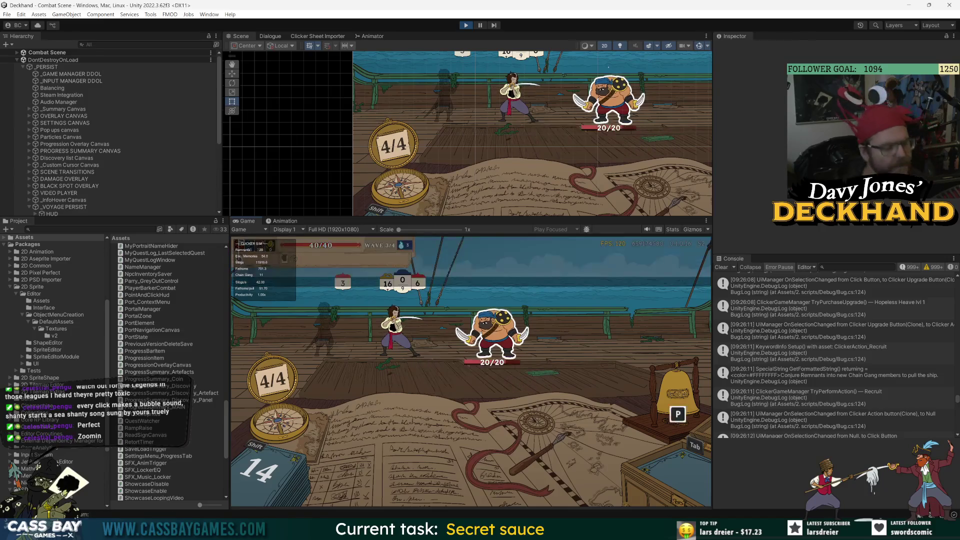
key("w")
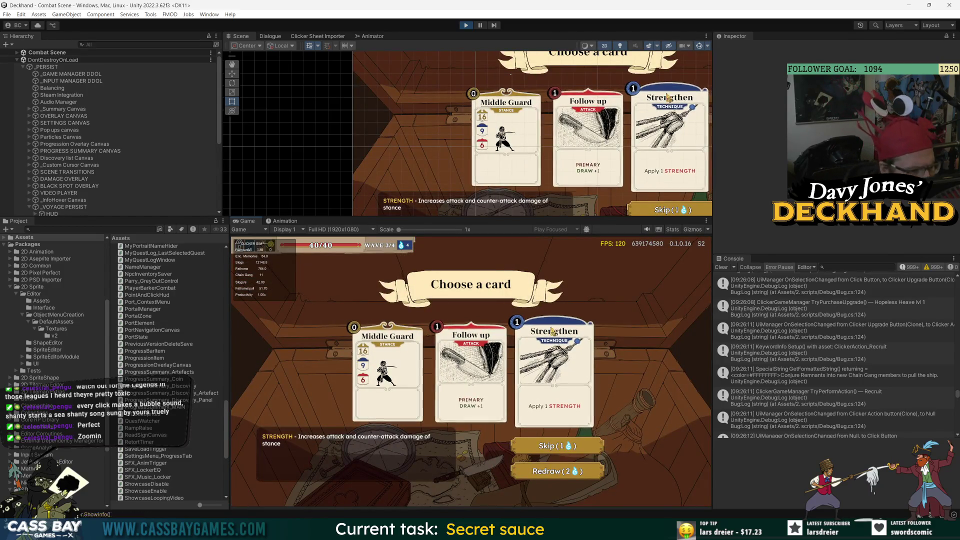
left_click(556, 360)
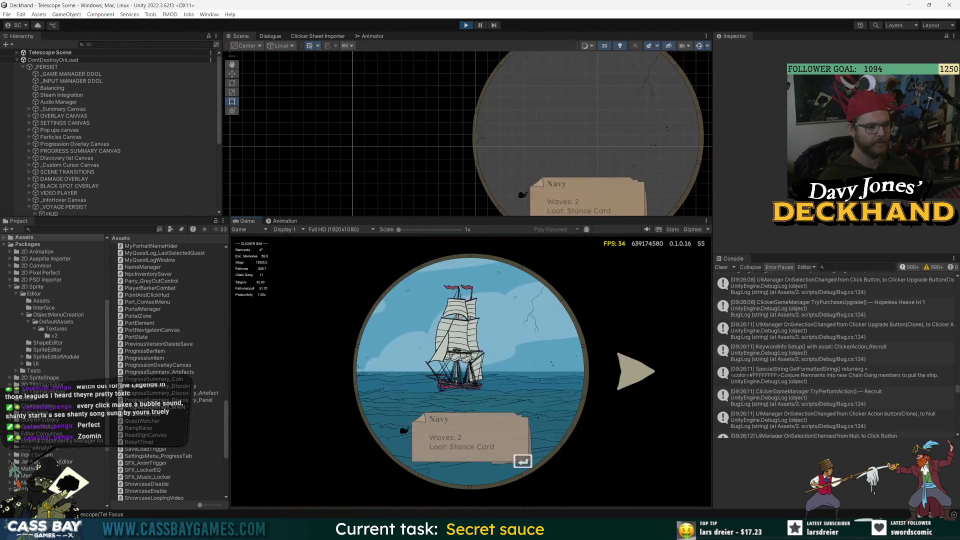
Cycle the telescope encounters to the Navy fight and cheat-win its wave
left_click(635, 371)
left_click(636, 371)
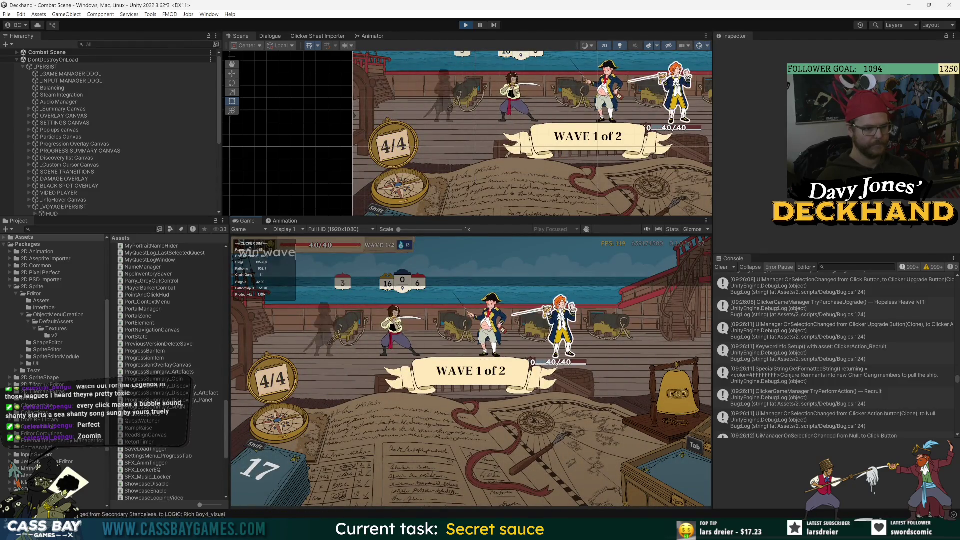
key("w")
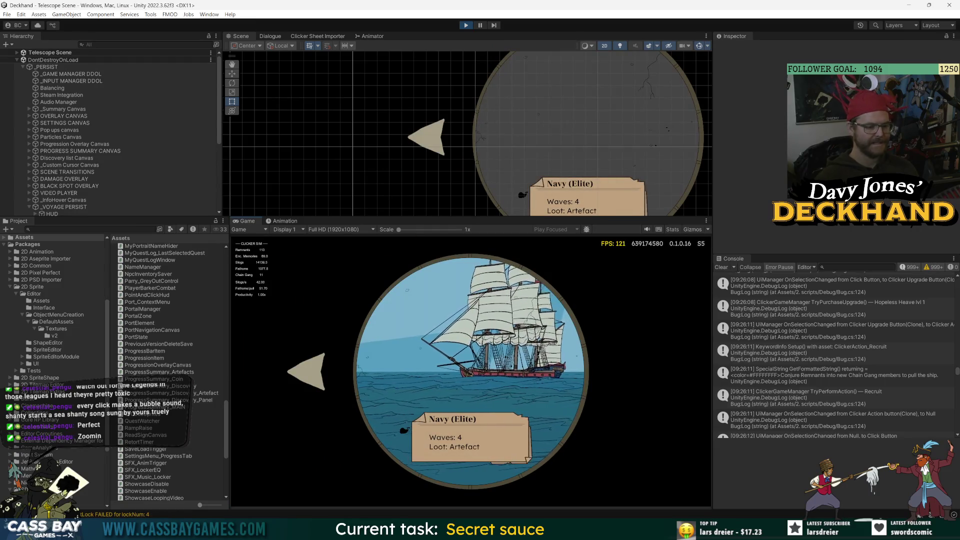
Engage the Navy (Elite) encounter, cheat-win wave 1, and take Dark Shadow
left_click(540, 348)
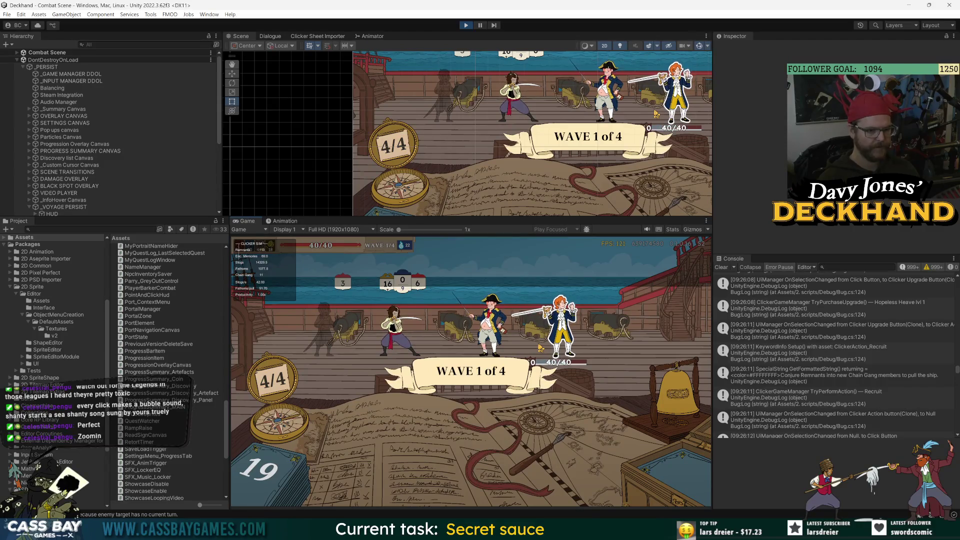
key("w")
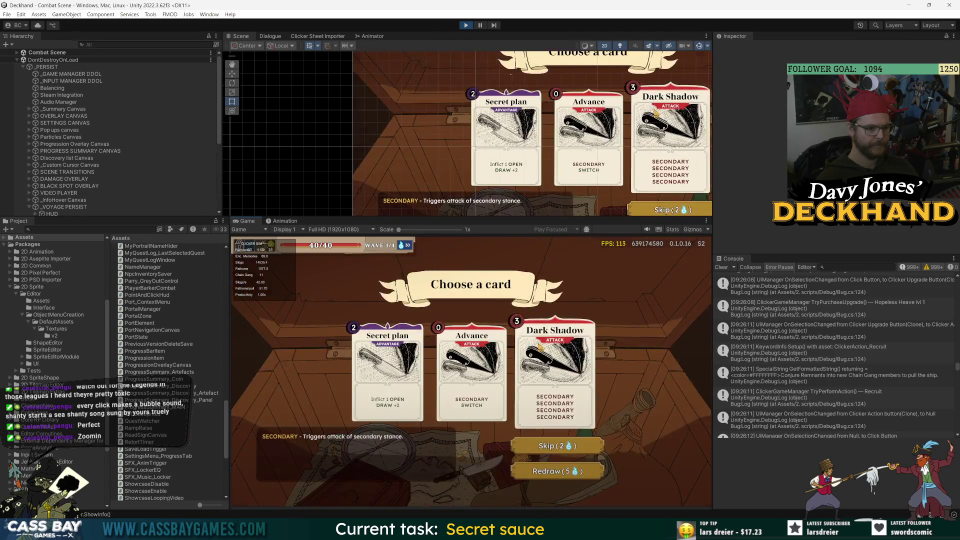
left_click(540, 348)
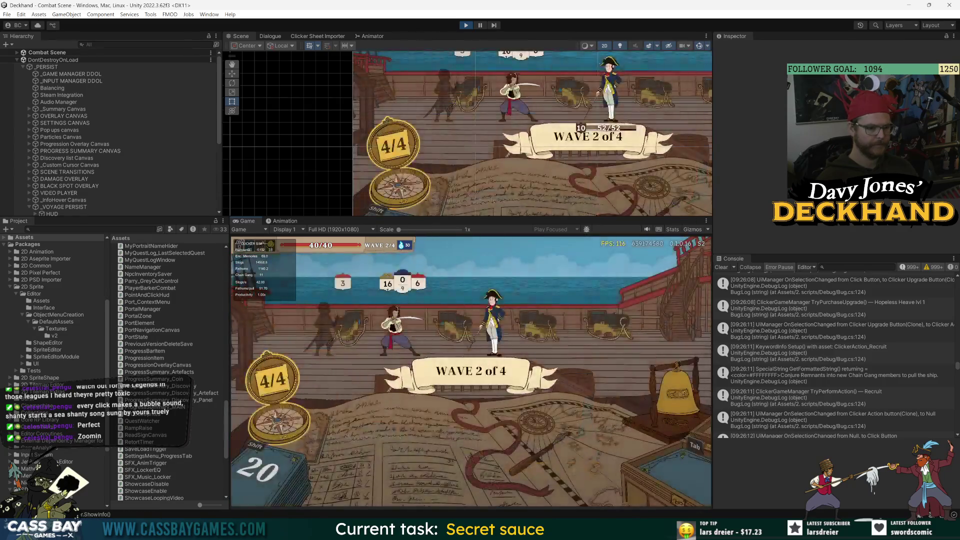
Abandon the current voyage, collect the coffers, and dismiss the new discoveries panel
key("Escape")
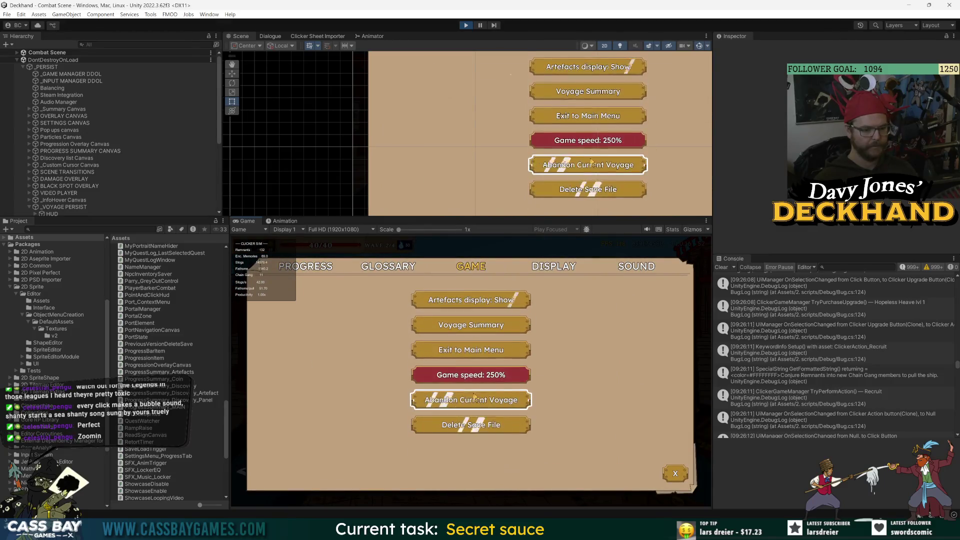
key("Escape")
left_click(702, 367)
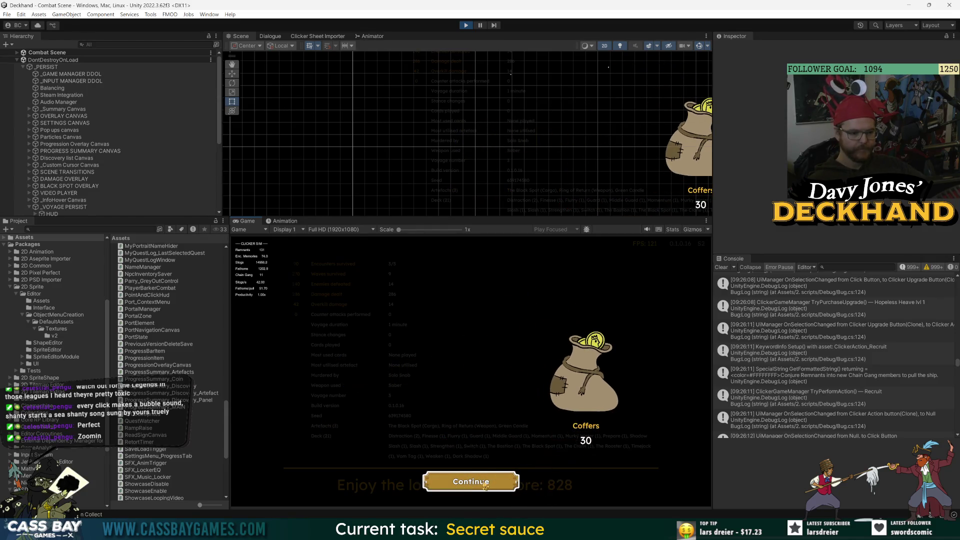
left_click(484, 487)
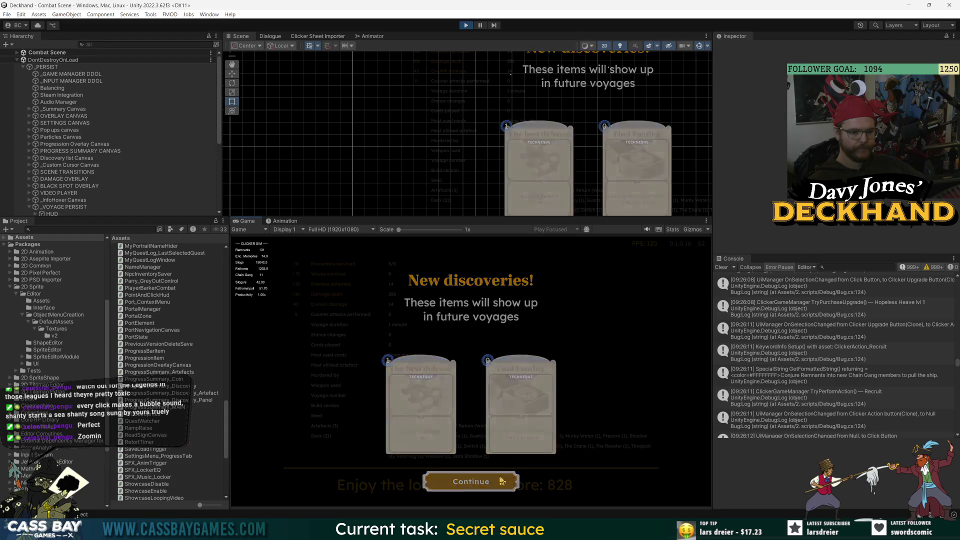
left_click(502, 482)
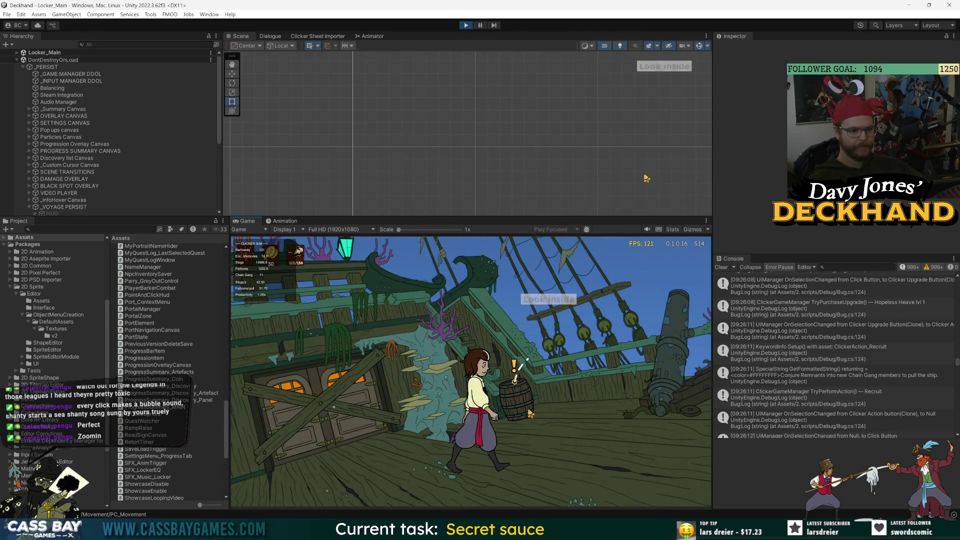
Take the Stoker's Blade from the barrel on deck and walk right to the clicker locker
left_click(531, 304)
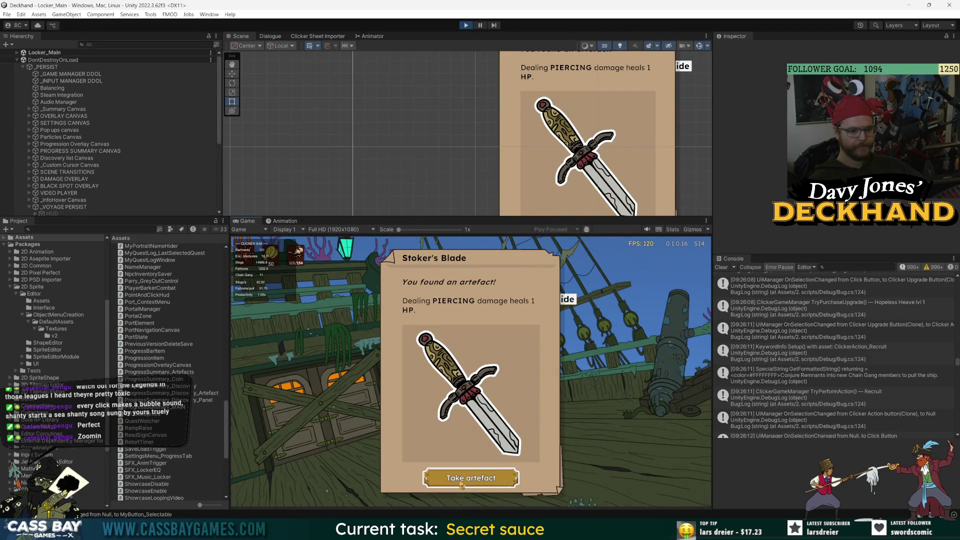
left_click(461, 481)
key("d")
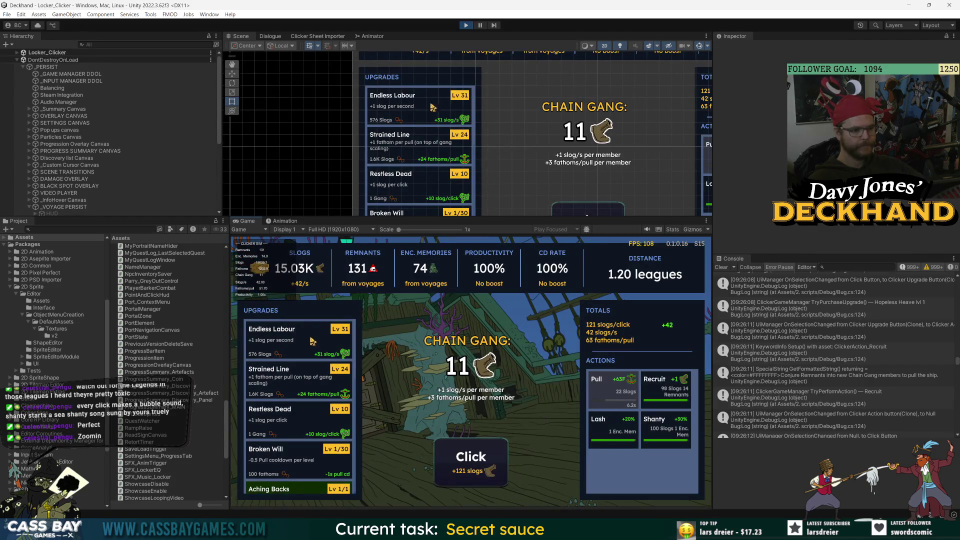
Recruit a chain gang member and activate the Shanty and Lash boosts
left_click(665, 390)
left_click(666, 434)
left_click(610, 434)
Mash Click for slogs and recruit another member, growing the chain gang to 15
left_click(469, 457)
left_click(468, 456)
left_click(469, 457)
left_click(469, 456)
left_click(468, 457)
left_click(469, 457)
left_click(469, 457)
left_click(469, 456)
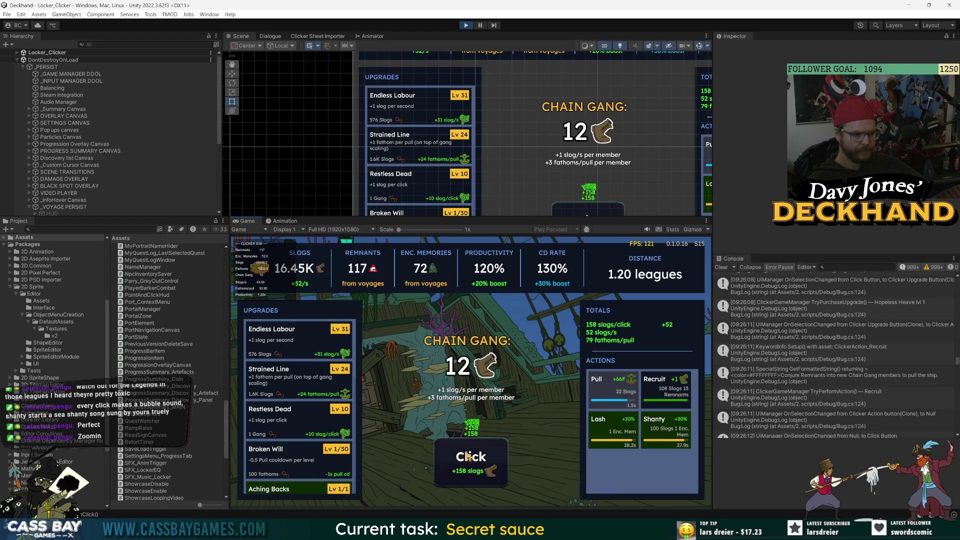
left_click(468, 456)
left_click(469, 457)
left_click(468, 457)
left_click(468, 458)
left_click(466, 460)
left_click(466, 459)
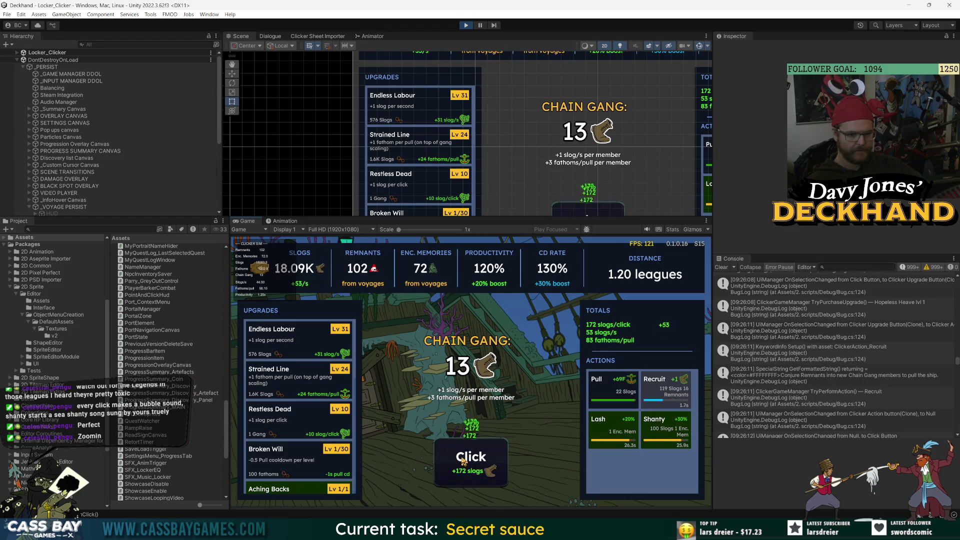
left_click(464, 462)
left_click(464, 461)
left_click(465, 461)
left_click(464, 461)
left_click(465, 461)
left_click(466, 461)
left_click(466, 459)
left_click(467, 458)
left_click(468, 458)
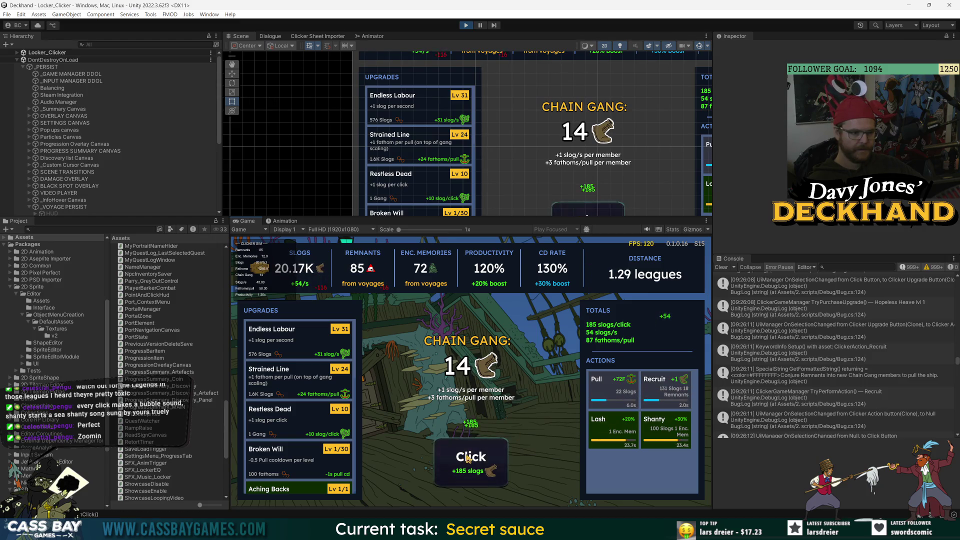
left_click(657, 391)
Buy Eager Damnation and level Painful Progress up to Lv 6
scroll(294, 447, "down", 4)
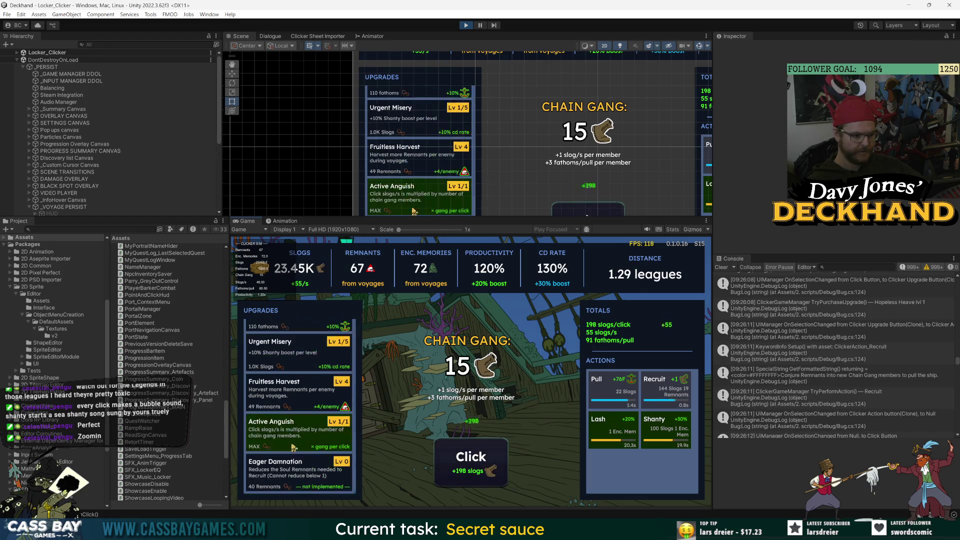
scroll(293, 447, "down", 2)
left_click(296, 440)
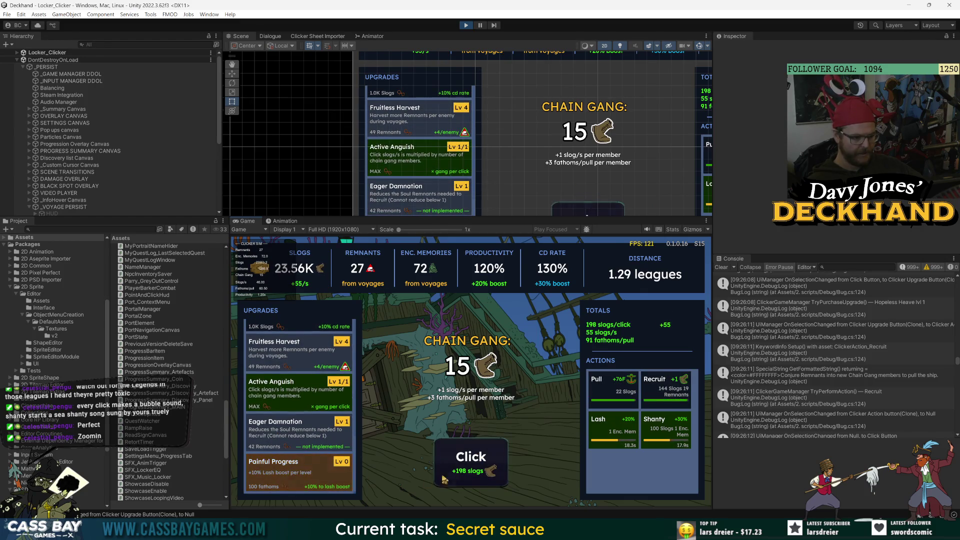
left_click(299, 473)
scroll(299, 450, "down", 1)
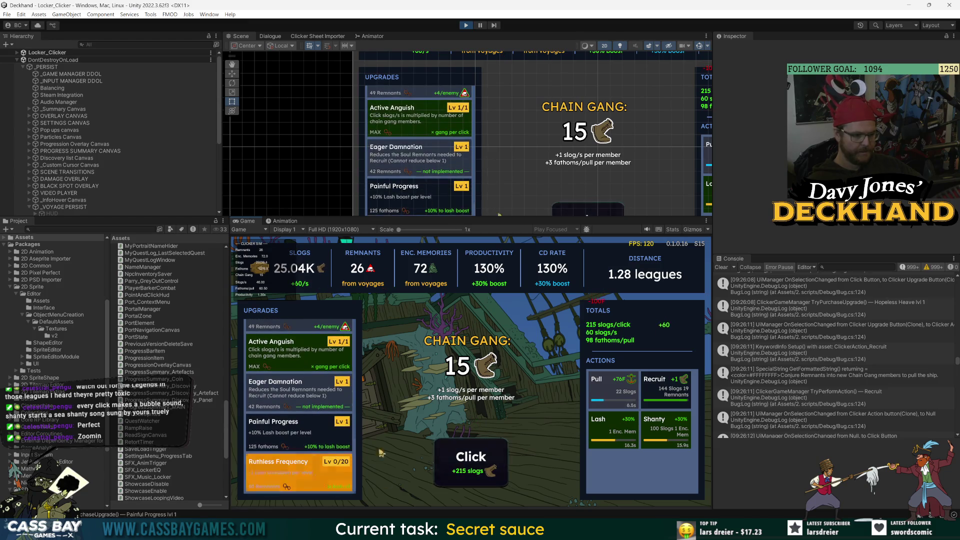
left_click(330, 442)
left_click(310, 438)
left_click(310, 438)
left_click(310, 438)
left_click(310, 438)
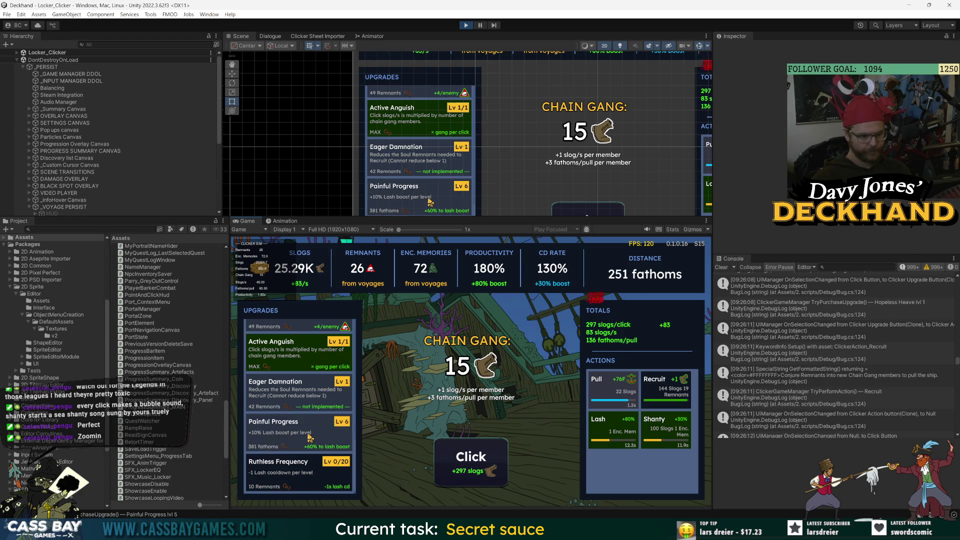
Buy Ruthless Frequency, click for more slogs, then buy Dreadful Longing to unlock False Memory
left_click(470, 460)
left_click(300, 472)
left_click(472, 474)
left_click(472, 474)
left_click(472, 474)
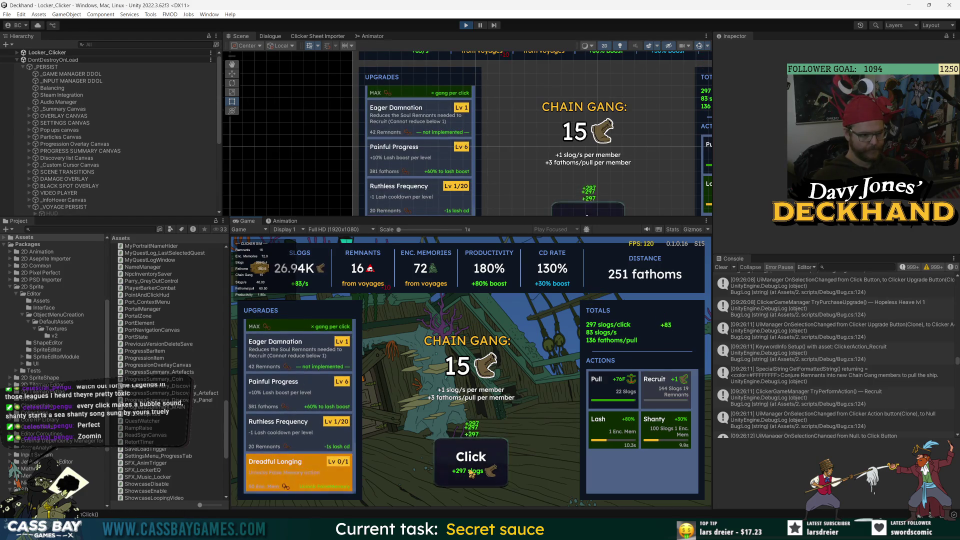
left_click(472, 475)
left_click(472, 474)
left_click(471, 474)
left_click(472, 475)
left_click(471, 474)
left_click(471, 474)
left_click(471, 475)
left_click(470, 474)
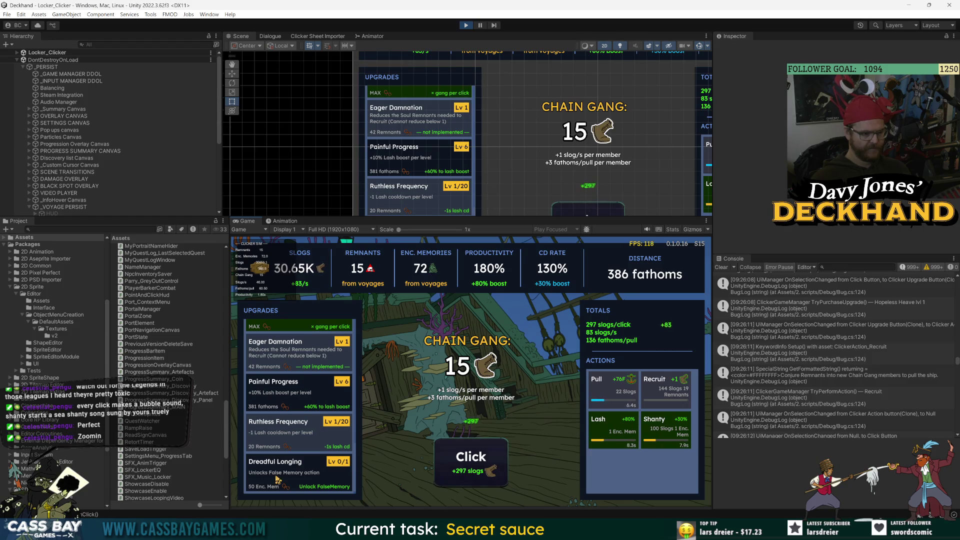
left_click(308, 475)
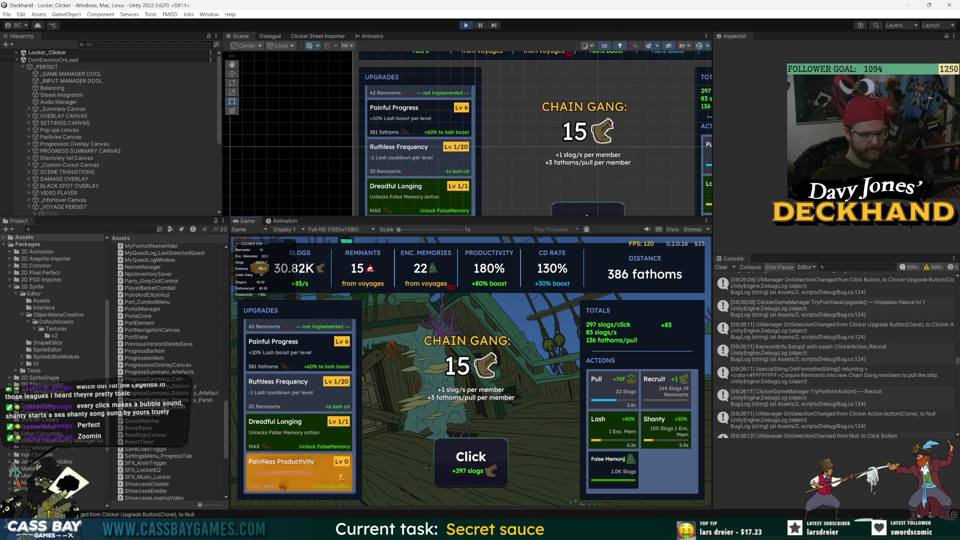
Trigger False Memory, buy Pointless Productivity, and start a Shanty while clicking for slogs
left_click(607, 478)
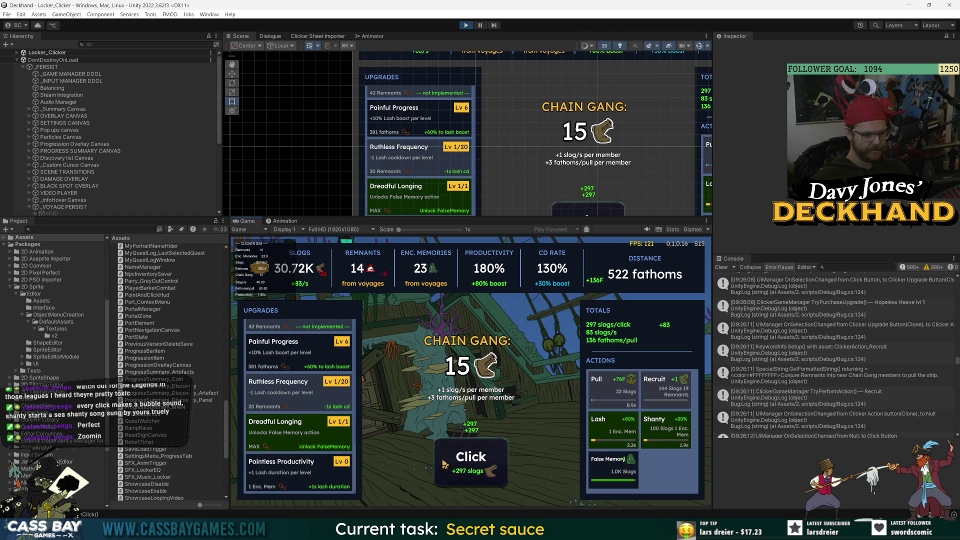
left_click(283, 463)
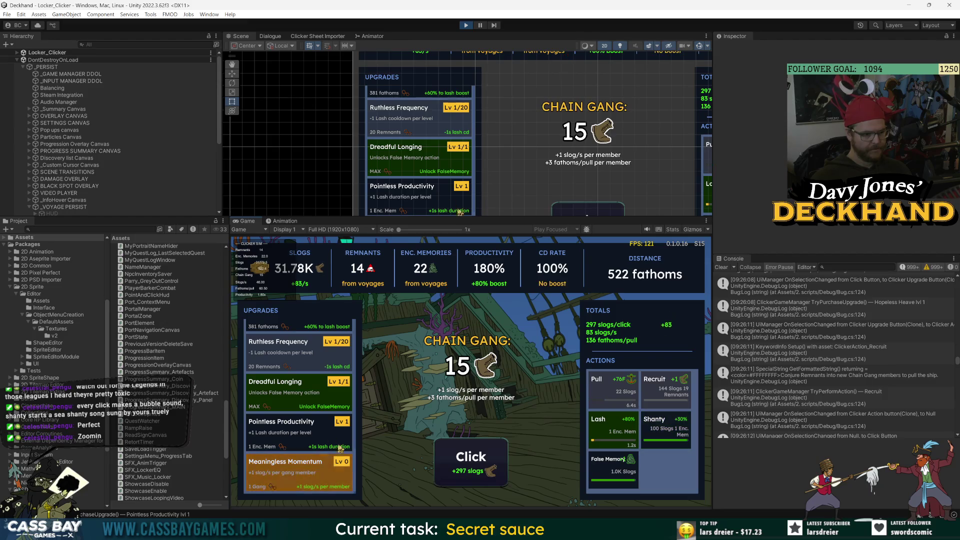
left_click(497, 459)
left_click(501, 459)
left_click(502, 459)
left_click(501, 459)
left_click(500, 458)
left_click(501, 459)
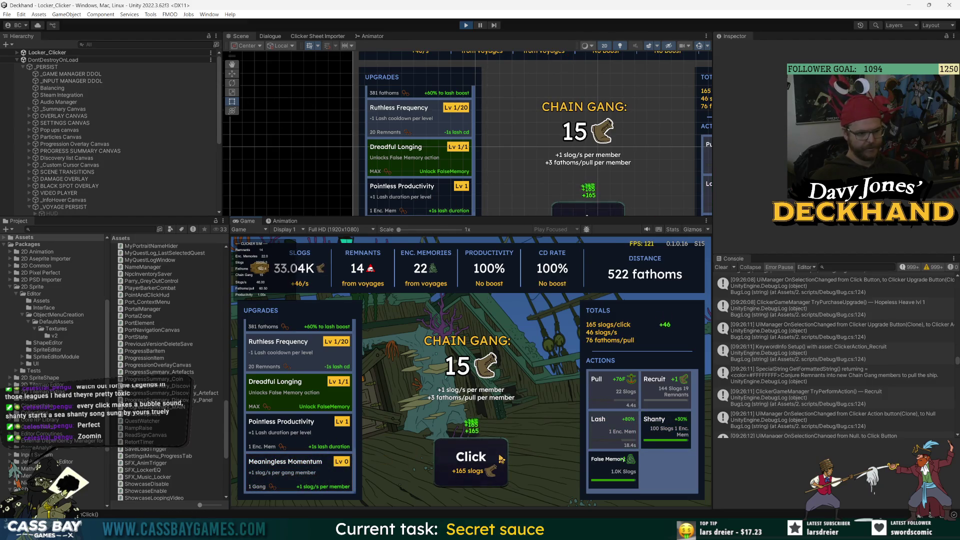
left_click(684, 434)
left_click(455, 472)
left_click(455, 472)
left_click(455, 472)
left_click(456, 473)
left_click(456, 472)
left_click(455, 472)
left_click(455, 472)
left_click(455, 472)
left_click(456, 472)
left_click(455, 472)
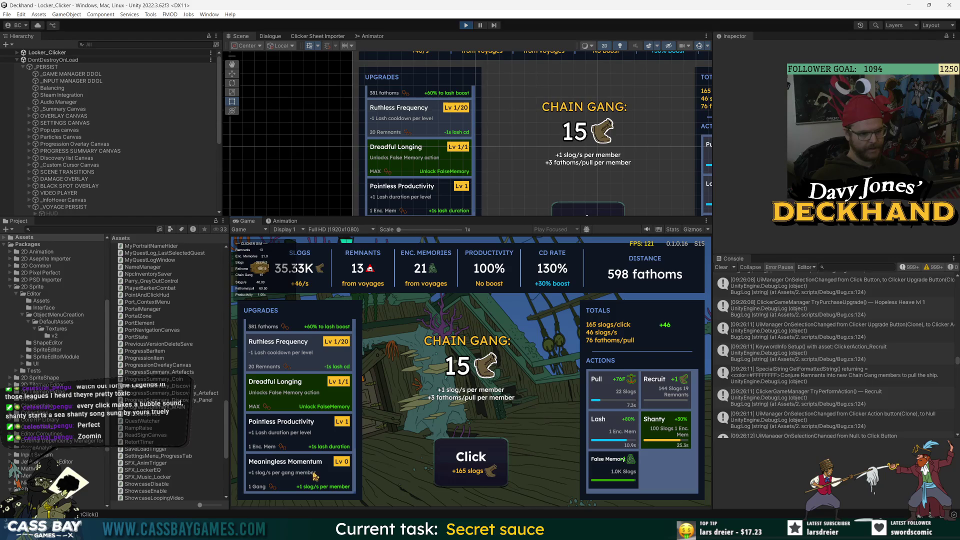
Buy Meaningless Momentum and raise it to Lv 2 between slog clicks
left_click(304, 474)
left_click(463, 472)
left_click(463, 473)
left_click(463, 472)
left_click(463, 473)
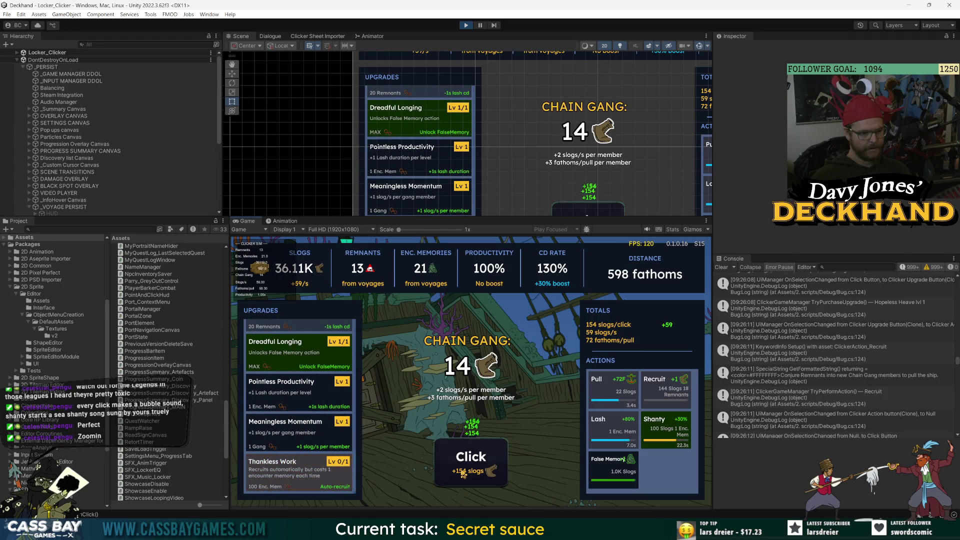
left_click(464, 473)
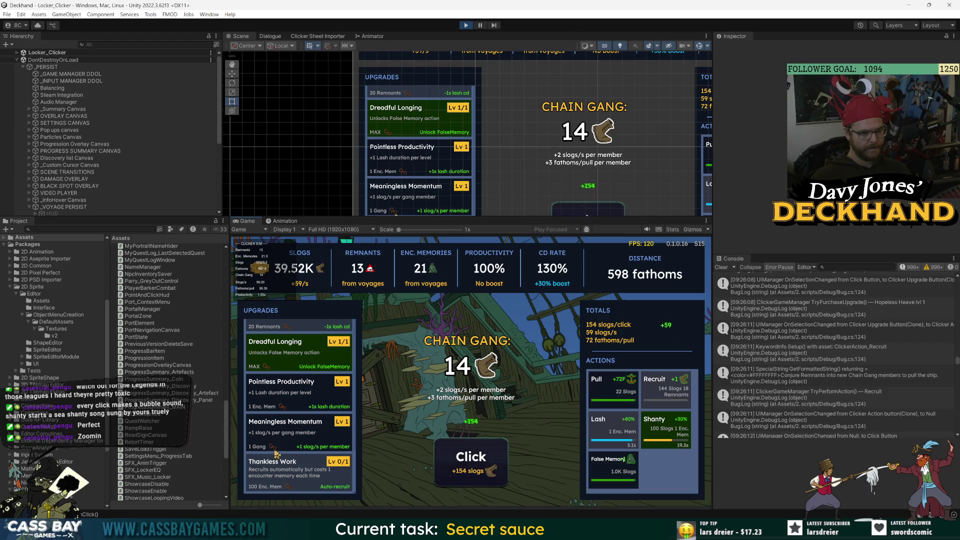
left_click(290, 436)
left_click(449, 471)
left_click(449, 472)
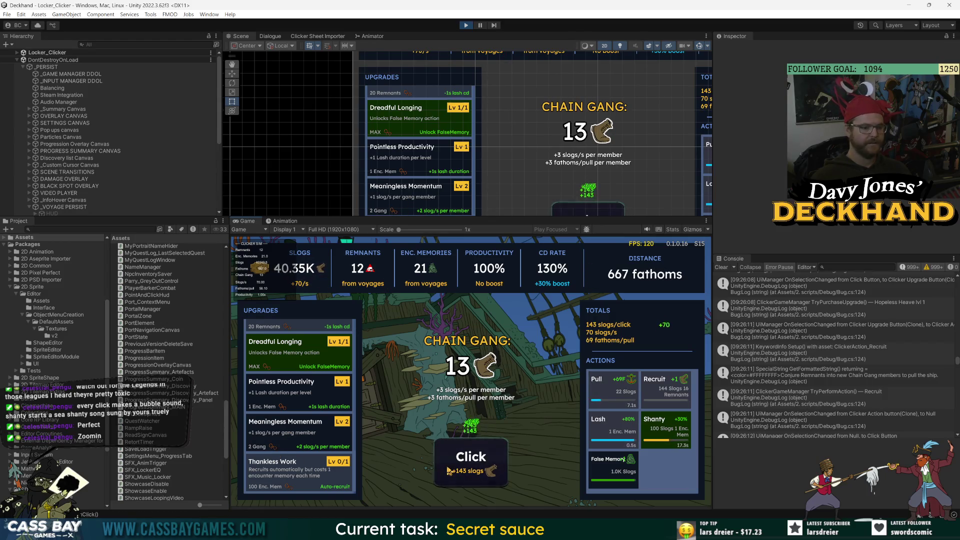
left_click(449, 472)
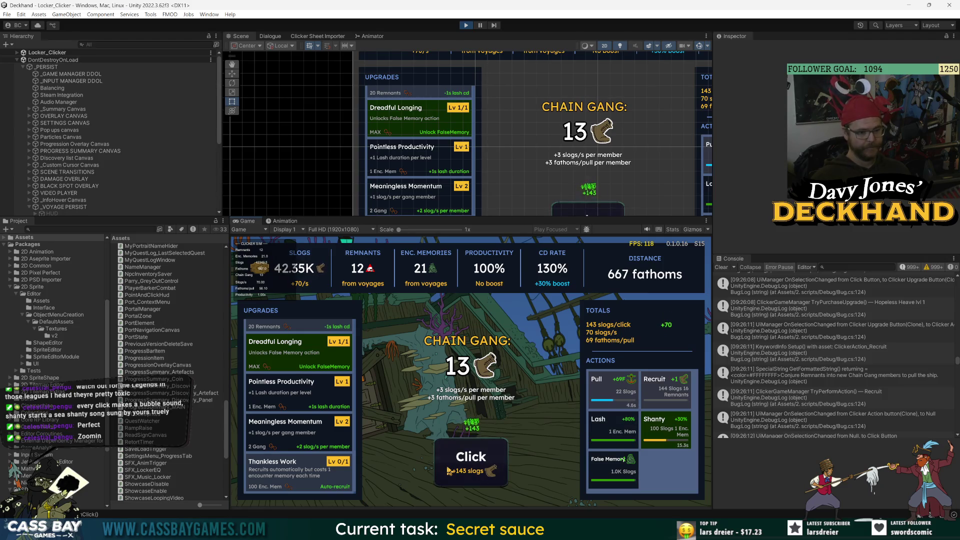
Fire Lash, False Memory and another Shanty while mashing Click for slogs
left_click(605, 440)
left_click(609, 472)
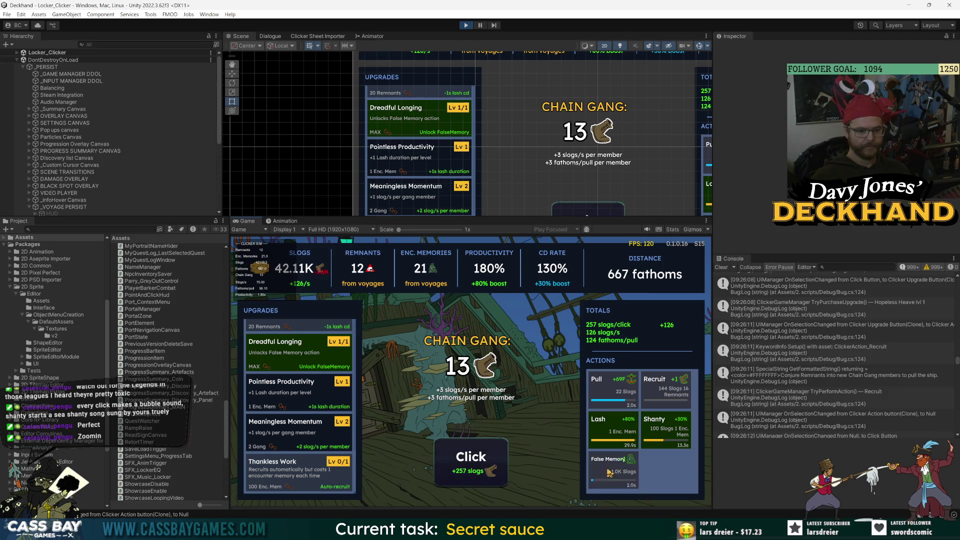
left_click(455, 463)
left_click(457, 463)
left_click(458, 463)
left_click(458, 464)
left_click(458, 464)
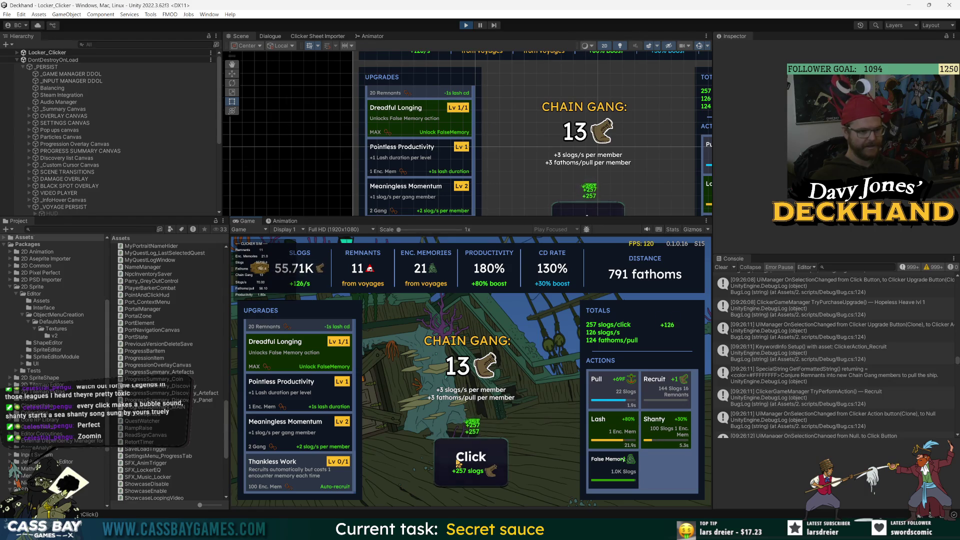
left_click(458, 464)
left_click(458, 463)
left_click(458, 464)
left_click(458, 464)
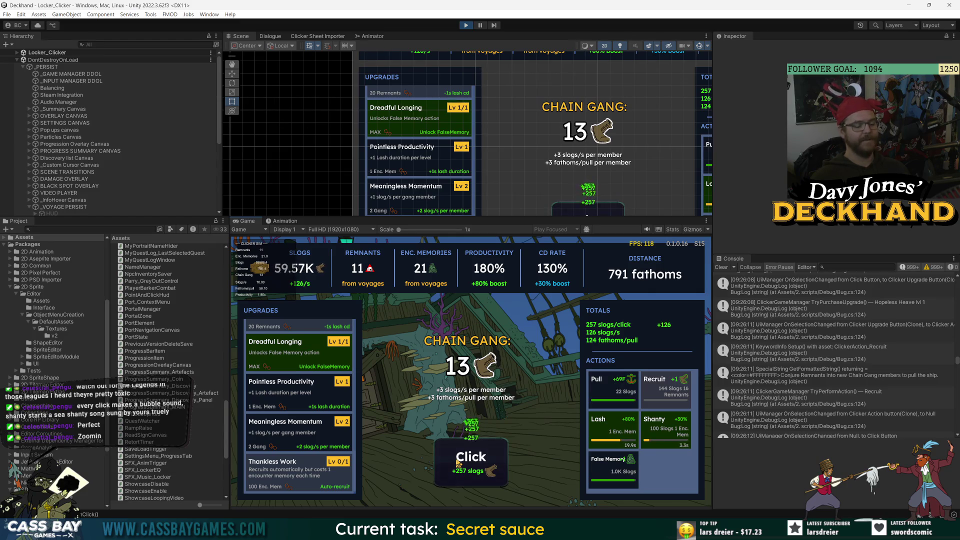
left_click(458, 464)
left_click(458, 463)
left_click(458, 464)
left_click(457, 464)
left_click(489, 465)
left_click(489, 465)
left_click(489, 465)
left_click(489, 465)
left_click(489, 465)
left_click(489, 465)
left_click(489, 465)
left_click(489, 465)
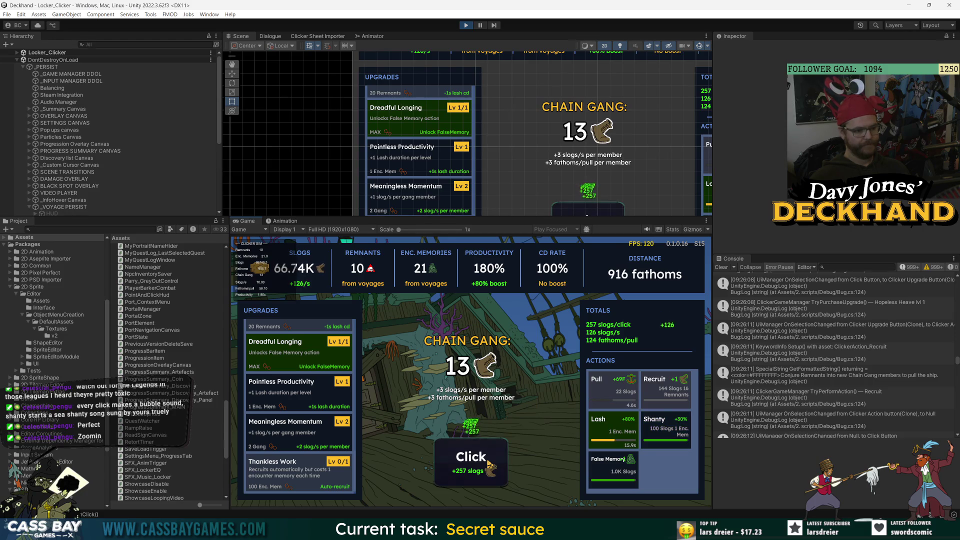
left_click(682, 418)
left_click(465, 464)
left_click(465, 465)
left_click(465, 465)
left_click(465, 464)
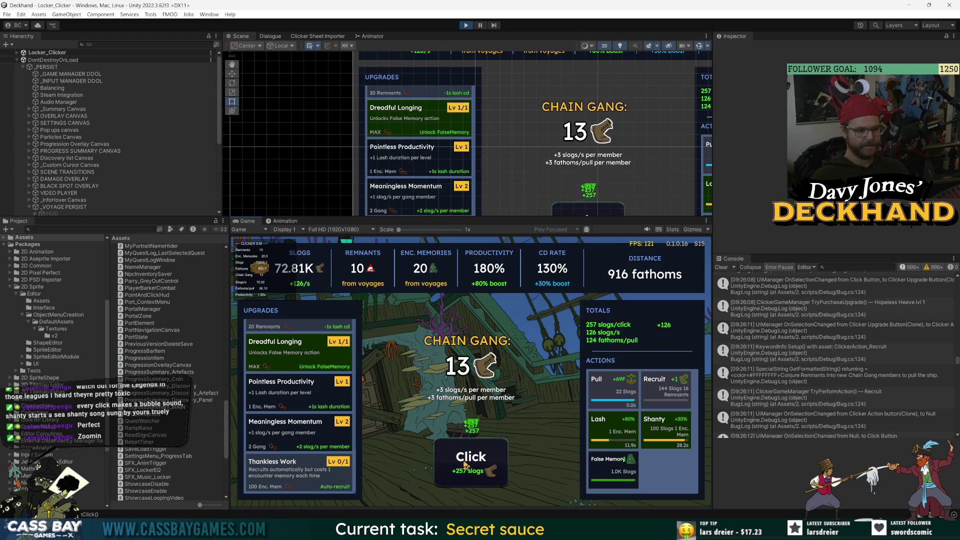
left_click(465, 465)
left_click(465, 465)
left_click(465, 464)
left_click(465, 464)
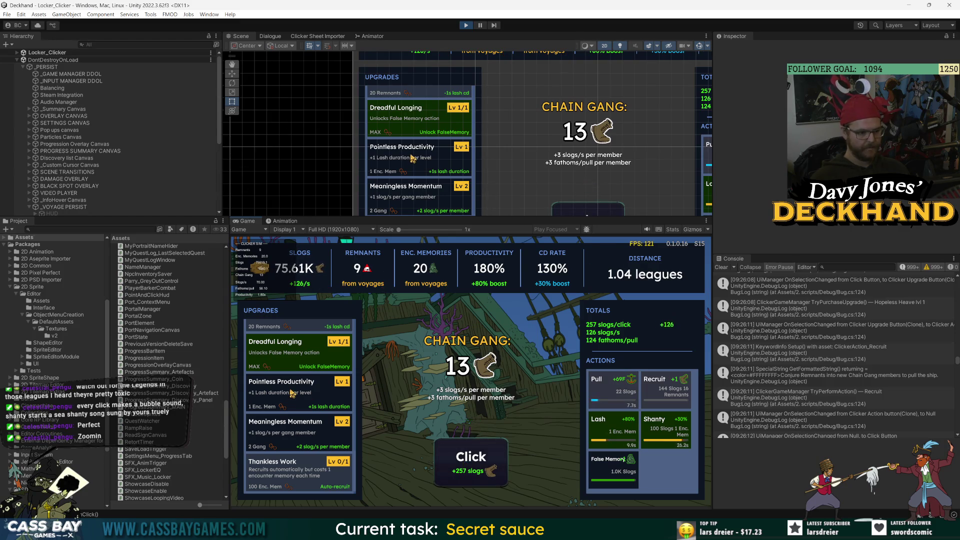
Raise Meaningless Momentum to Lv 4 and keep clicking for slogs
left_click(293, 441)
left_click(293, 440)
left_click(491, 461)
left_click(490, 462)
left_click(490, 462)
left_click(491, 461)
left_click(491, 462)
left_click(491, 462)
left_click(490, 462)
left_click(490, 462)
left_click(490, 462)
left_click(490, 461)
left_click(491, 461)
left_click(490, 462)
left_click(491, 462)
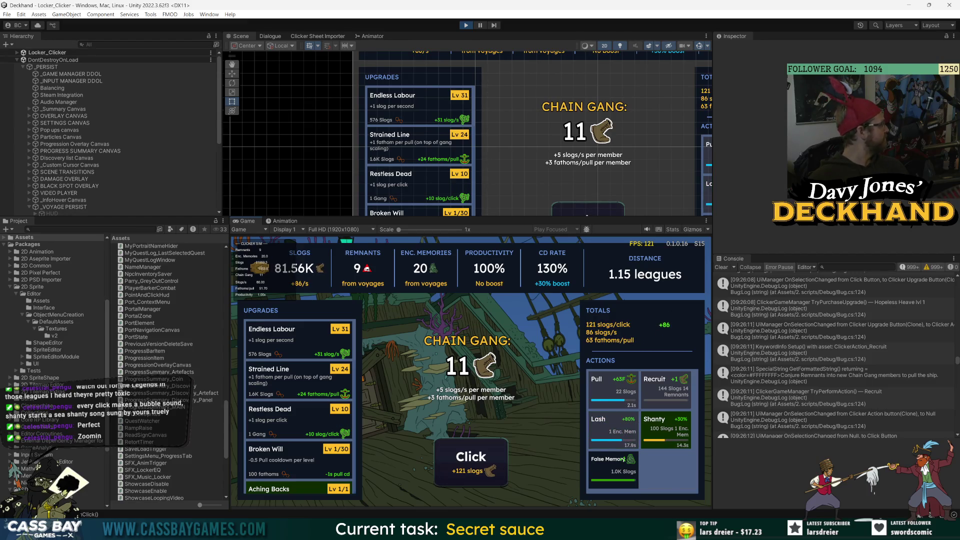
Level Strained Line to Lv 31 and upgrade Broken Will to Lv 4
left_click(289, 385)
left_click(289, 385)
left_click(289, 385)
left_click(290, 385)
left_click(289, 385)
left_click(289, 386)
left_click(289, 385)
scroll(318, 439, "down", 2)
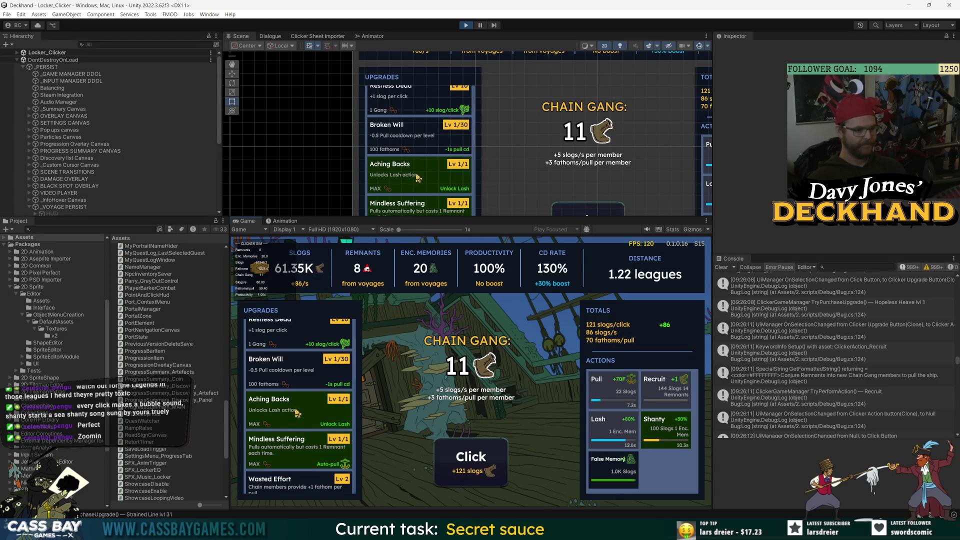
left_click(301, 377)
left_click(301, 377)
left_click(302, 377)
Keep clicking for slogs, then start Lash and Shanty boosts to reach 180% productivity
left_click(453, 457)
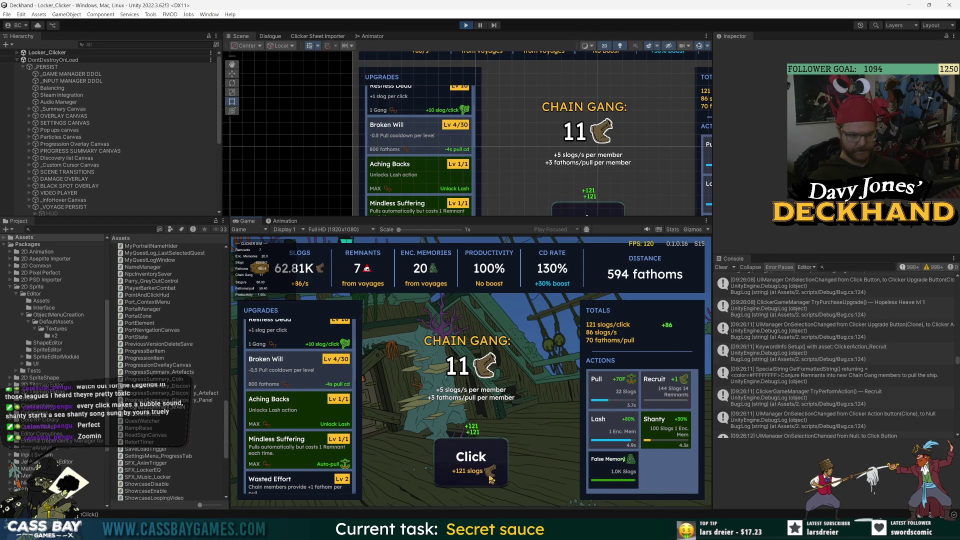
left_click(491, 479)
left_click(490, 480)
left_click(490, 480)
left_click(490, 479)
left_click(490, 479)
left_click(490, 479)
left_click(490, 479)
left_click(490, 479)
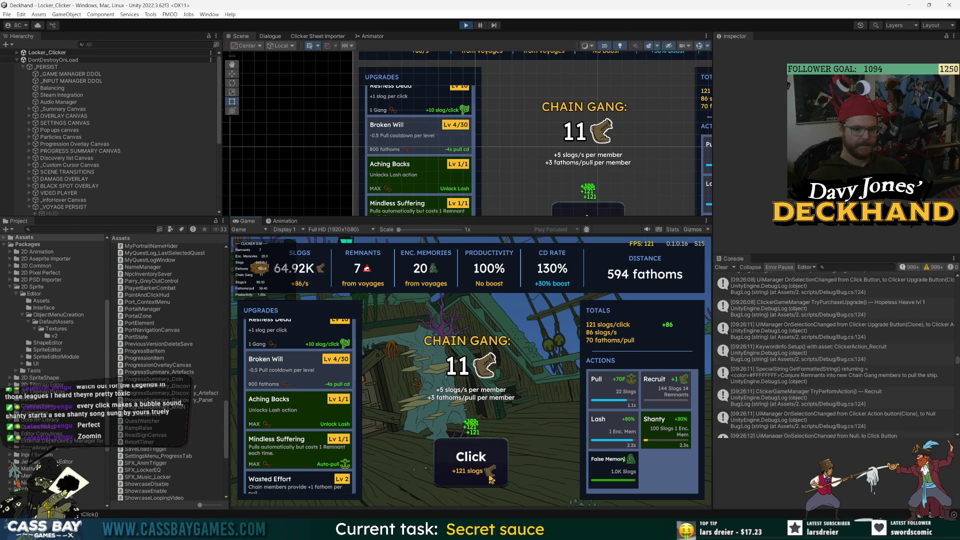
left_click(490, 480)
left_click(490, 480)
left_click(491, 479)
left_click(491, 480)
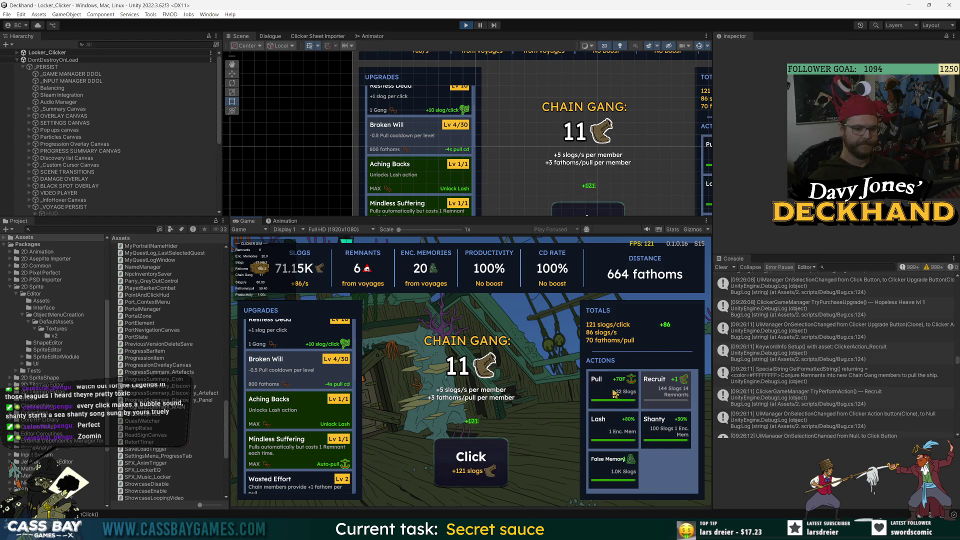
triple_click(459, 462)
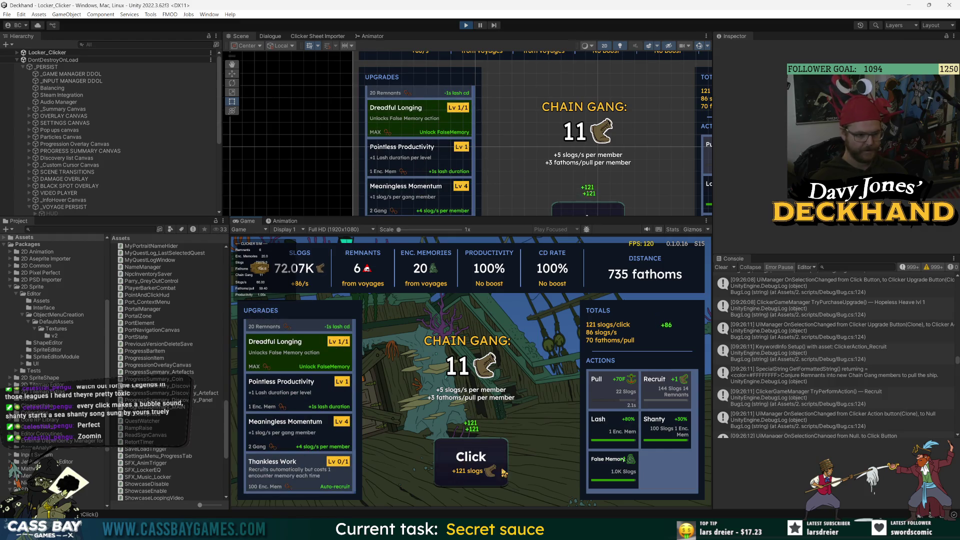
left_click(468, 459)
left_click(466, 459)
double_click(463, 461)
double_click(455, 465)
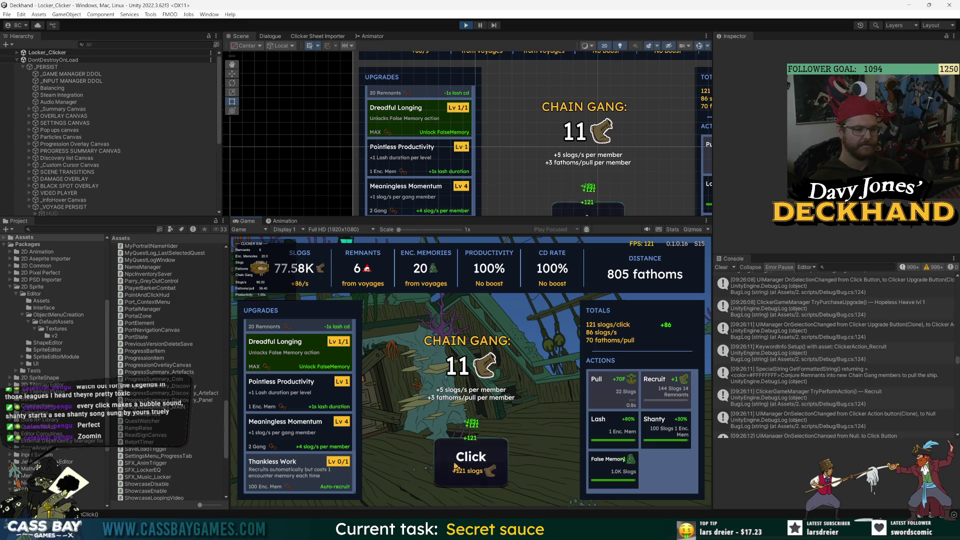
left_click(473, 448)
left_click(471, 449)
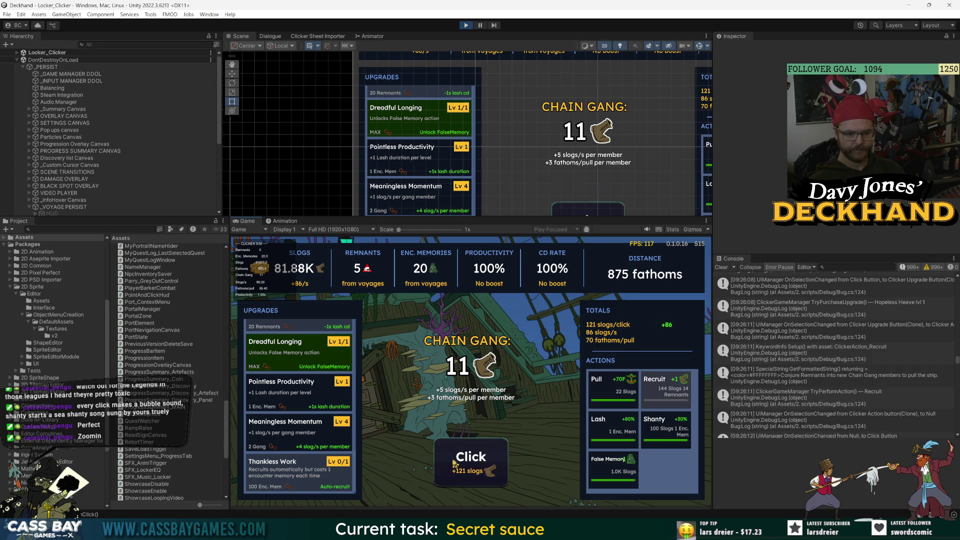
left_click(456, 463)
left_click(457, 462)
left_click(456, 463)
left_click(470, 463)
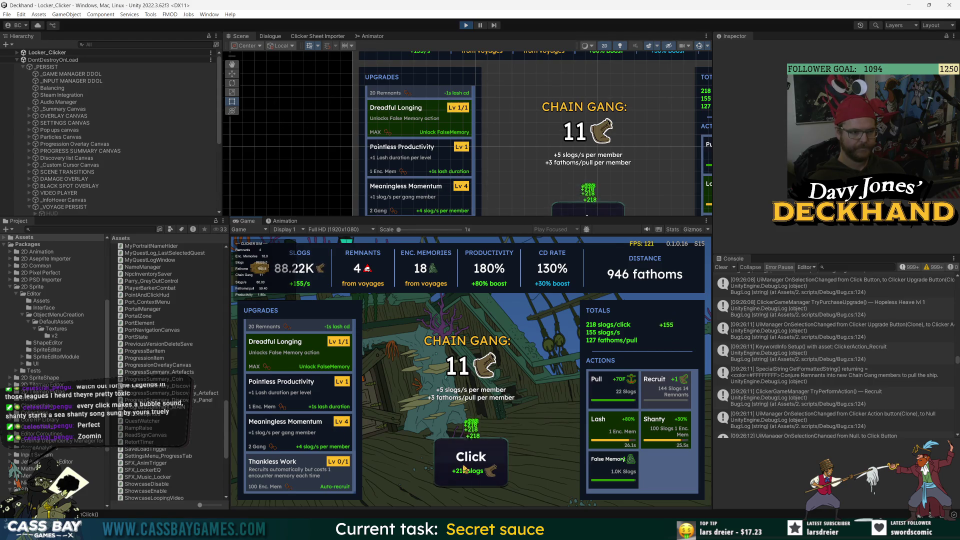
Level Endless Labour up to Lv 60
scroll(290, 376, "up", 5)
left_click(285, 344)
left_click(285, 344)
left_click(286, 344)
left_click(286, 345)
left_click(286, 344)
left_click(286, 344)
left_click(285, 344)
left_click(286, 345)
left_click(285, 344)
left_click(286, 344)
left_click(285, 344)
left_click(286, 344)
left_click(286, 344)
left_click(285, 344)
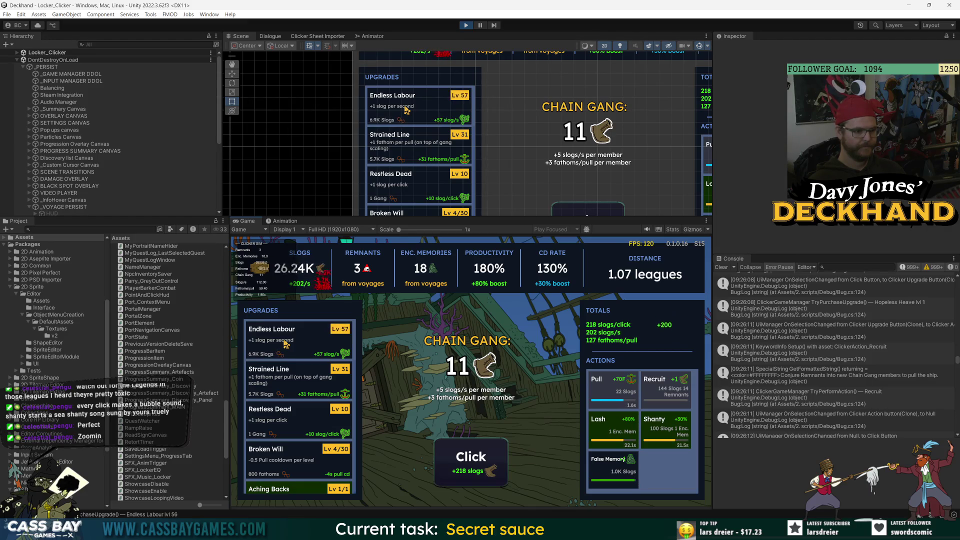
left_click(285, 344)
left_click(286, 344)
left_click(286, 344)
Click for more slogs and upgrade Strained Line to Lv 32
left_click(462, 457)
left_click(472, 469)
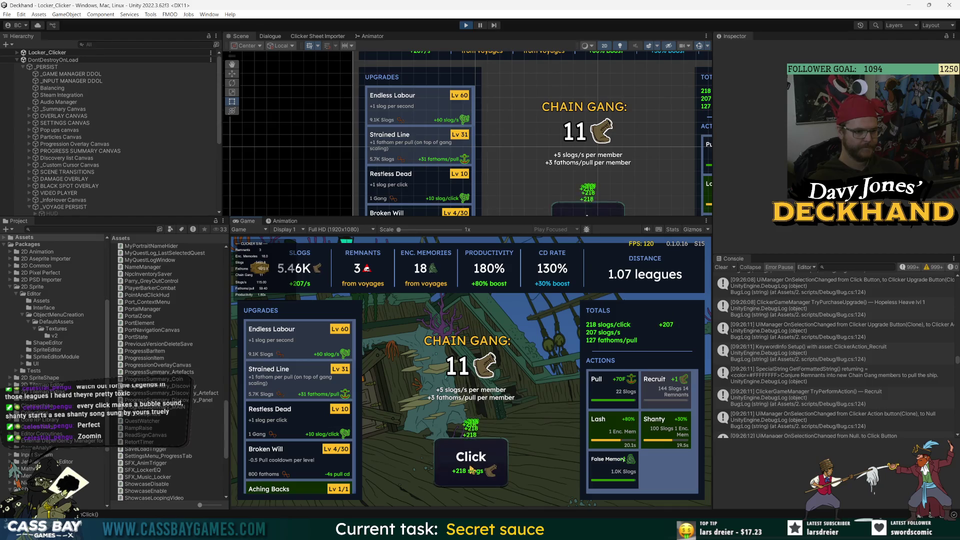
left_click(471, 468)
left_click(471, 469)
left_click(471, 469)
left_click(471, 469)
left_click(471, 469)
left_click(470, 469)
left_click(470, 468)
left_click(471, 469)
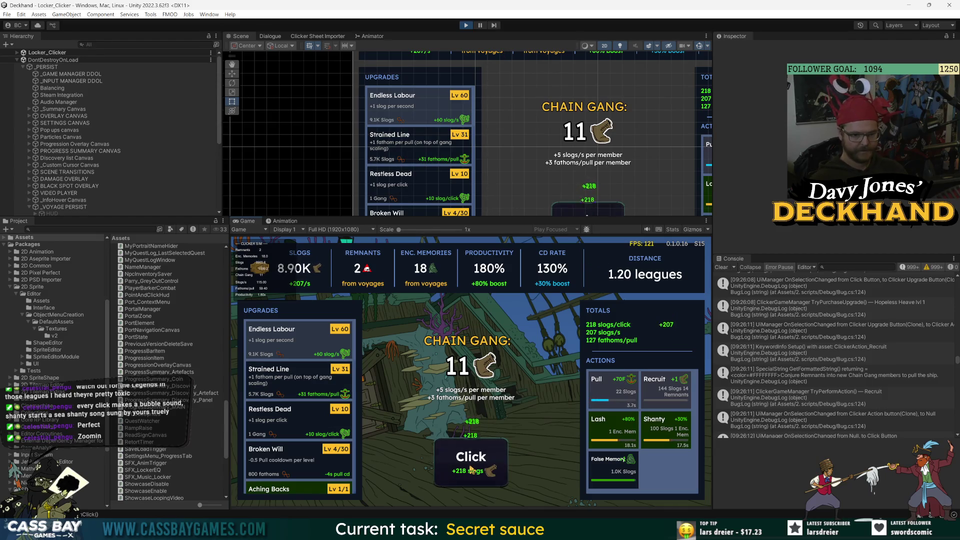
left_click(471, 468)
left_click(471, 469)
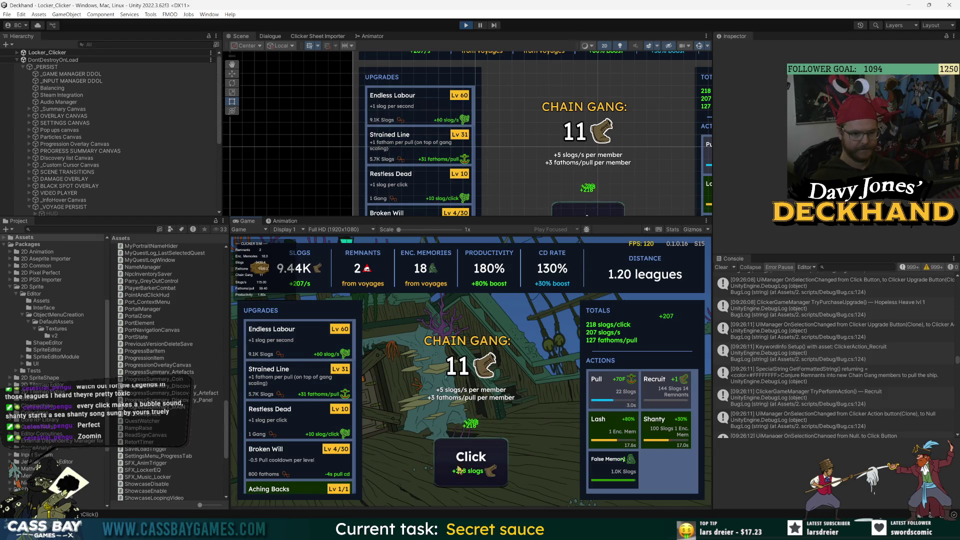
left_click(289, 378)
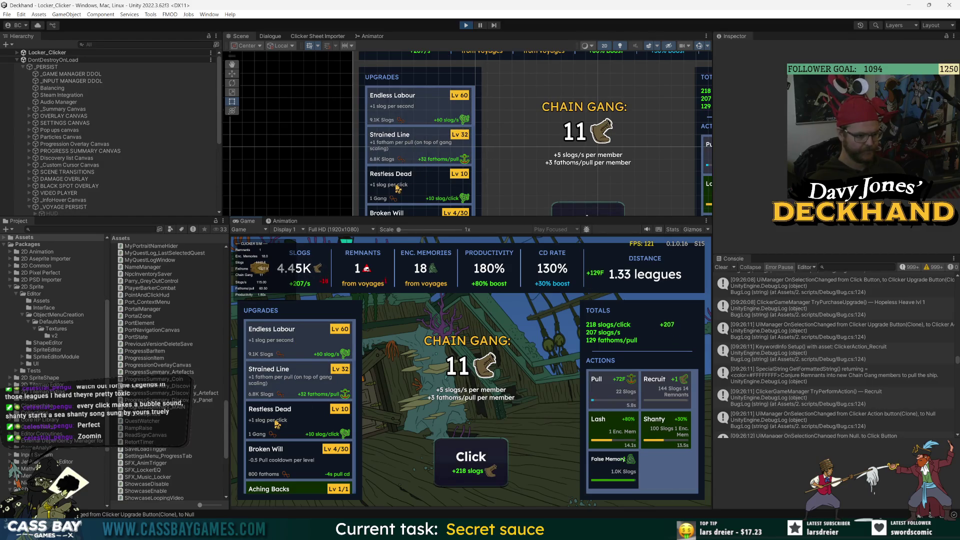
Collect more slogs and raise Restless Dead to Lv 12
left_click(490, 450)
left_click(489, 450)
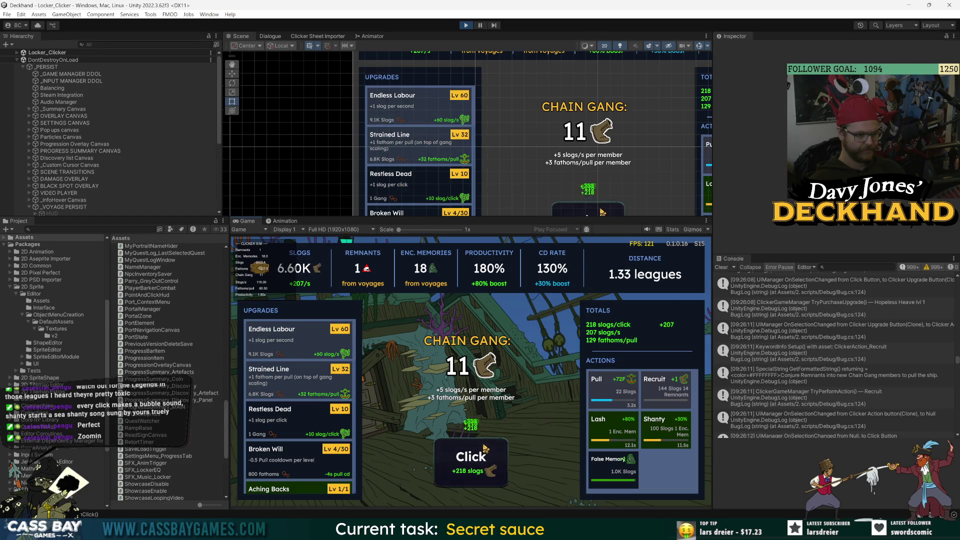
left_click(484, 449)
left_click(484, 449)
left_click(485, 448)
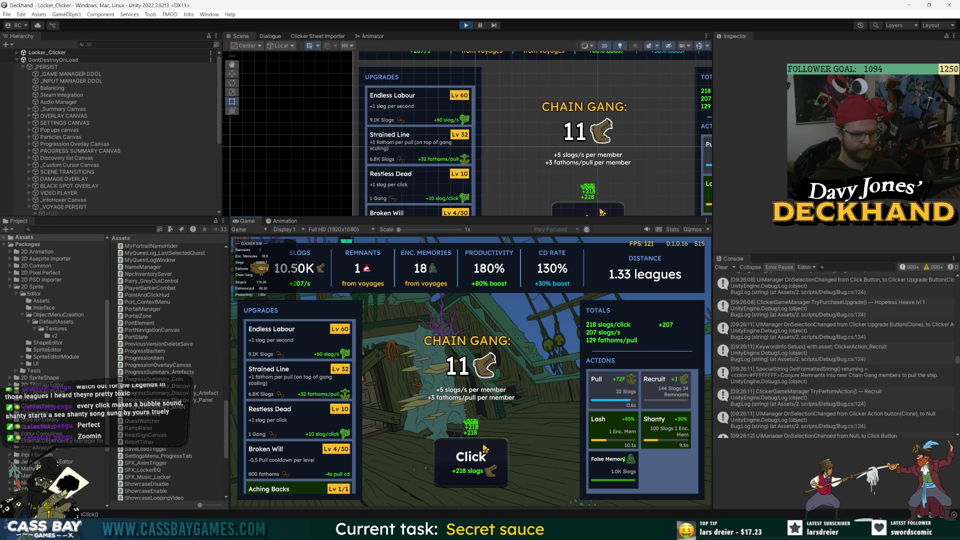
left_click(485, 449)
left_click(484, 449)
left_click(489, 470)
left_click(489, 469)
left_click(489, 469)
left_click(489, 469)
Click for slogs and raise Endless Labour to Lv 62
left_click(266, 425)
left_click(470, 471)
left_click(470, 471)
left_click(468, 473)
left_click(468, 473)
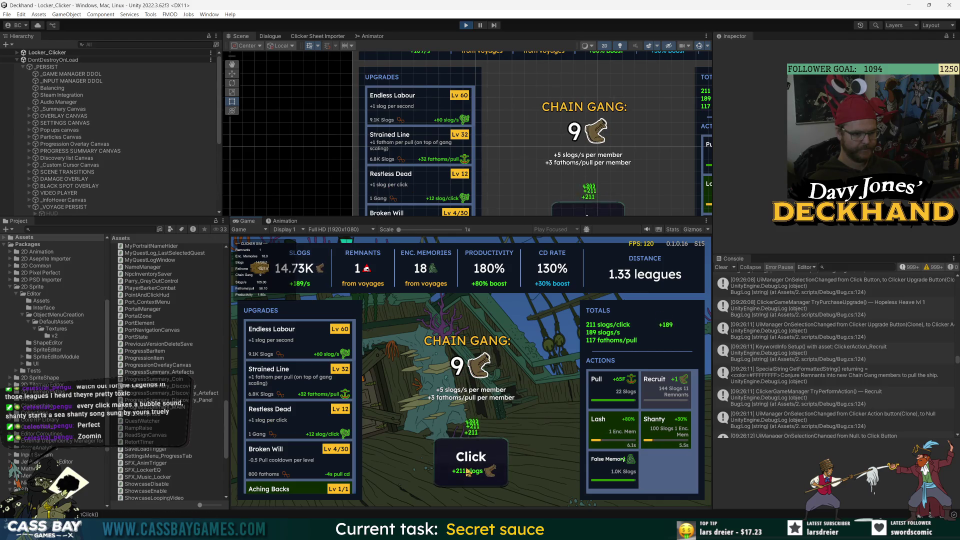
left_click(469, 473)
left_click(468, 473)
left_click(468, 472)
left_click(468, 472)
left_click(468, 473)
left_click(468, 473)
left_click(468, 473)
left_click(469, 472)
left_click(294, 349)
left_click(295, 350)
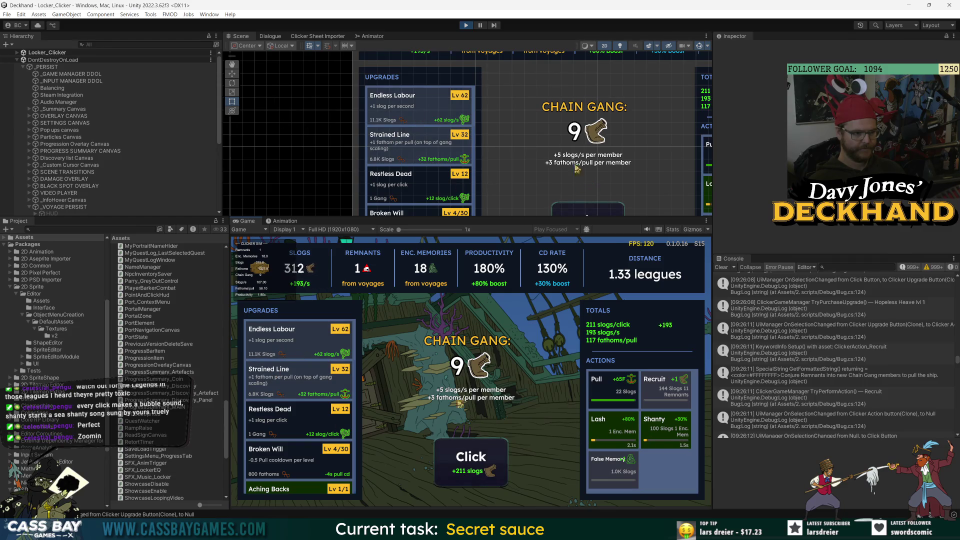
Mash Click and fire Pull, pushing the distance to 1.45 leagues
left_click(471, 463)
left_click(471, 463)
left_click(470, 463)
left_click(470, 462)
left_click(470, 463)
left_click(471, 462)
left_click(617, 382)
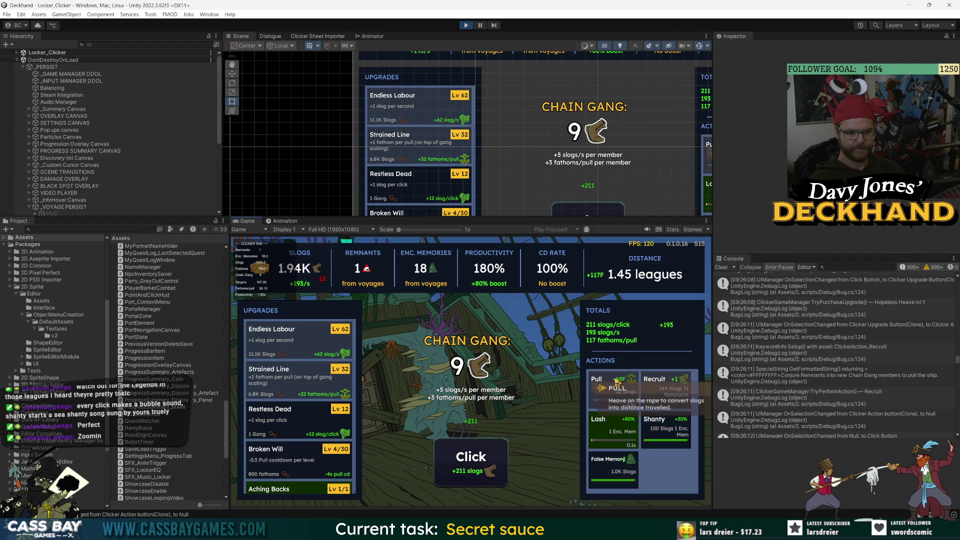
Level Hopeless Heave up to Lv 9, growing the Chain Gang to 9 members
scroll(311, 428, "down", 5)
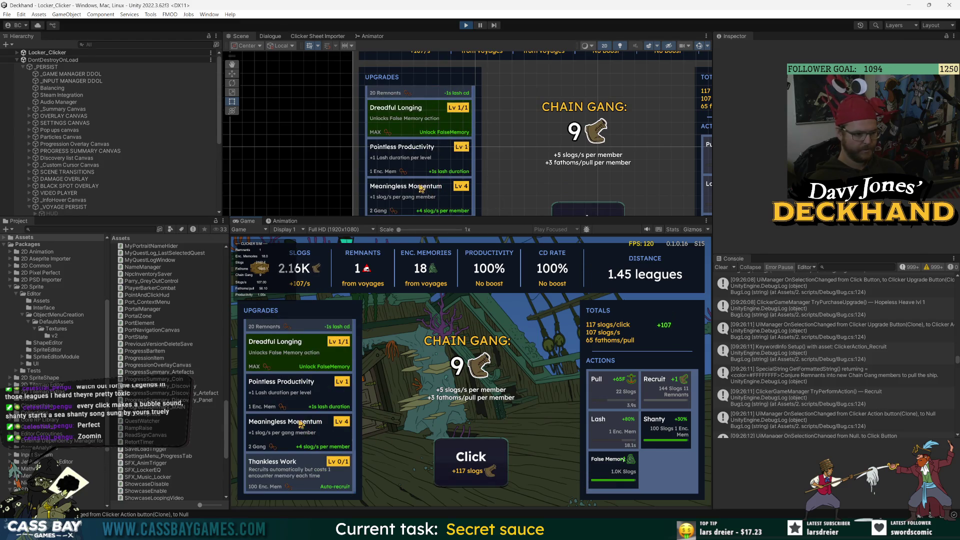
scroll(300, 390, "down", 4)
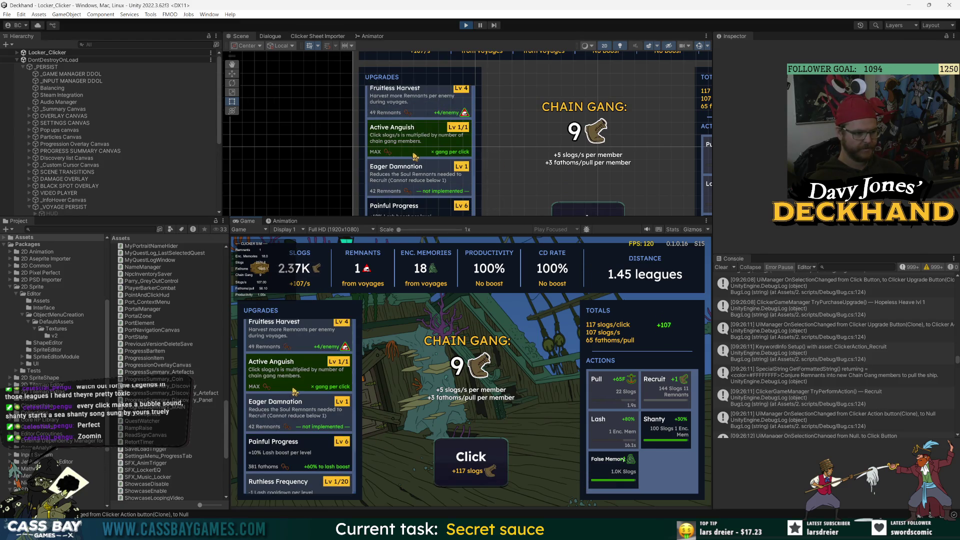
scroll(298, 393, "up", 2)
left_click(304, 346)
left_click(305, 346)
left_click(304, 346)
left_click(304, 346)
left_click(304, 345)
left_click(305, 346)
left_click(304, 346)
left_click(304, 346)
Gather slogs on the Click button and fire Pull to gain distance
left_click(470, 457)
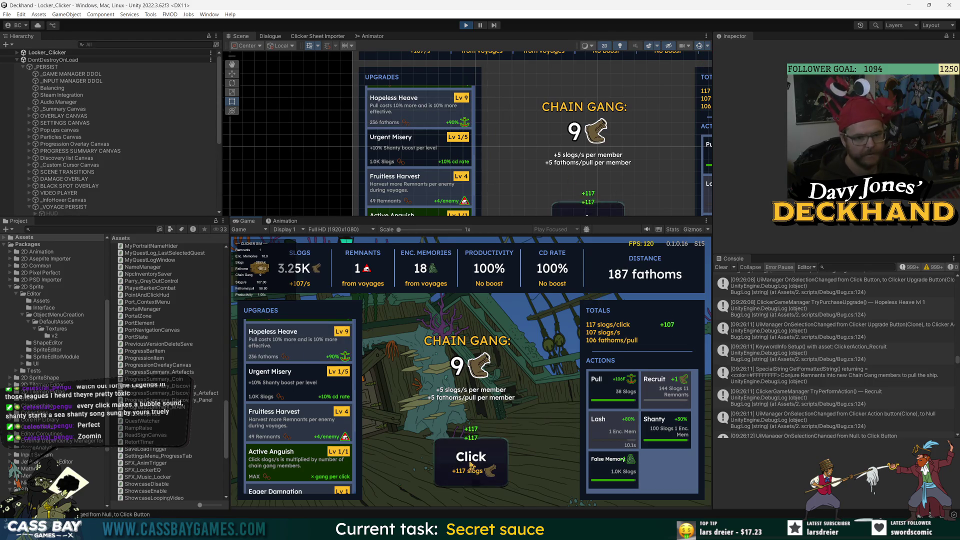
left_click(618, 393)
left_click(470, 460)
left_click(471, 460)
left_click(471, 461)
left_click(470, 460)
left_click(471, 462)
left_click(470, 463)
left_click(471, 463)
left_click(471, 463)
left_click(471, 462)
left_click(471, 462)
left_click(471, 463)
left_click(470, 462)
left_click(471, 463)
Buy Urgent Misery levels until it is maxed out, collecting more slogs
left_click(299, 386)
left_click(299, 386)
left_click(299, 386)
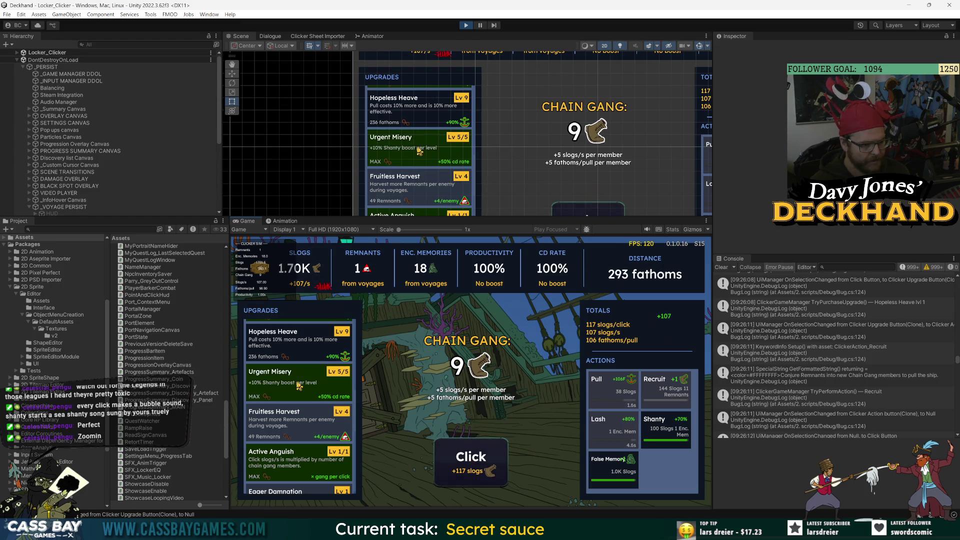
left_click(473, 475)
left_click(473, 475)
left_click(473, 475)
left_click(473, 474)
left_click(473, 474)
left_click(473, 474)
left_click(473, 474)
left_click(473, 475)
left_click(473, 475)
left_click(474, 474)
Fire Pull again to reach 399 fathoms and build slogs to 7.68K
left_click(613, 395)
left_click(473, 473)
left_click(473, 472)
left_click(473, 473)
left_click(473, 473)
left_click(473, 473)
left_click(473, 473)
left_click(474, 473)
left_click(473, 473)
left_click(473, 473)
left_click(473, 473)
left_click(473, 472)
left_click(473, 472)
left_click(473, 473)
left_click(473, 473)
left_click(473, 473)
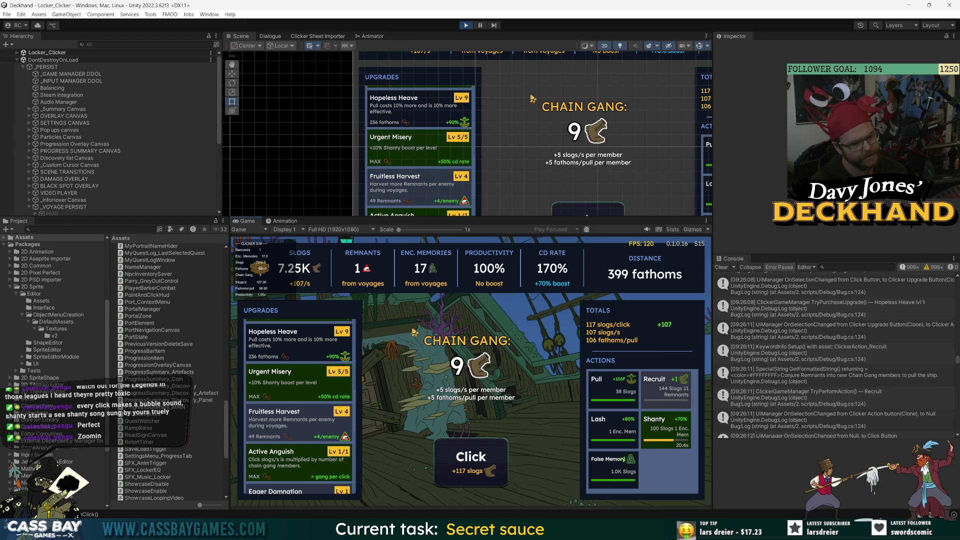
scroll(298, 391, "up", 5)
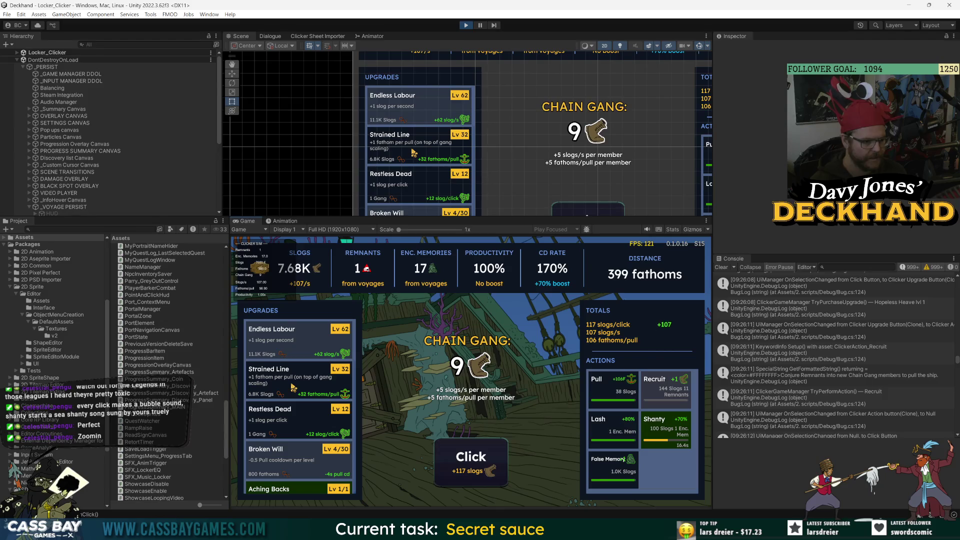
Upgrade Restless Dead to Lv 20, spending the Chain Gang down to 1
left_click(289, 426)
left_click(290, 425)
left_click(290, 426)
left_click(289, 426)
left_click(289, 425)
left_click(289, 426)
left_click(289, 425)
left_click(289, 425)
Mash the Click button to build slogs back up to 12.19K
left_click(451, 455)
left_click(452, 456)
left_click(451, 456)
left_click(451, 455)
left_click(451, 455)
left_click(451, 455)
left_click(451, 455)
left_click(452, 455)
left_click(451, 455)
left_click(452, 455)
left_click(452, 455)
left_click(451, 455)
left_click(451, 455)
left_click(451, 455)
left_click(451, 455)
left_click(452, 456)
left_click(451, 455)
left_click(451, 455)
left_click(451, 455)
left_click(451, 456)
left_click(451, 455)
left_click(451, 455)
left_click(451, 455)
left_click(451, 455)
left_click(451, 455)
left_click(452, 455)
left_click(451, 456)
left_click(452, 455)
left_click(451, 455)
left_click(452, 455)
left_click(452, 455)
left_click(452, 455)
left_click(452, 456)
left_click(451, 456)
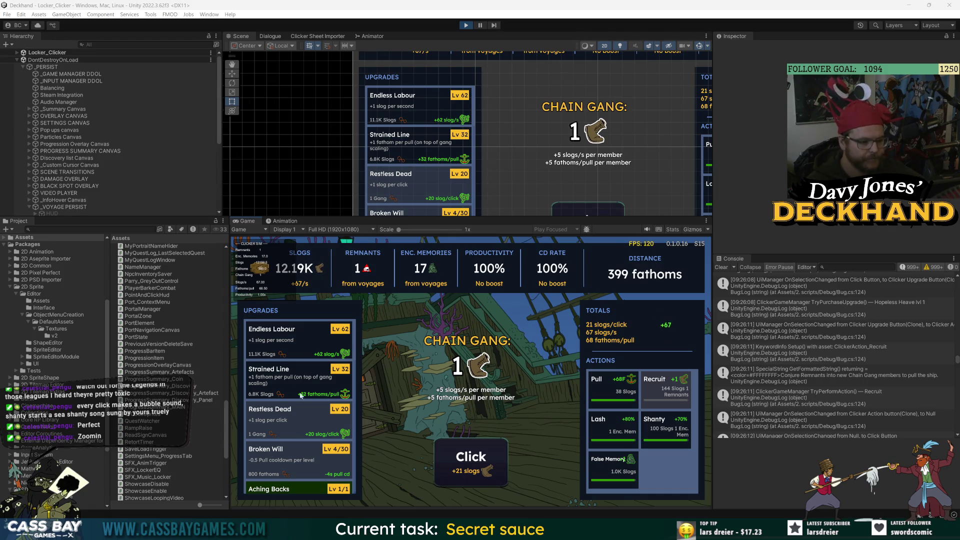
Fire Pull, then trigger Lash, Shanty and False Memory, gathering slogs between
left_click(475, 464)
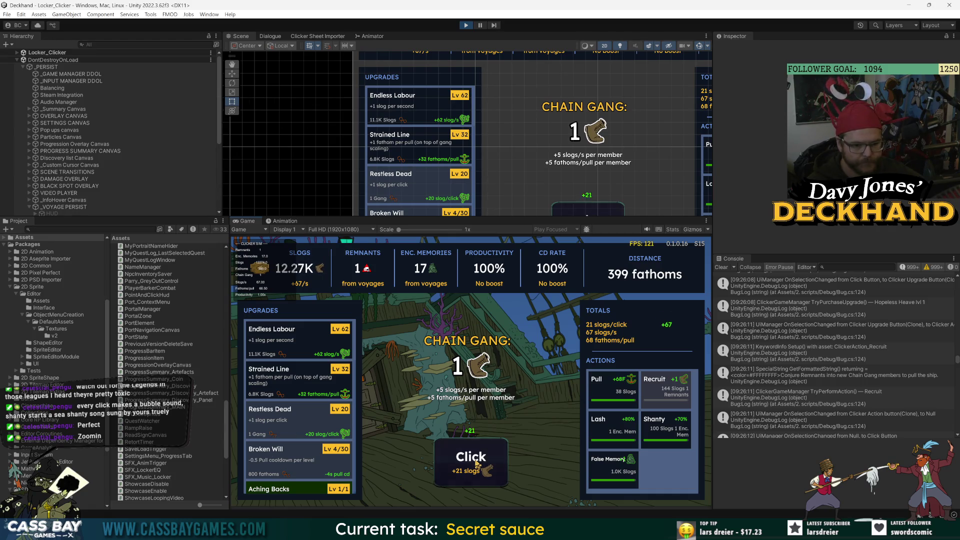
left_click(613, 387)
left_click(495, 479)
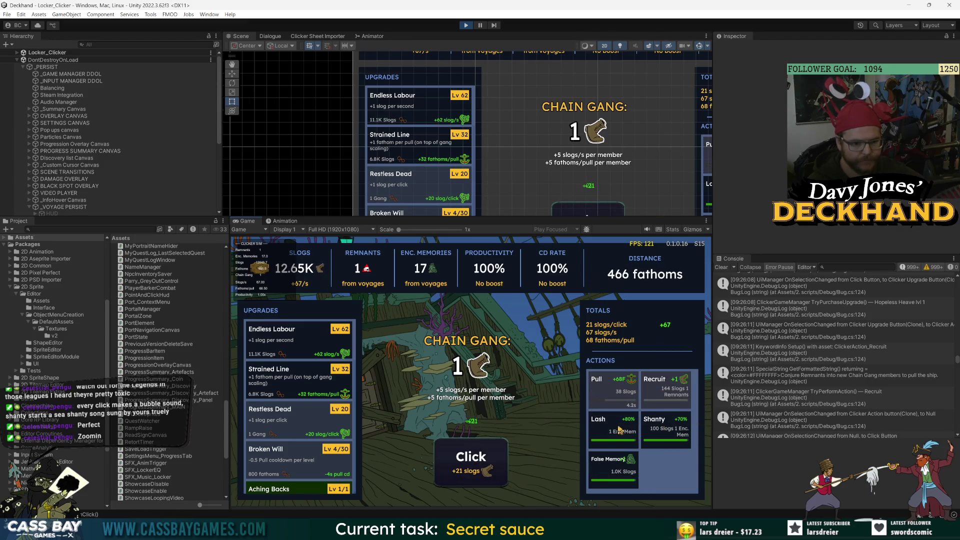
left_click(665, 429)
left_click(611, 429)
left_click(611, 477)
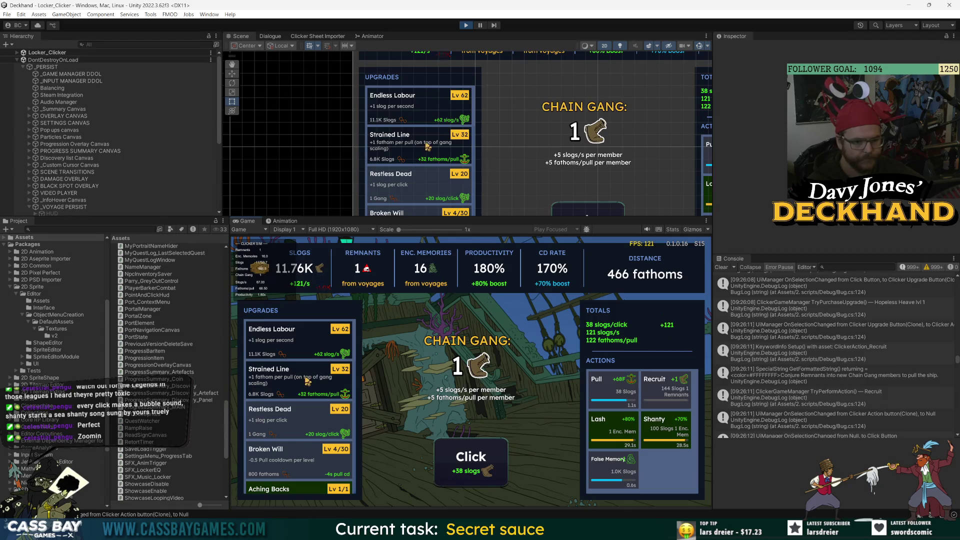
Upgrade Strained Line from Lv 33 to Lv 34
left_click(342, 380)
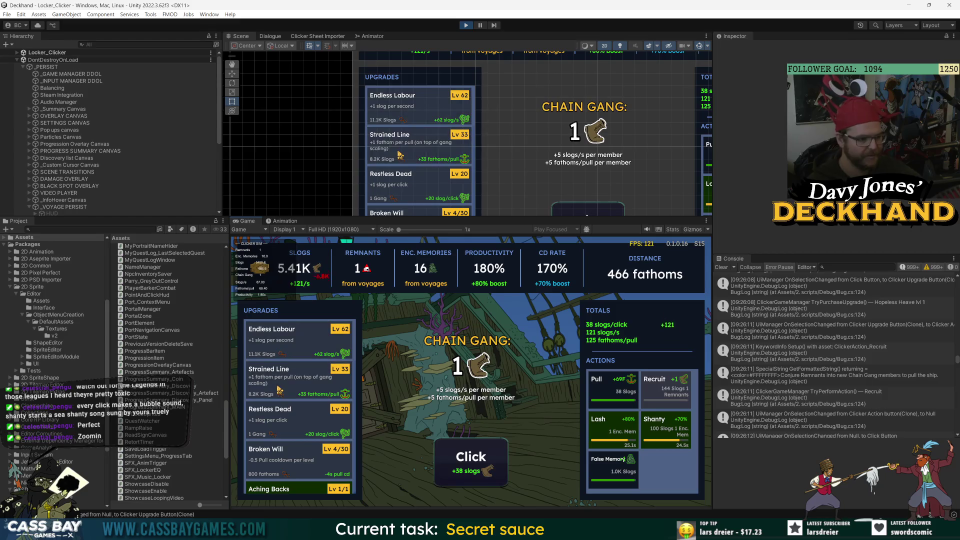
left_click(463, 458)
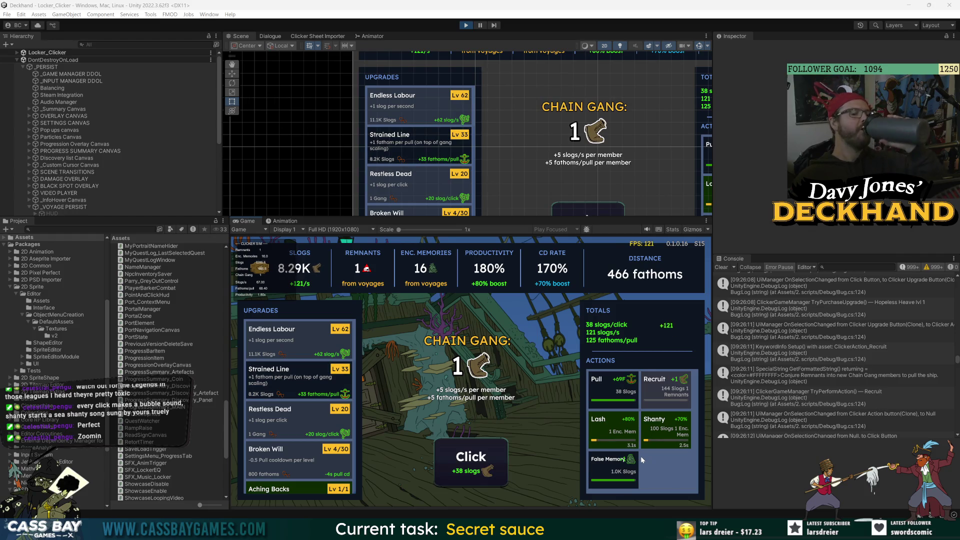
left_click(305, 376)
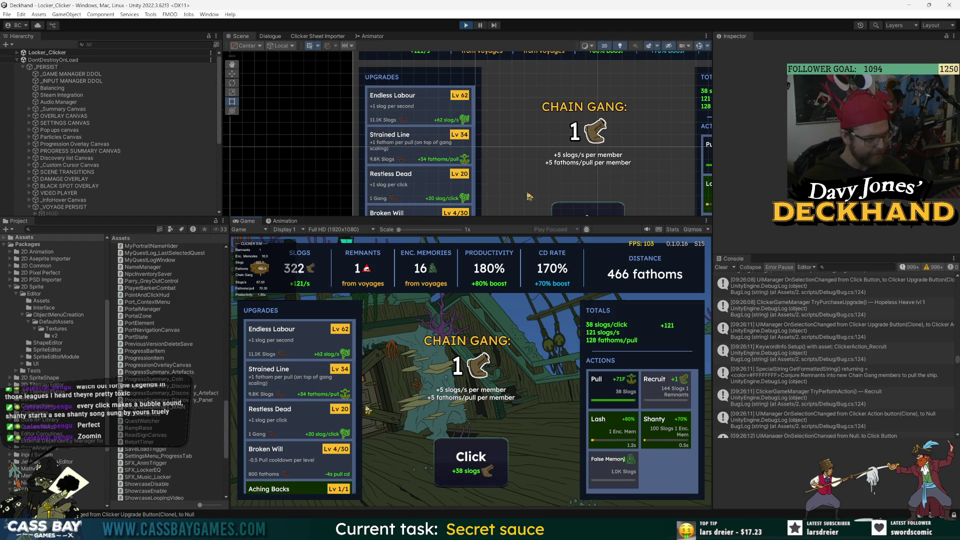
Start another Shanty, fire Pull and trigger False Memory with key 5, collecting slogs
left_click(672, 433)
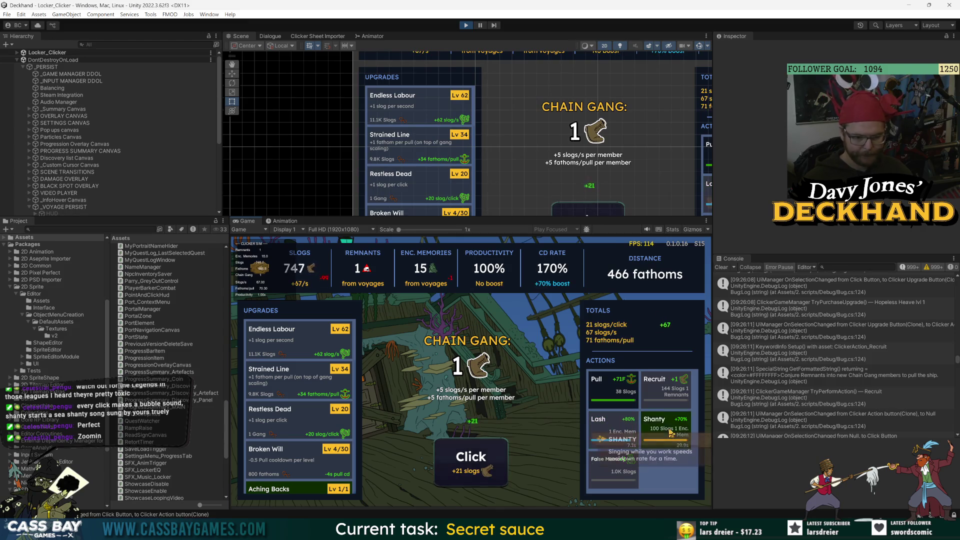
left_click(476, 470)
left_click(476, 481)
left_click(477, 481)
left_click(476, 482)
left_click(476, 481)
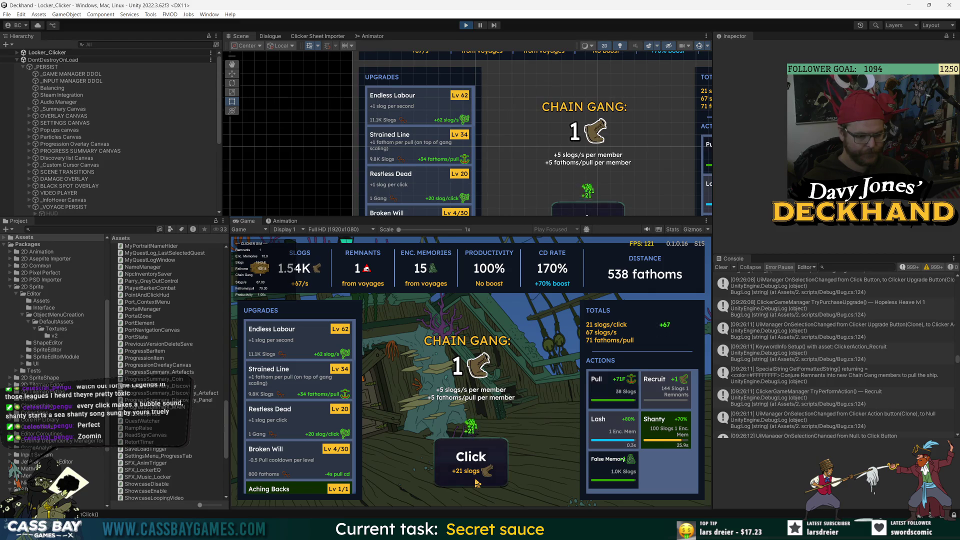
key("5")
left_click(469, 464)
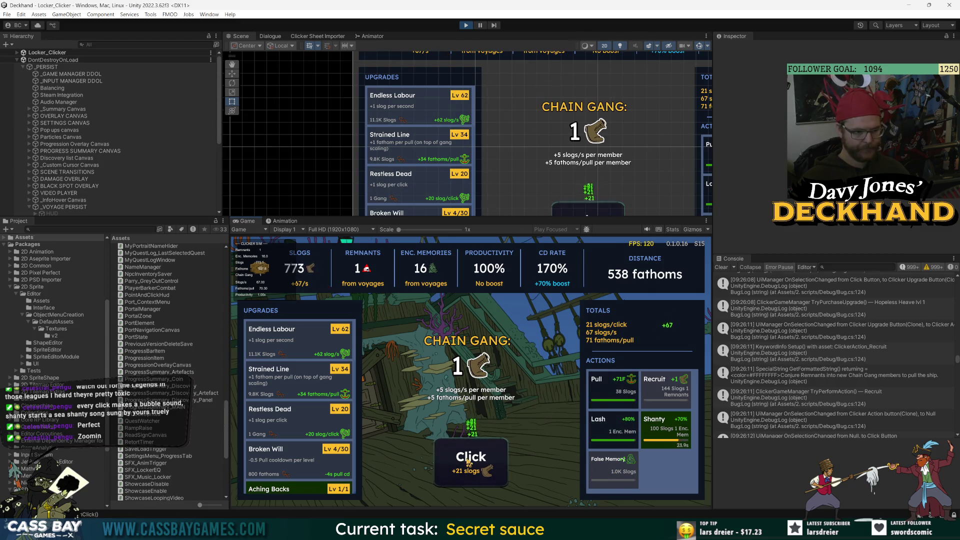
left_click(469, 464)
scroll(295, 425, "down", 5)
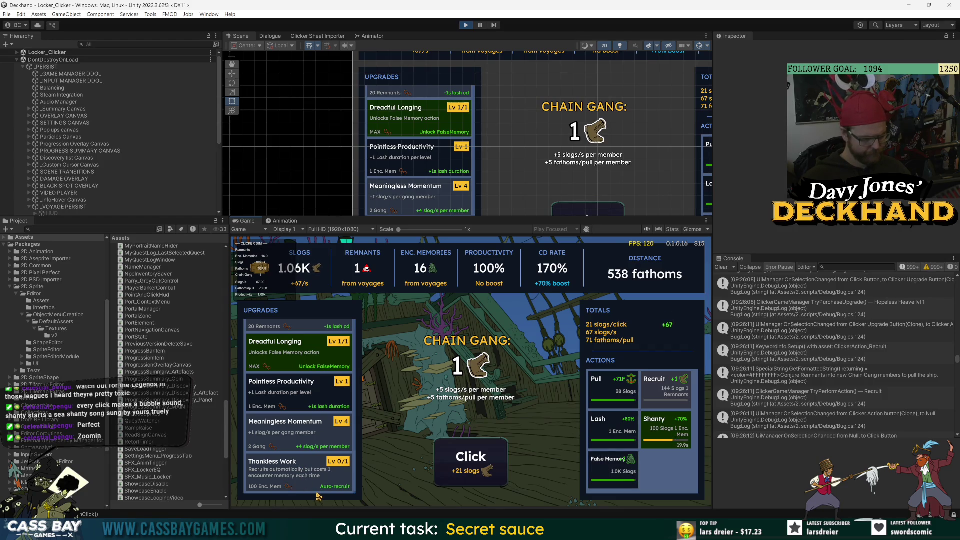
Activate Lash for 180% productivity and use False Memory, gathering more slogs
left_click(470, 479)
left_click(470, 479)
left_click(471, 481)
left_click(470, 481)
left_click(470, 480)
left_click(470, 481)
left_click(471, 480)
left_click(470, 481)
left_click(470, 480)
left_click(470, 480)
left_click(471, 480)
left_click(470, 480)
left_click(471, 480)
left_click(471, 480)
left_click(470, 480)
left_click(470, 480)
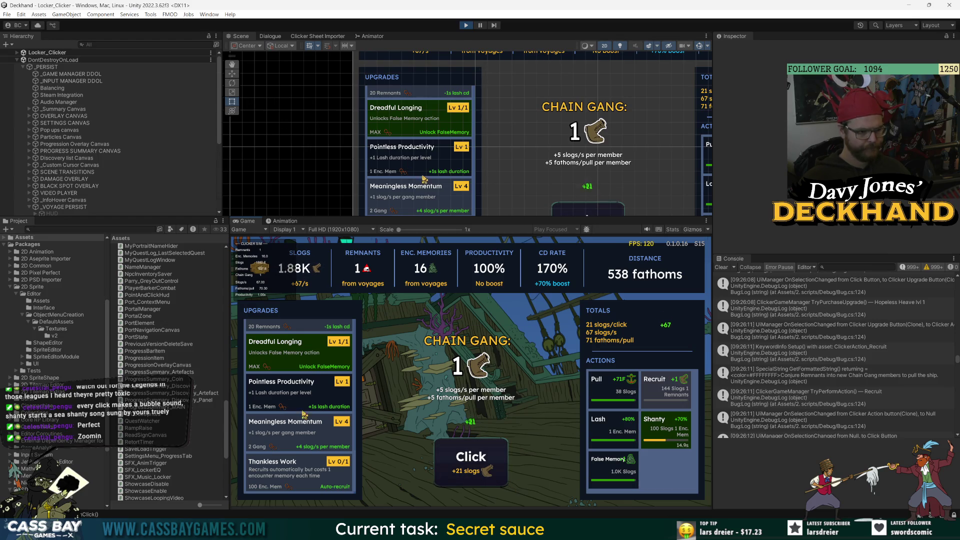
left_click(614, 438)
left_click(613, 468)
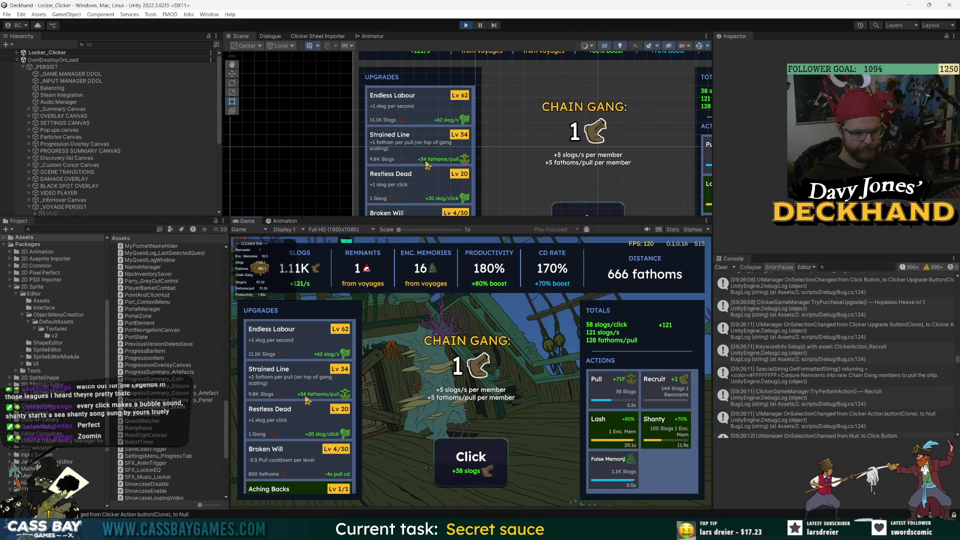
left_click(479, 464)
left_click(479, 465)
left_click(479, 465)
left_click(479, 464)
left_click(479, 464)
left_click(479, 464)
left_click(479, 464)
left_click(479, 464)
left_click(479, 465)
left_click(479, 464)
left_click(479, 464)
left_click(480, 464)
left_click(480, 464)
left_click(479, 464)
left_click(479, 464)
Fire Pull to advance to 794 fathoms and keep collecting slogs
left_click(598, 383)
left_click(489, 480)
left_click(489, 479)
left_click(489, 480)
left_click(489, 479)
left_click(490, 479)
left_click(489, 479)
left_click(489, 480)
left_click(490, 479)
left_click(489, 480)
left_click(489, 479)
left_click(490, 480)
left_click(489, 479)
left_click(489, 479)
left_click(489, 479)
left_click(489, 479)
left_click(489, 480)
left_click(489, 479)
left_click(489, 479)
left_click(489, 479)
left_click(489, 480)
left_click(489, 479)
left_click(490, 480)
left_click(489, 480)
left_click(489, 480)
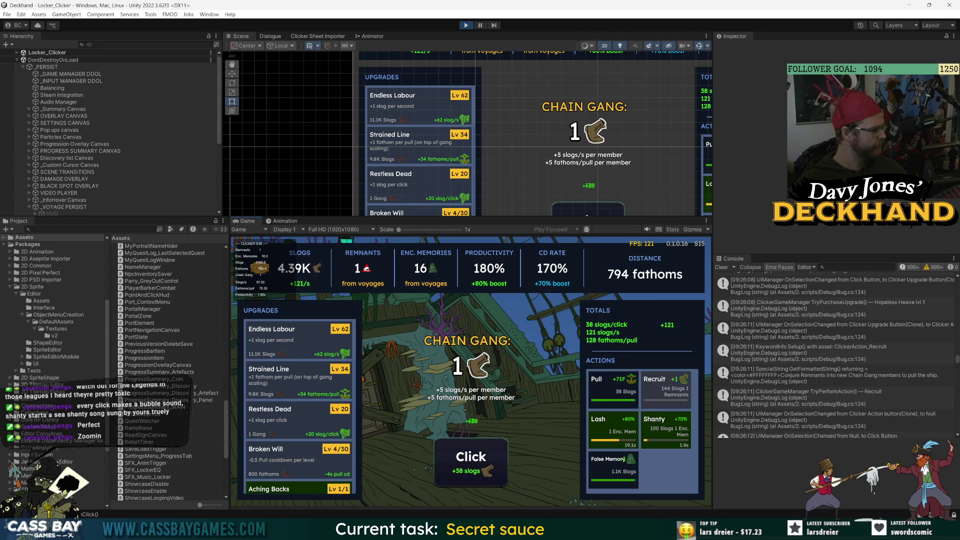
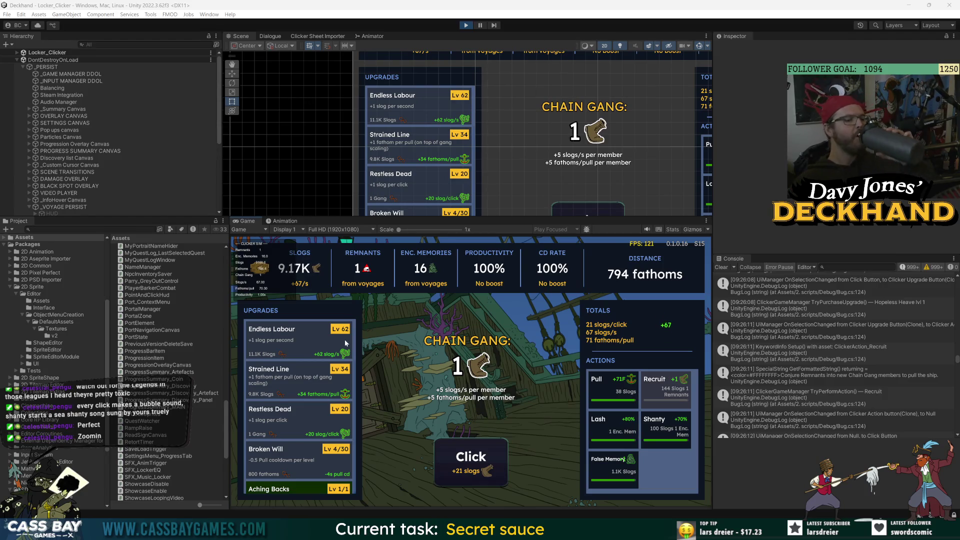
Fire the crew's Shanty, Lash and Pull actions
left_click(655, 421)
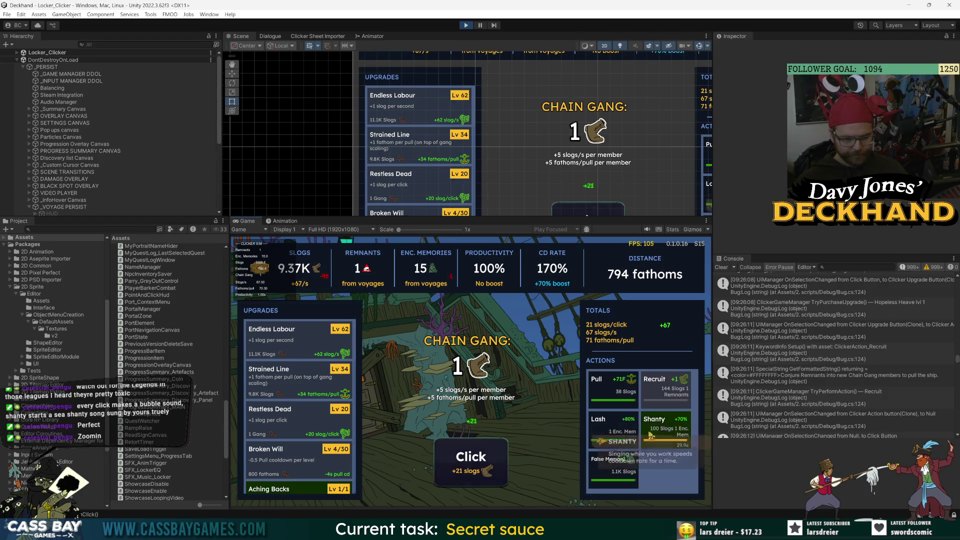
left_click(600, 420)
left_click(599, 390)
scroll(285, 462, "down", 5)
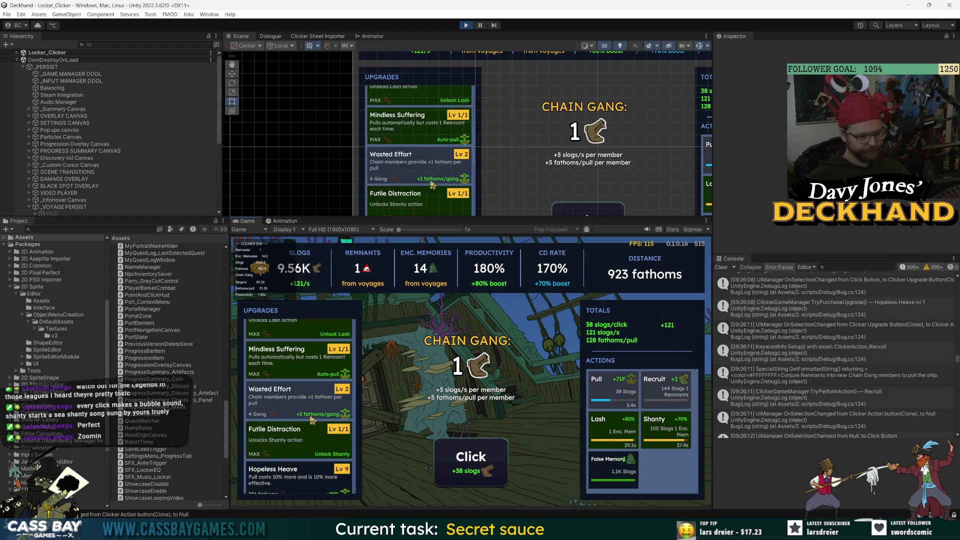
scroll(310, 473, "up", 3)
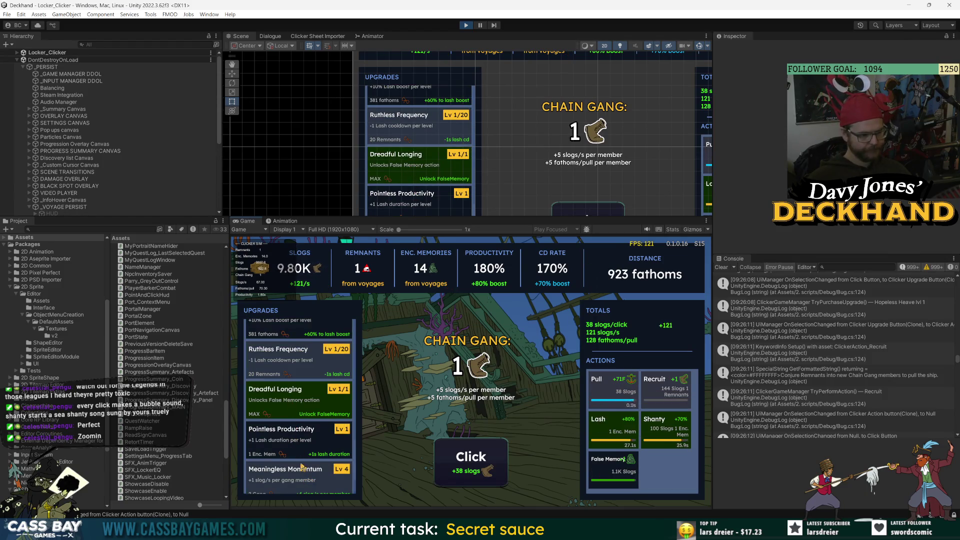
Buy Pointless Productivity levels up to Lv 7
left_click(298, 449)
left_click(298, 449)
left_click(299, 449)
left_click(299, 449)
left_click(298, 449)
left_click(299, 449)
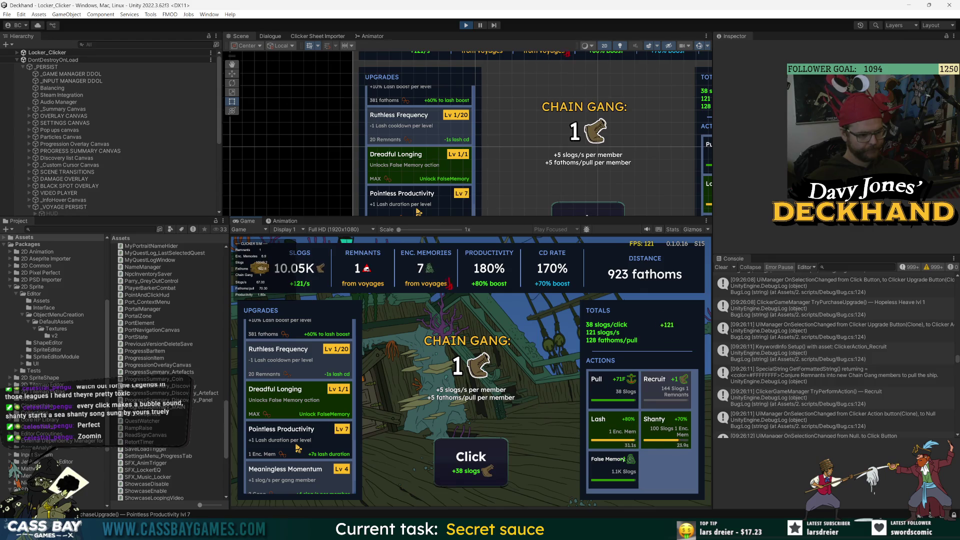
Earn more slogs with the Click button, then return to the main deck
left_click(495, 468)
left_click(495, 468)
left_click(497, 467)
left_click(498, 467)
left_click(498, 466)
left_click(499, 466)
scroll(300, 425, "down", 2)
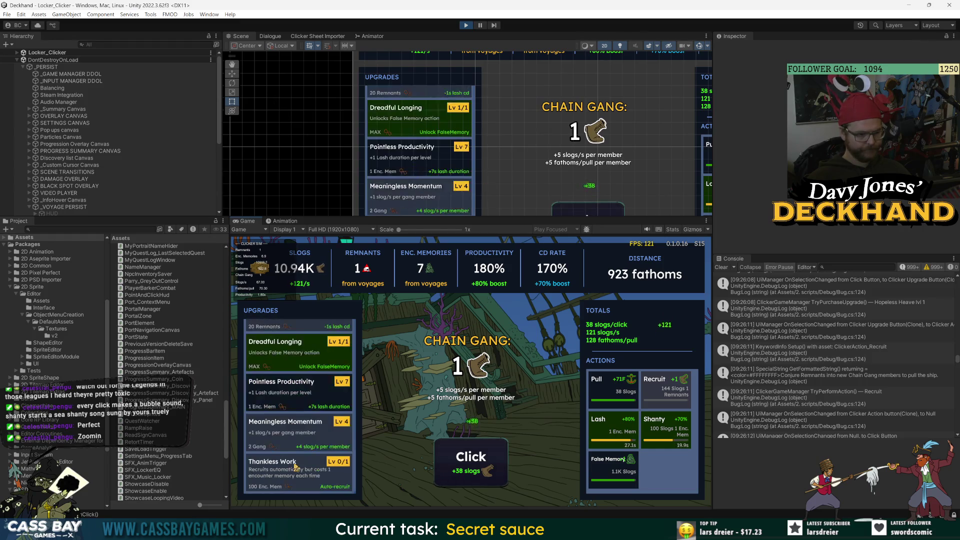
left_click(261, 269)
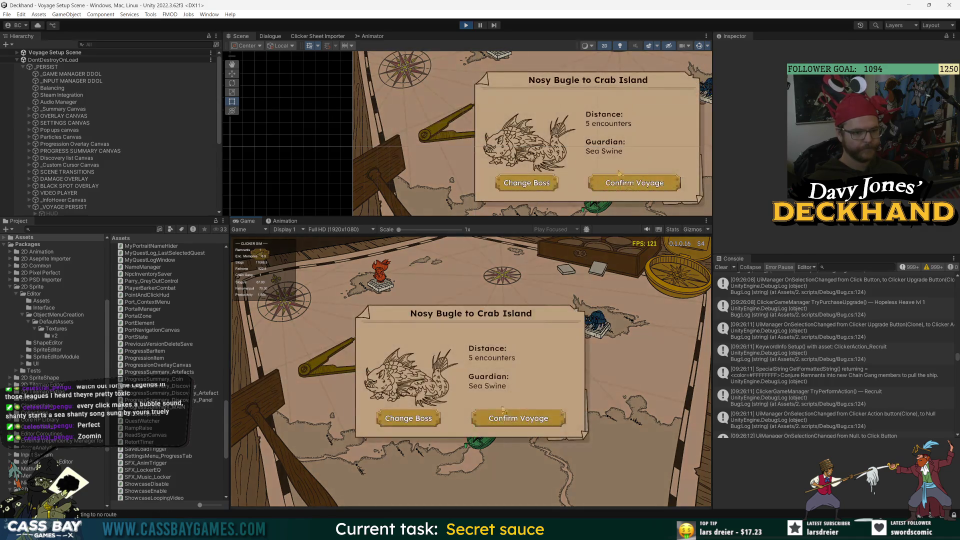
Route the voyage to Isle Sainte Marie, set sail, and choose the Pirates (Elite) encounter
left_click(500, 414)
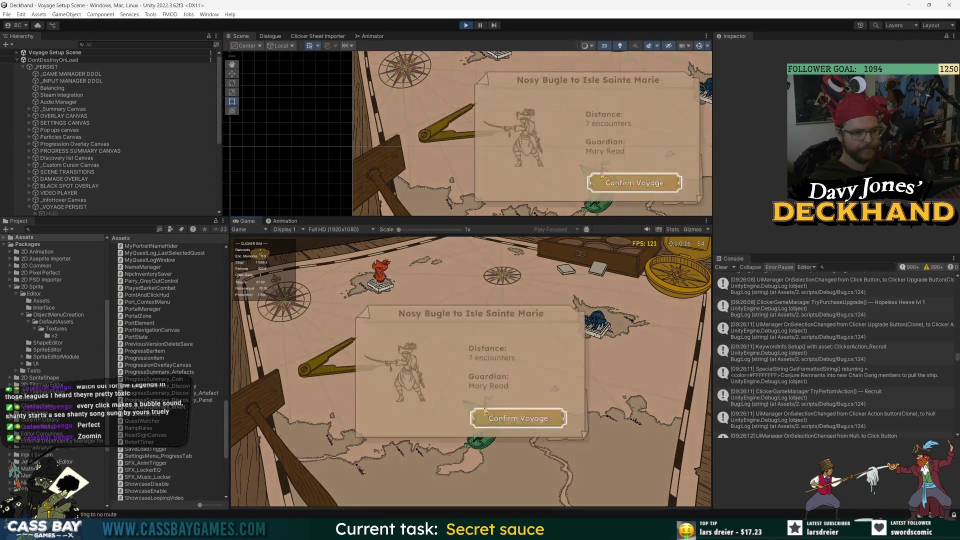
left_click(486, 411)
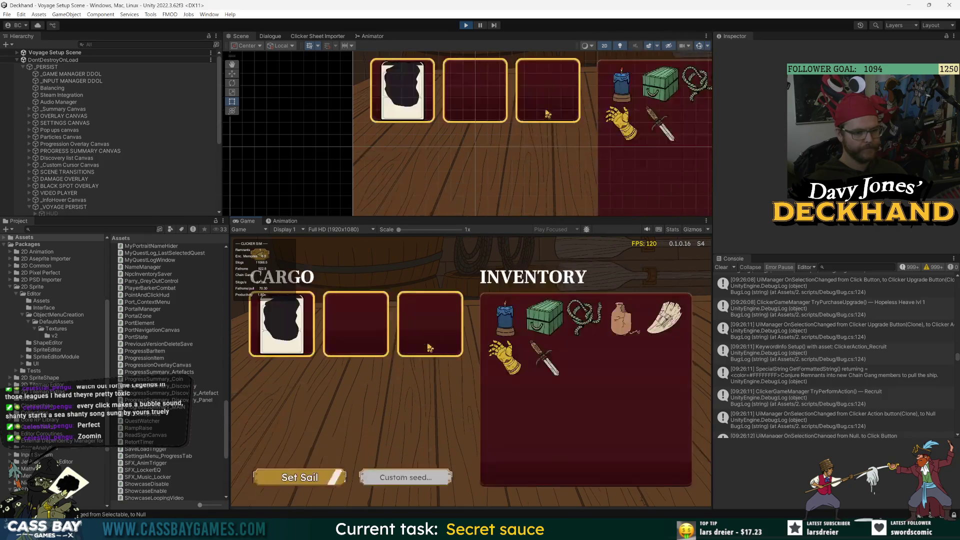
left_click(313, 481)
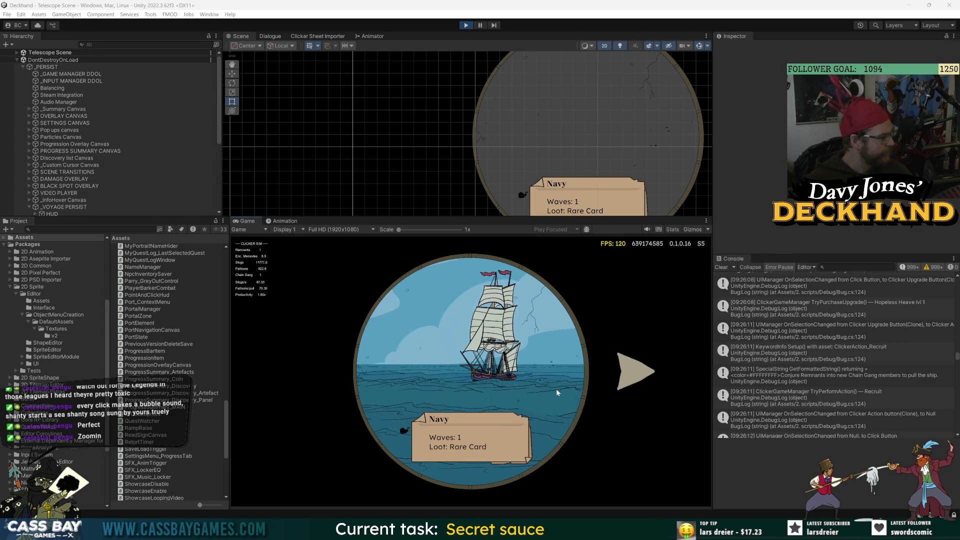
left_click(637, 372)
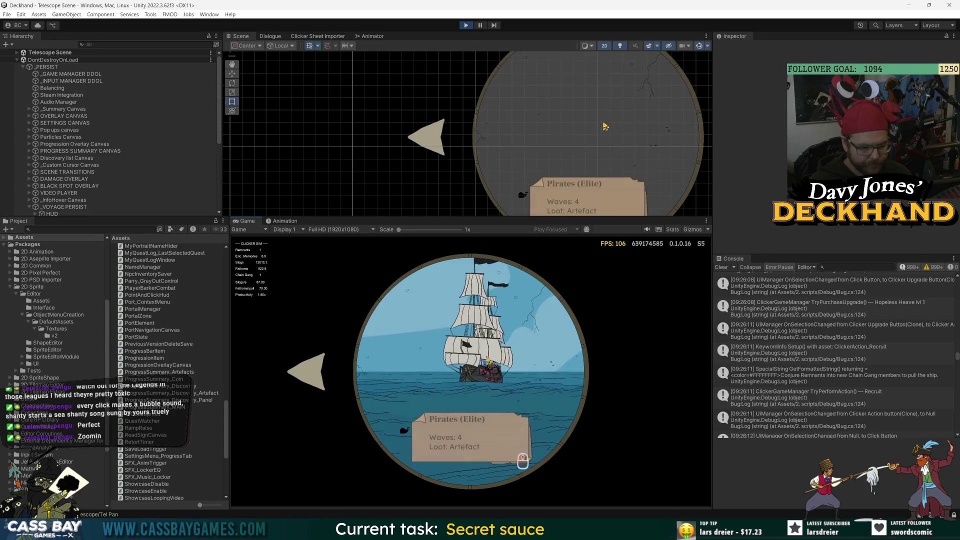
left_click(485, 361)
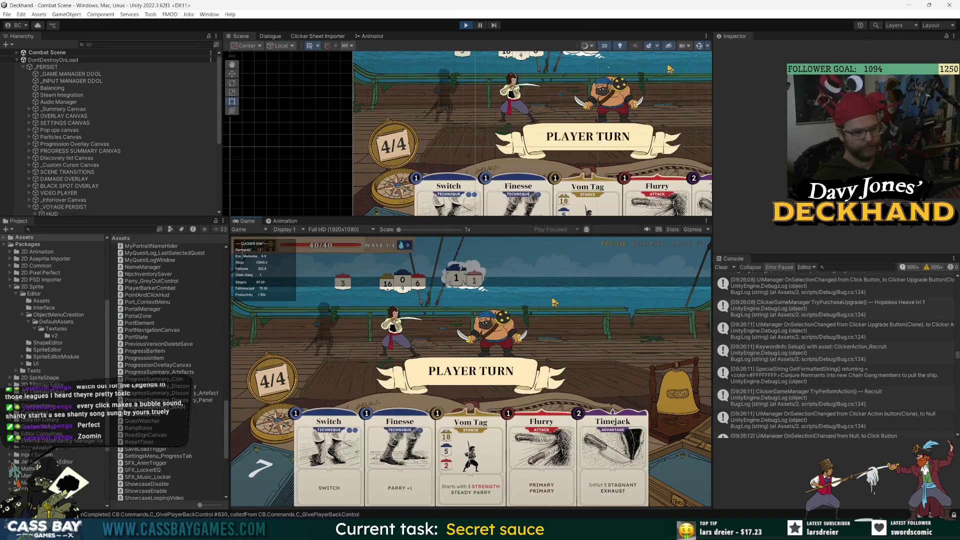
Win each Pirates (Elite) wave with the 'win wave' cheat, taking Quick Heal between waves
key("Return")
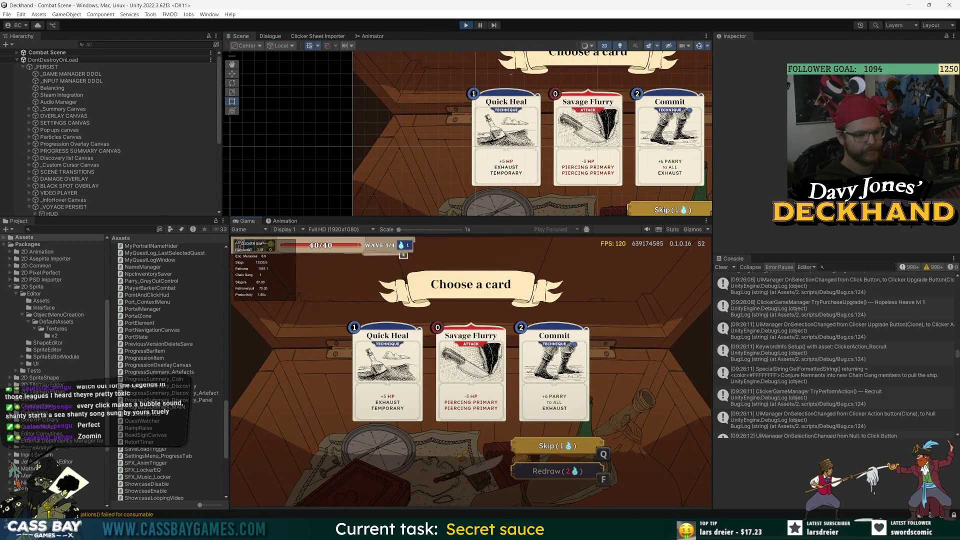
left_click(388, 373)
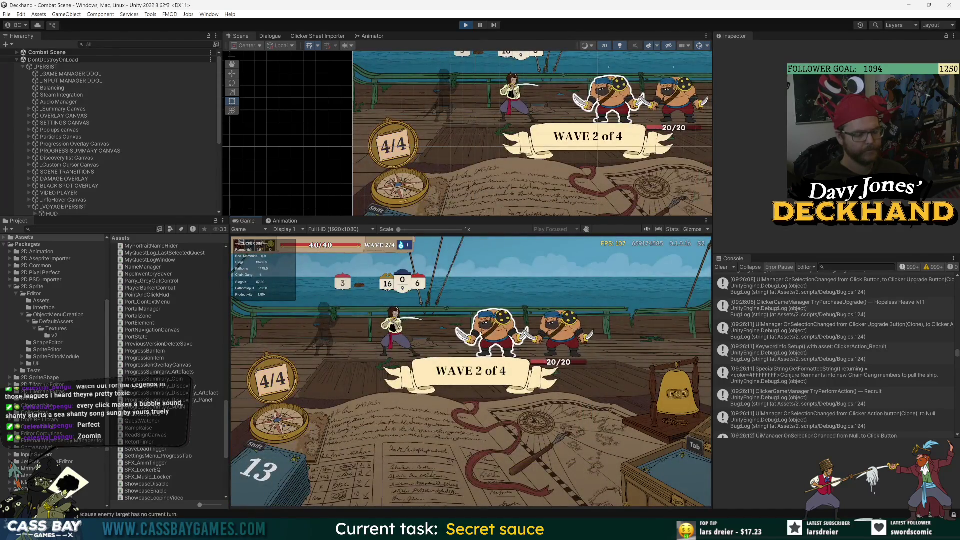
type("win wa")
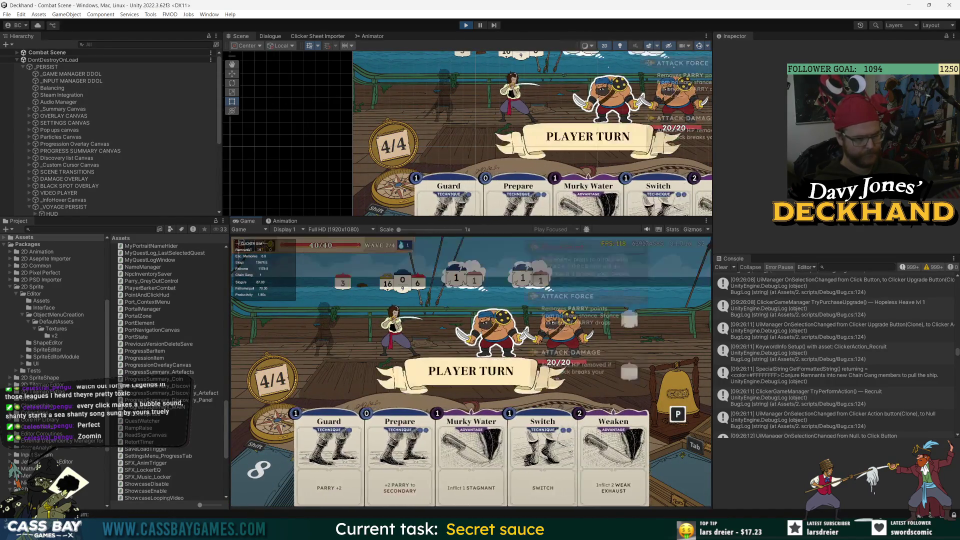
type("ve")
key("Return")
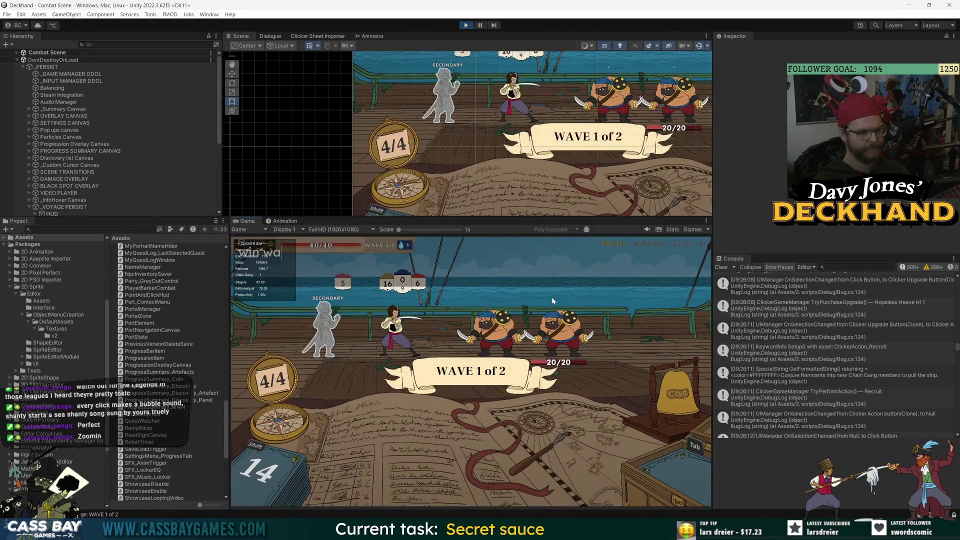
key("k")
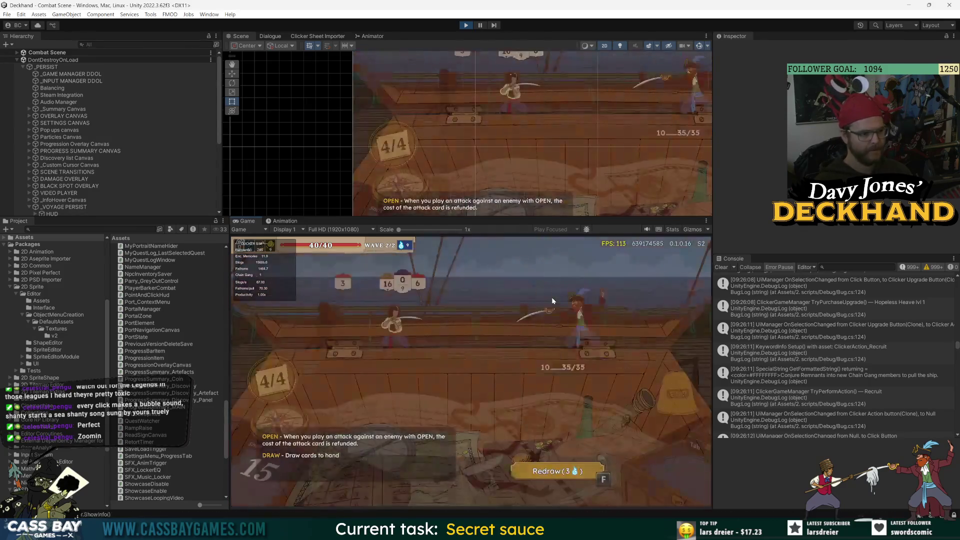
key("k")
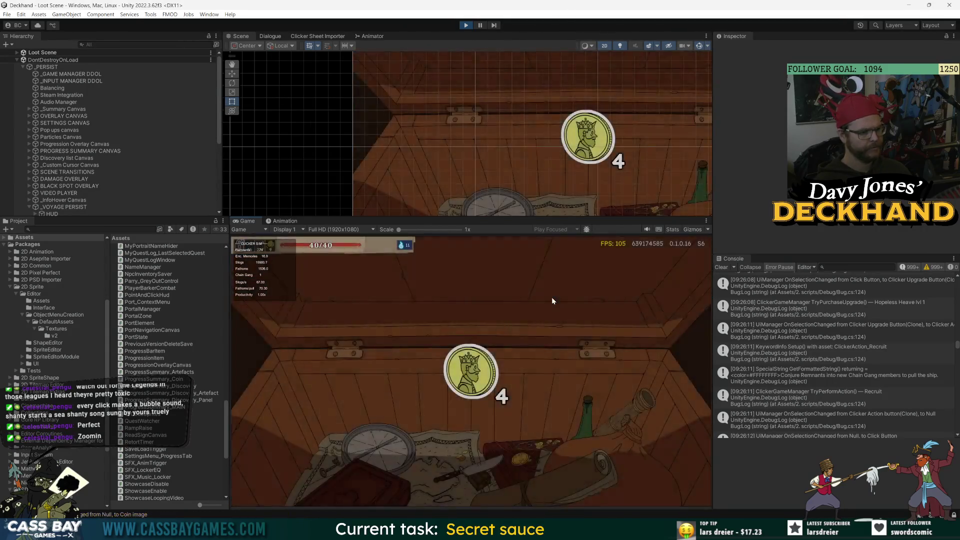
Collect the coin loot, confirm Quick Heal, cheat past the wave, and take Distraction
key("Return")
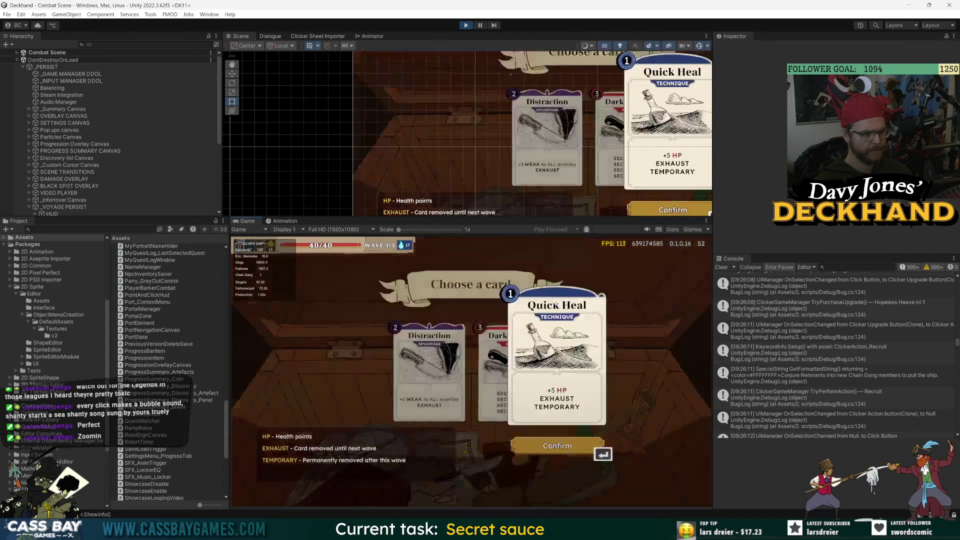
left_click(552, 297)
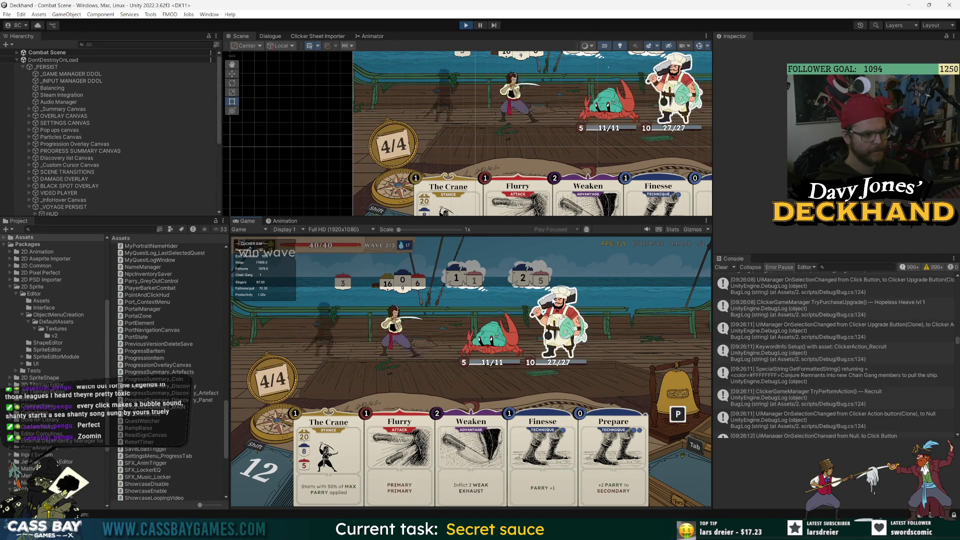
key("w")
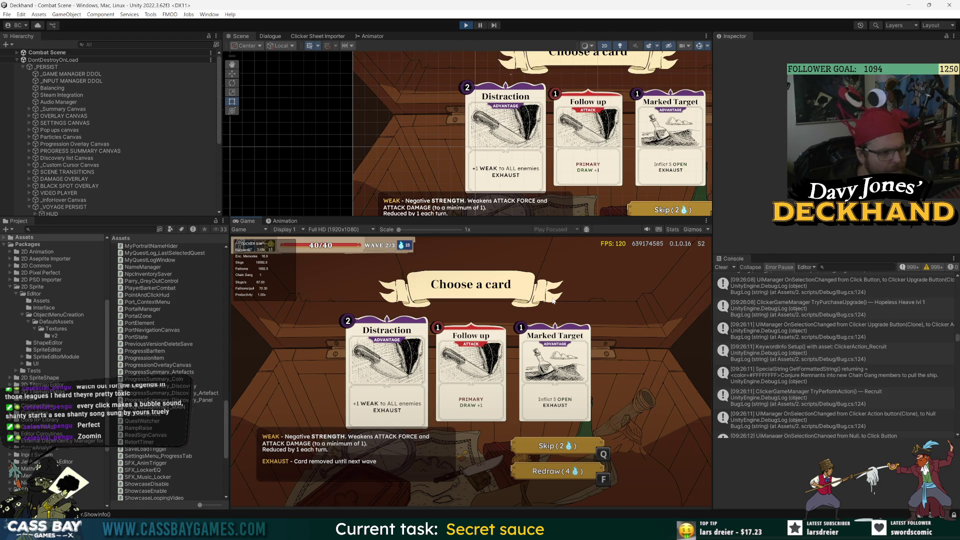
key("1")
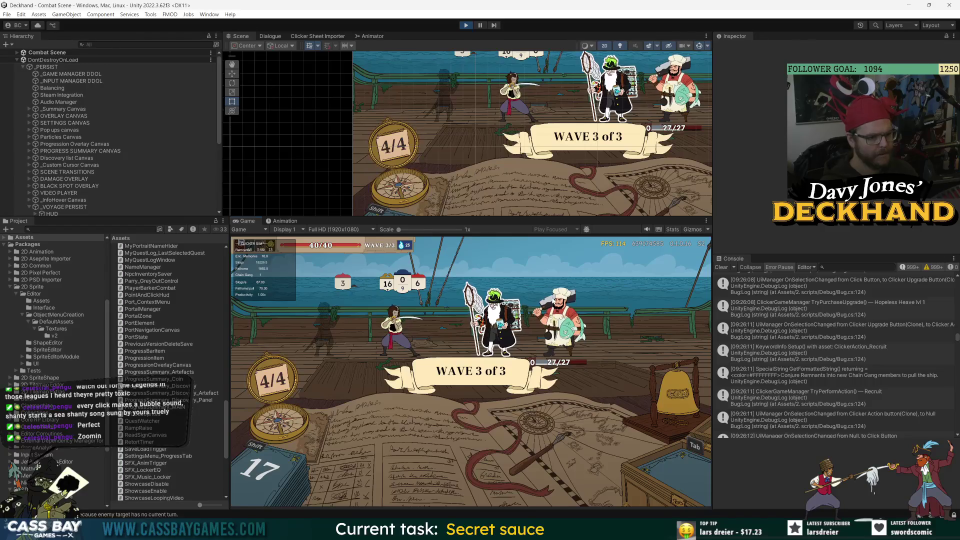
Win wave 3 of 3 with the cheat to reach the 10-coin loot chest
key("k")
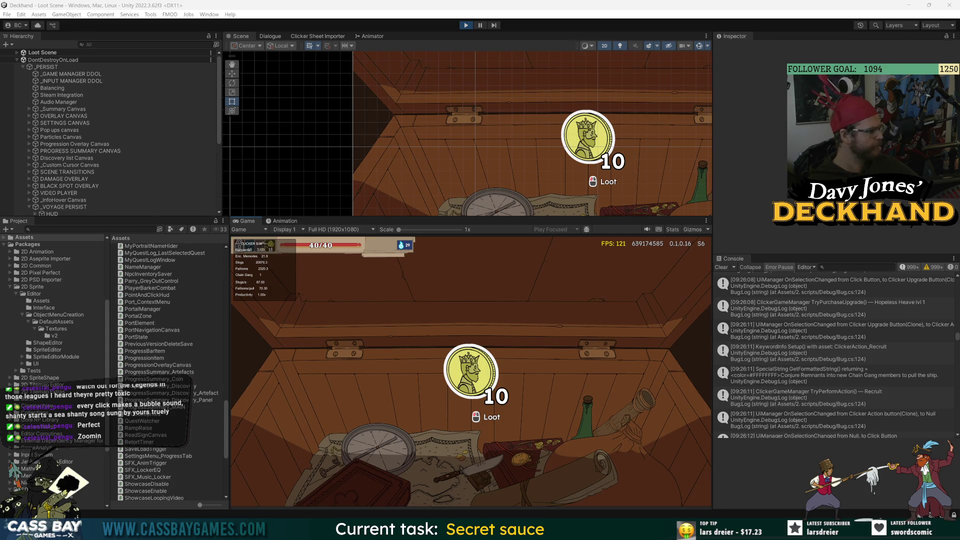
Claim the Yellow Candle artefact from the loot, then open the settings menu's GAME page
left_click(468, 373)
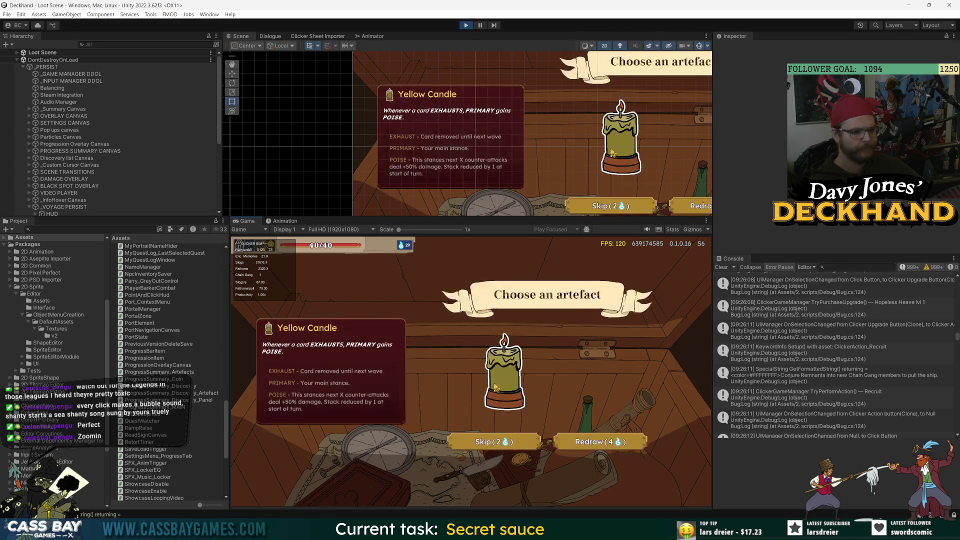
left_click(550, 461)
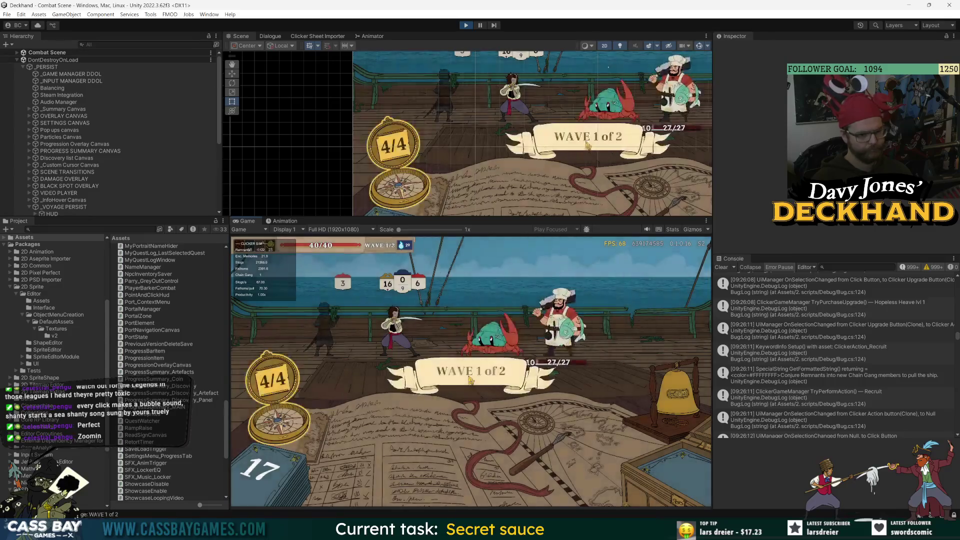
key("Escape")
left_click(468, 266)
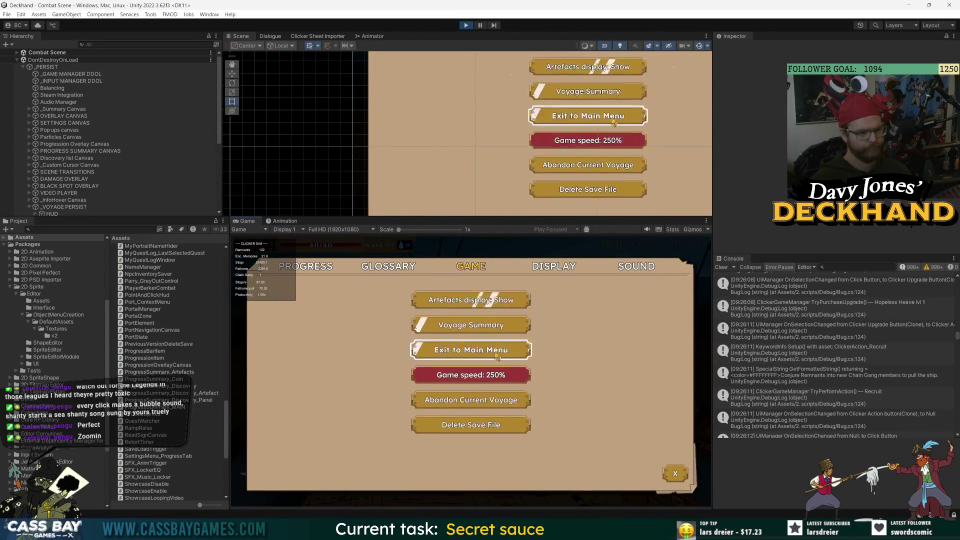
Abandon the voyage and continue through the death summaries past the 966 final score
left_click(492, 406)
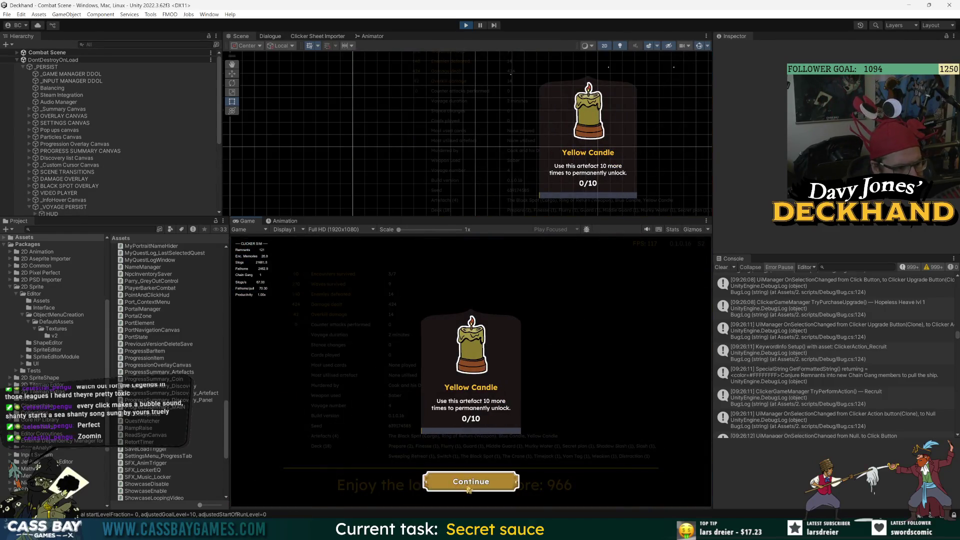
left_click(468, 486)
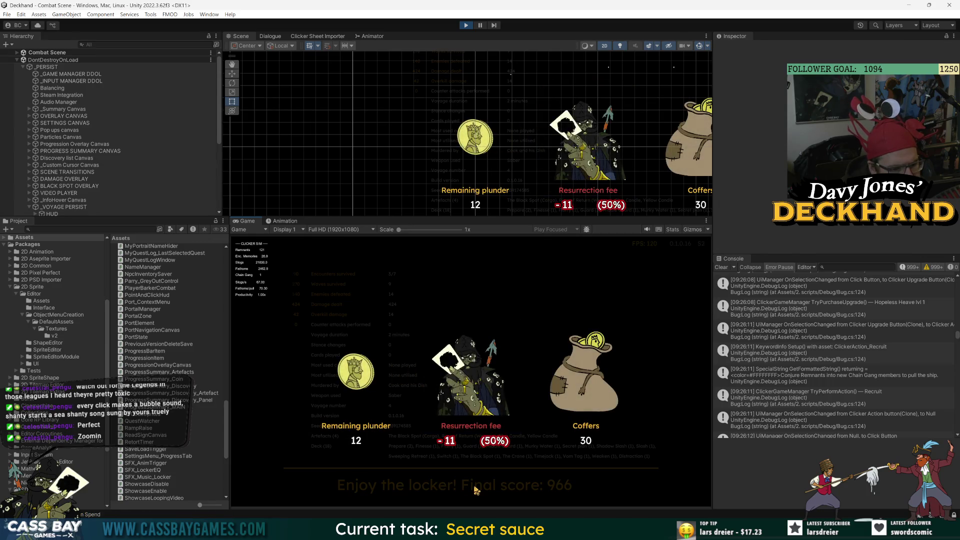
left_click(470, 482)
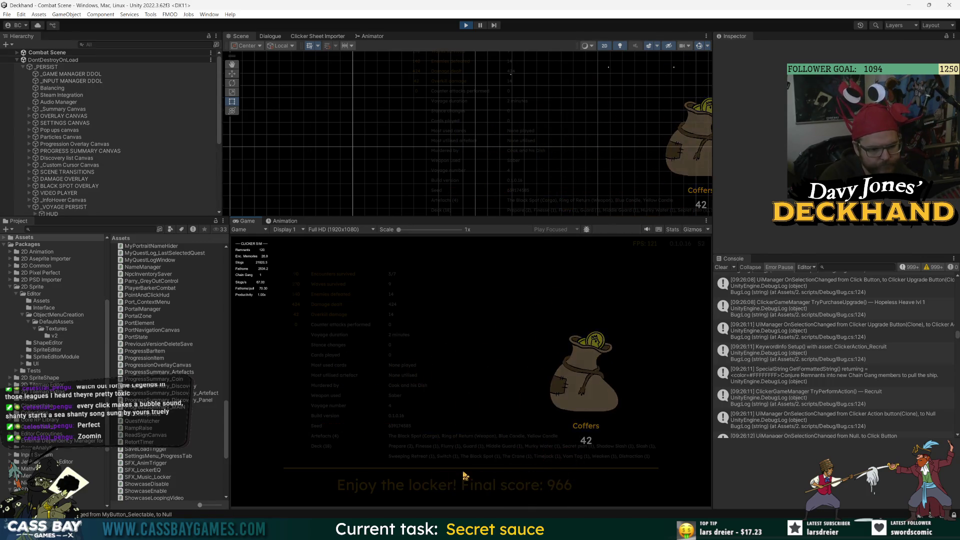
left_click(470, 482)
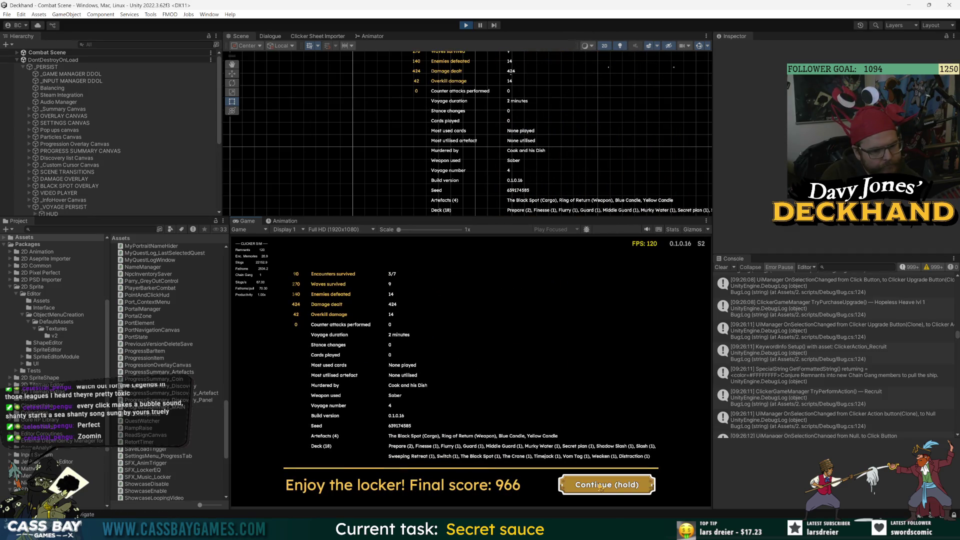
left_click(600, 488)
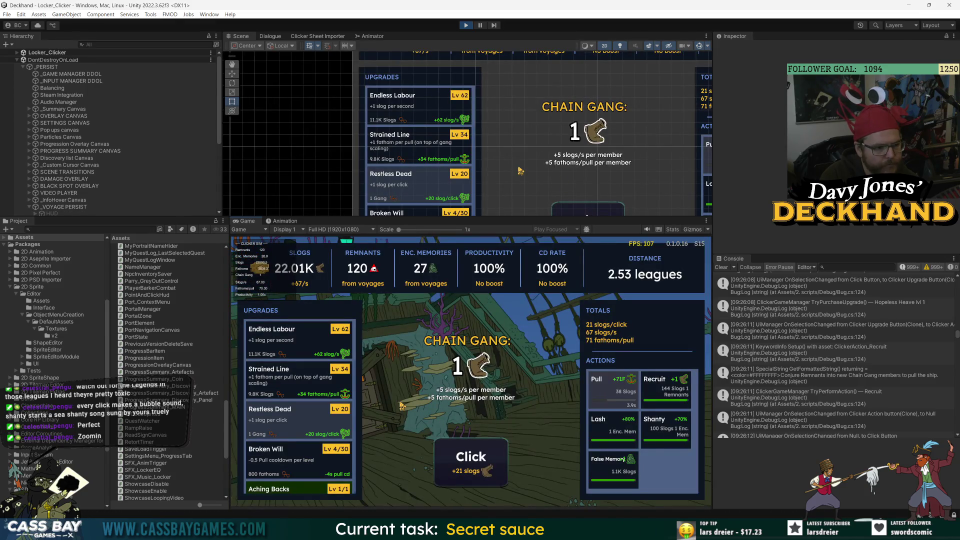
Activate the Lash and Shanty boosts and alternate False Memory with 38-slog Click batches
scroll(275, 424, "down", 5)
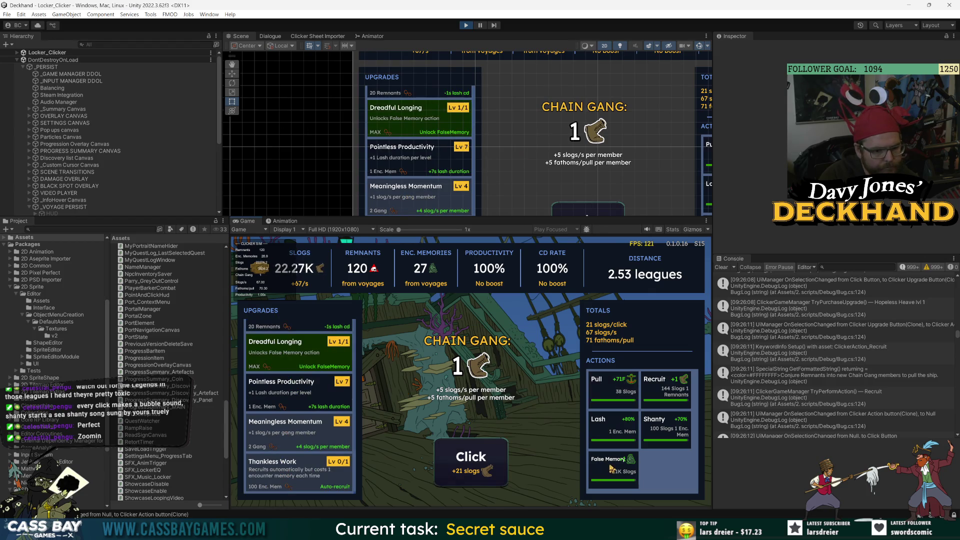
left_click(602, 468)
left_click(665, 430)
left_click(613, 430)
left_click(489, 466)
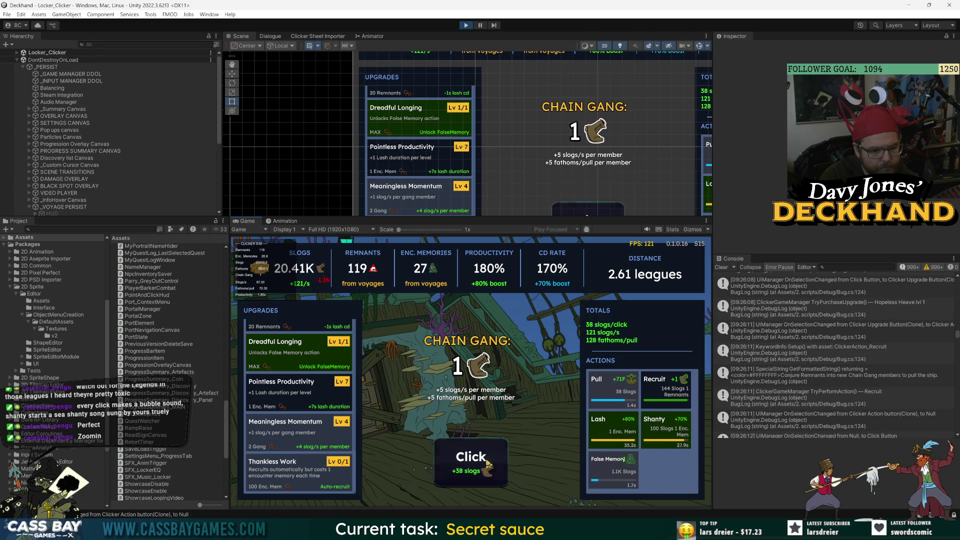
left_click(476, 461)
left_click(473, 461)
left_click(603, 477)
left_click(458, 461)
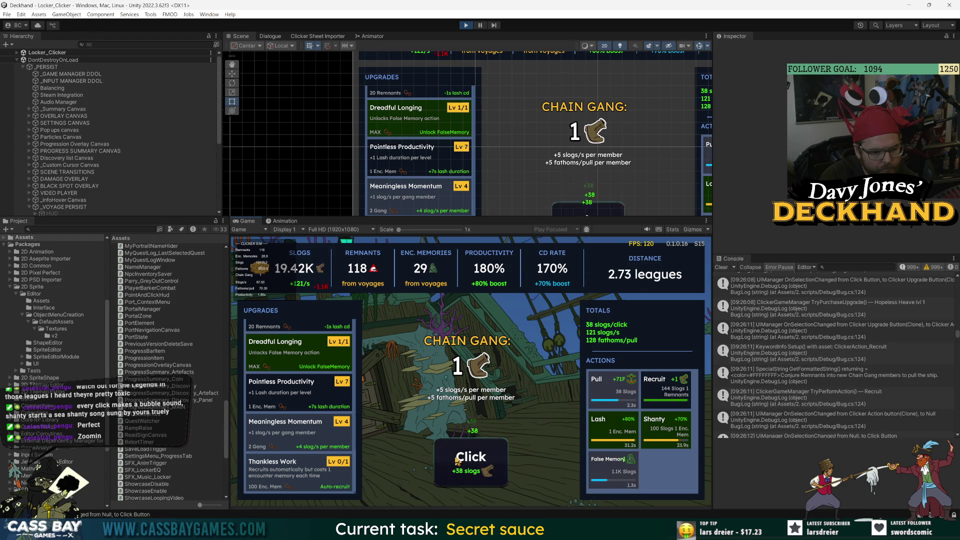
left_click(478, 468)
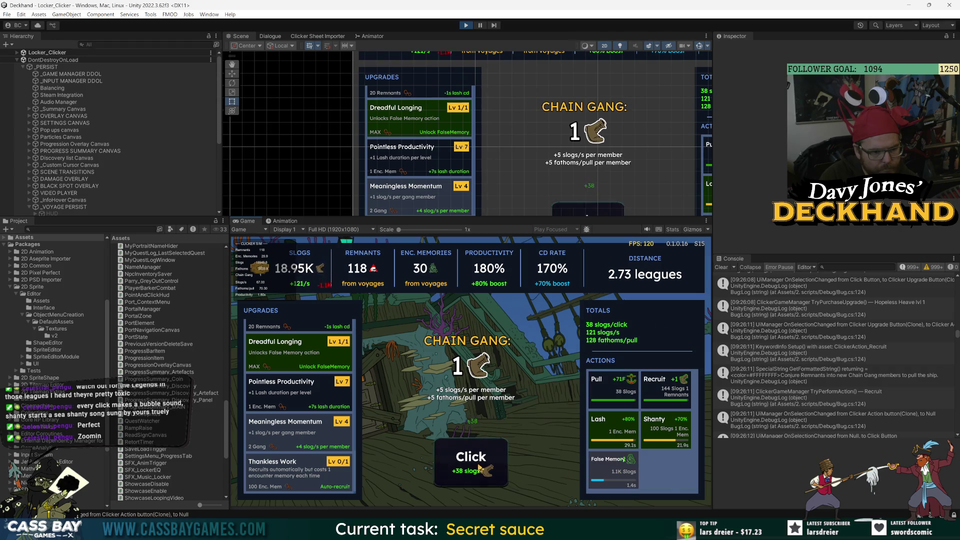
left_click(480, 469)
left_click(615, 487)
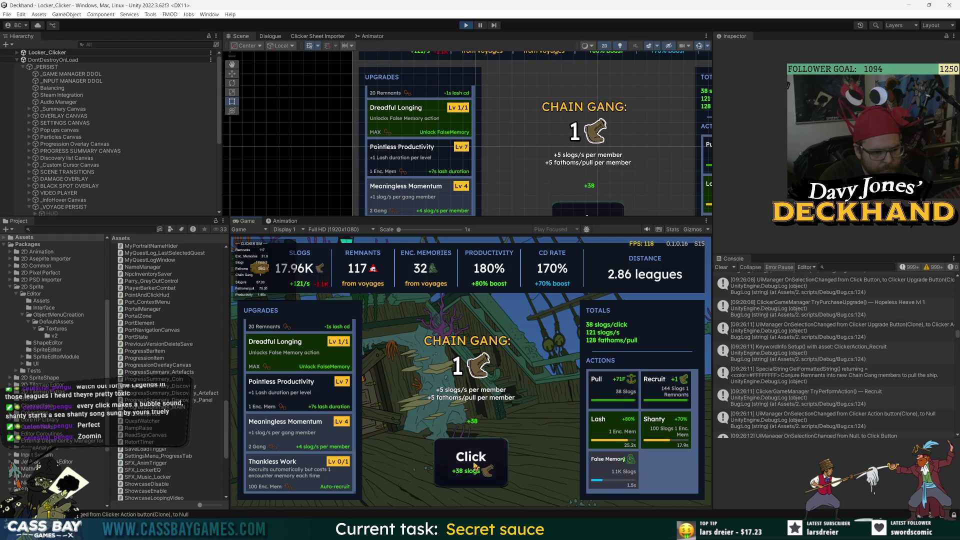
left_click(629, 475)
left_click(497, 467)
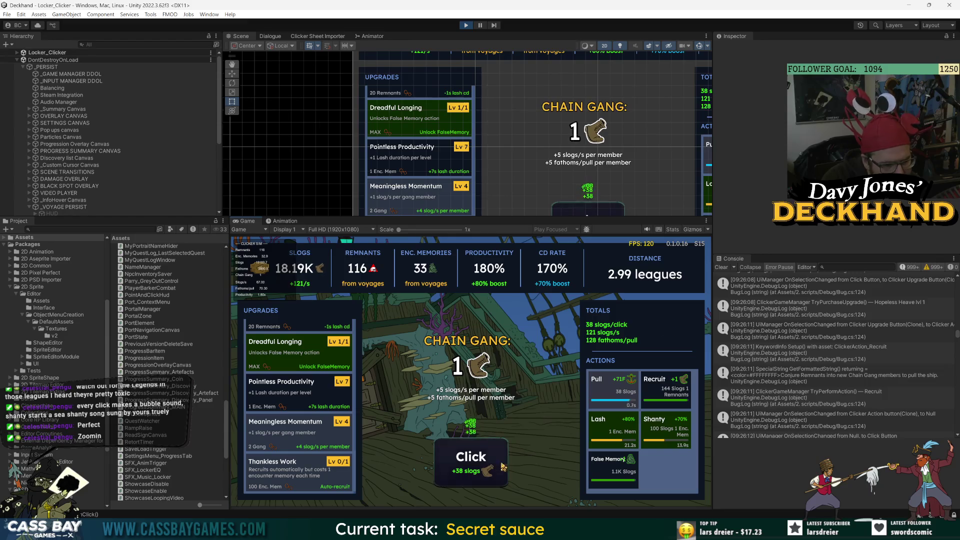
left_click(460, 467)
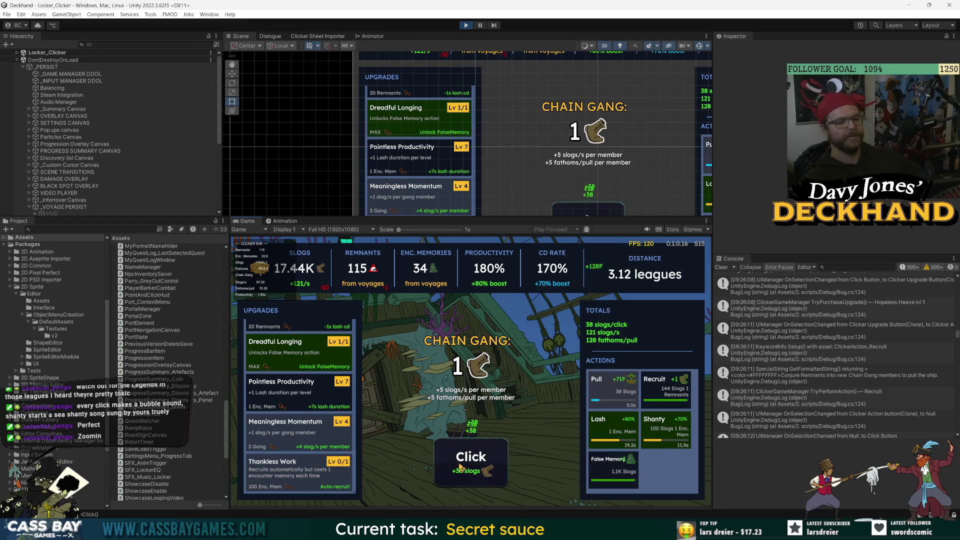
left_click(460, 466)
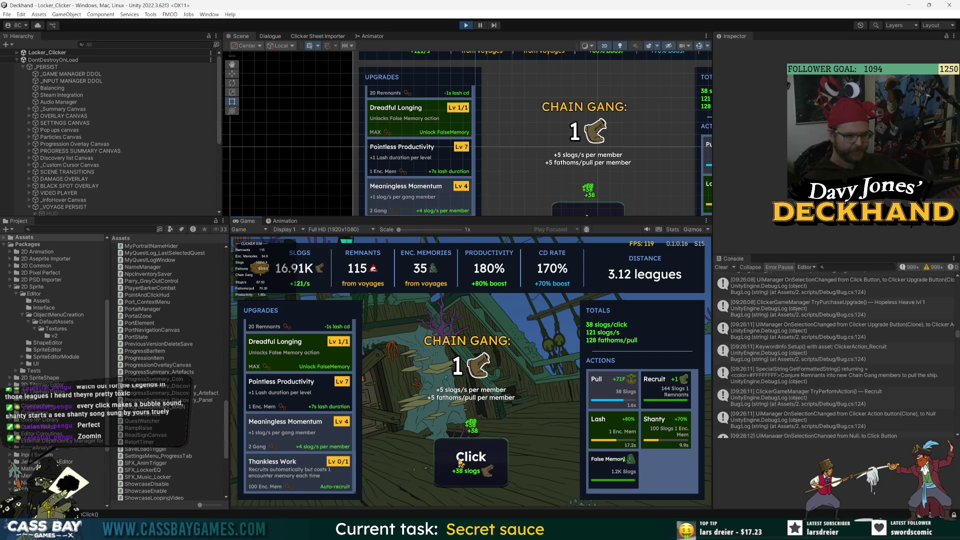
left_click(452, 470)
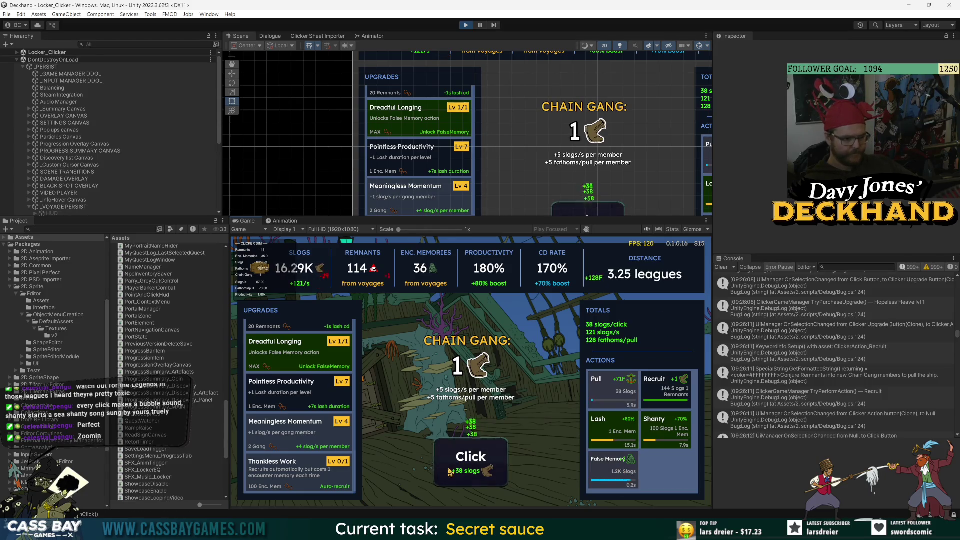
left_click(608, 482)
left_click(484, 469)
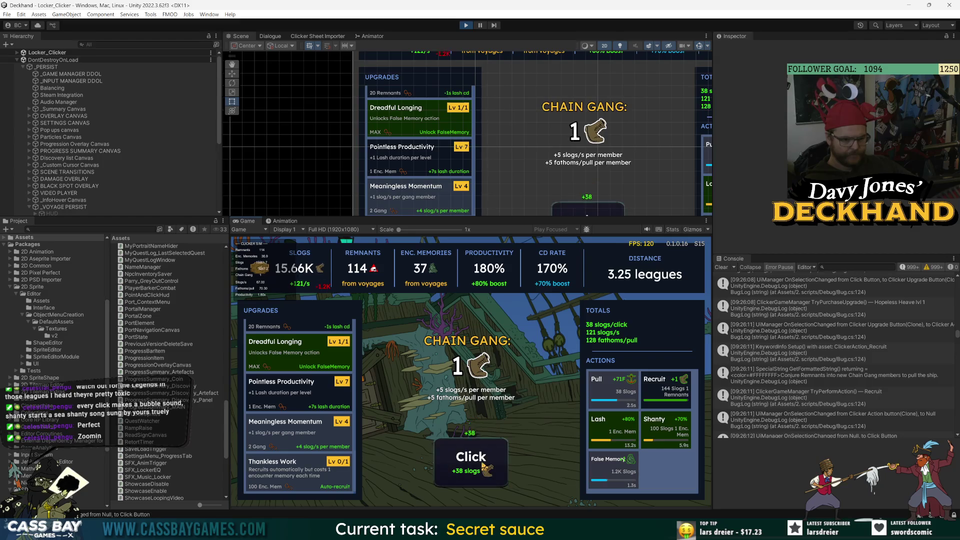
left_click(484, 467)
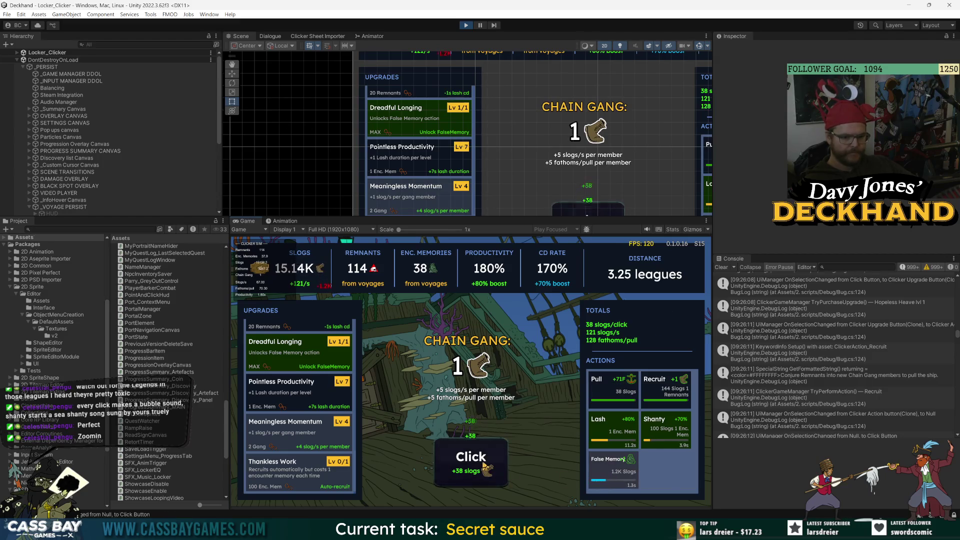
left_click(611, 477)
left_click(467, 473)
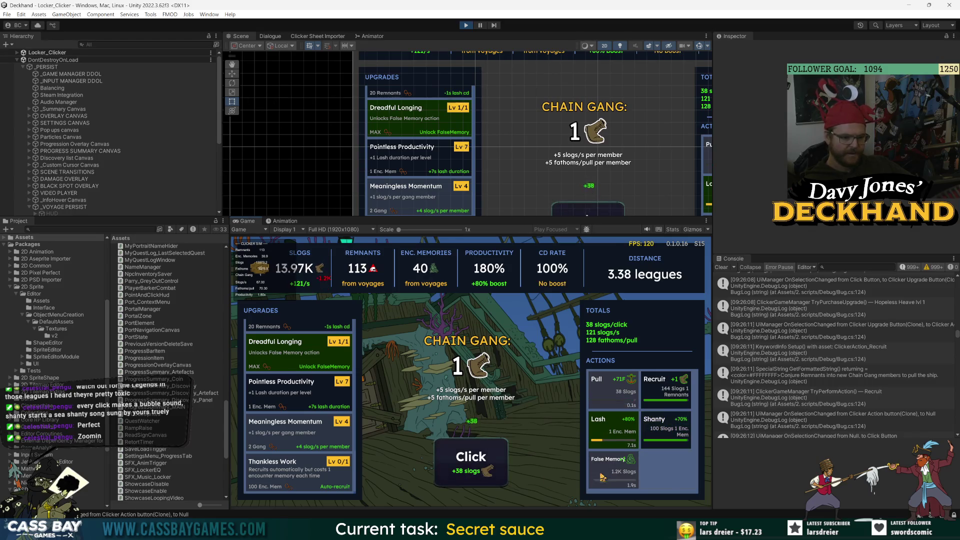
left_click(472, 463)
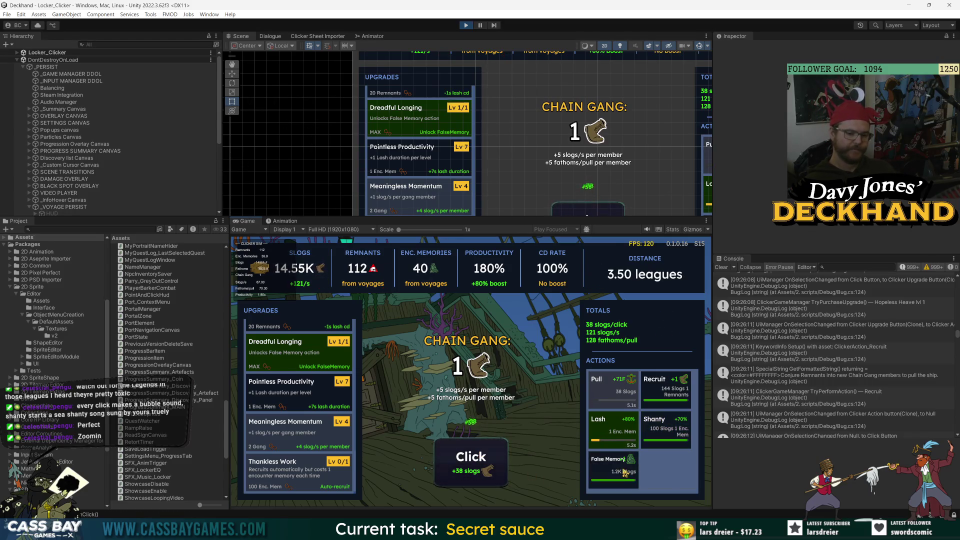
left_click(461, 464)
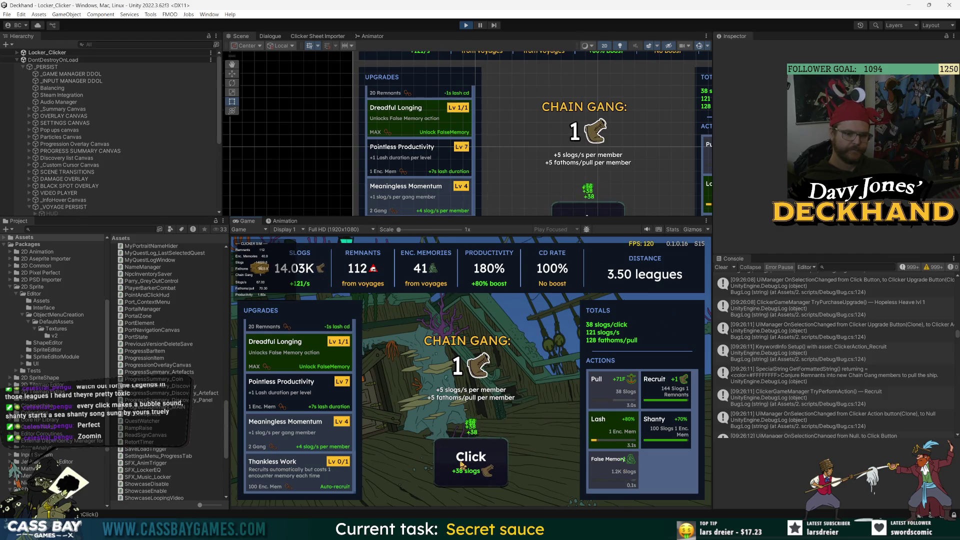
left_click(469, 464)
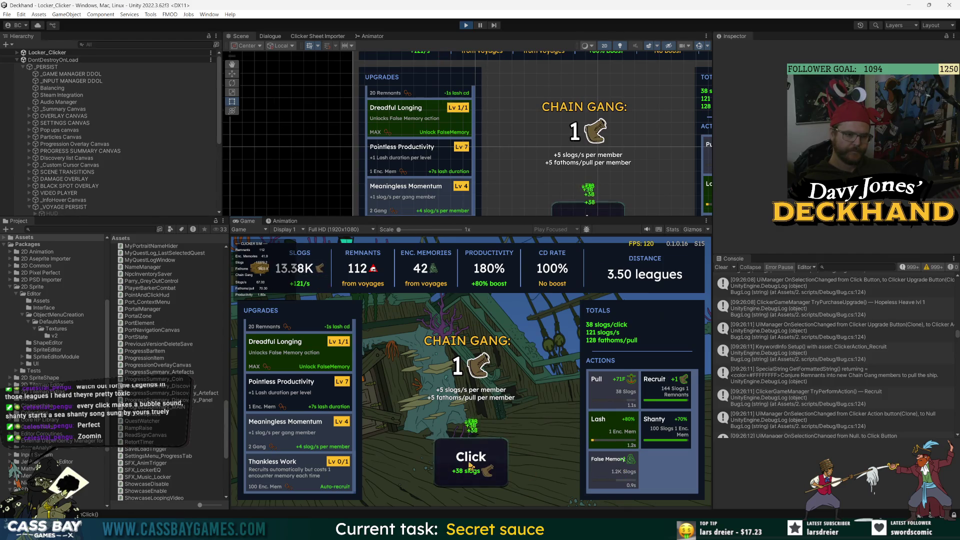
left_click(488, 471)
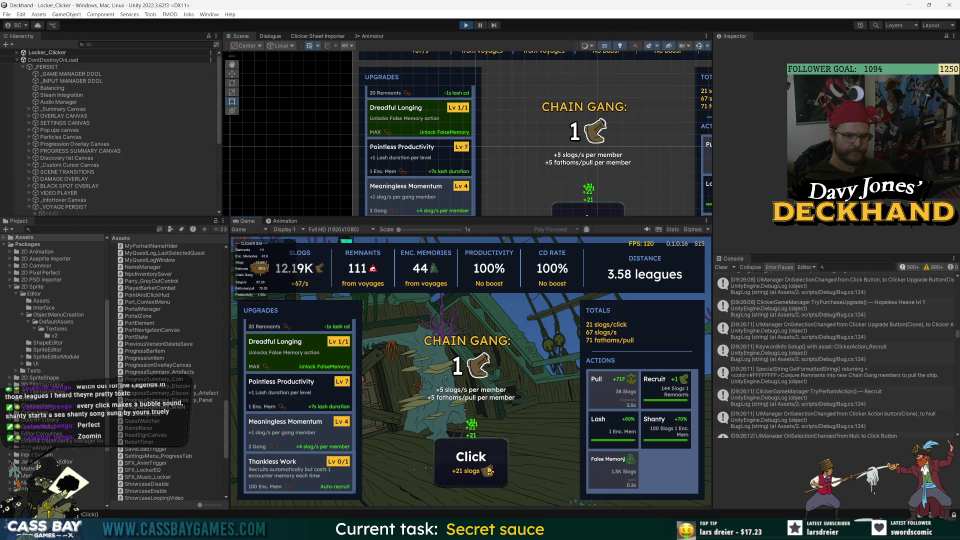
left_click(489, 456)
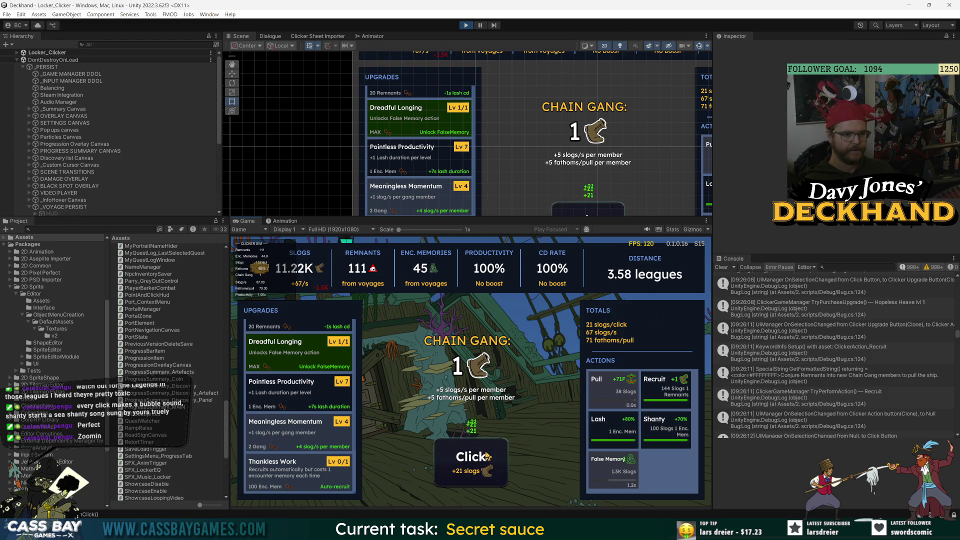
left_click(489, 457)
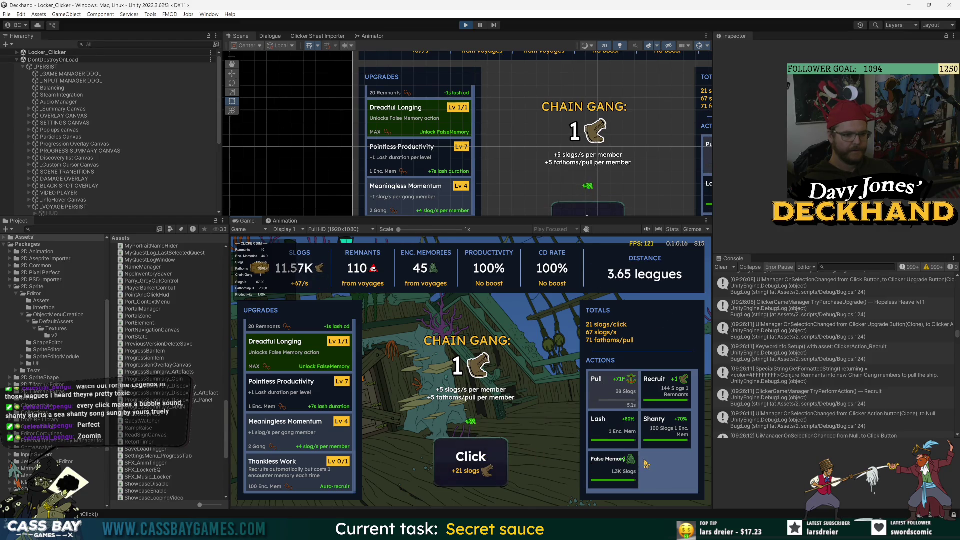
left_click(459, 467)
left_click(459, 467)
left_click(459, 467)
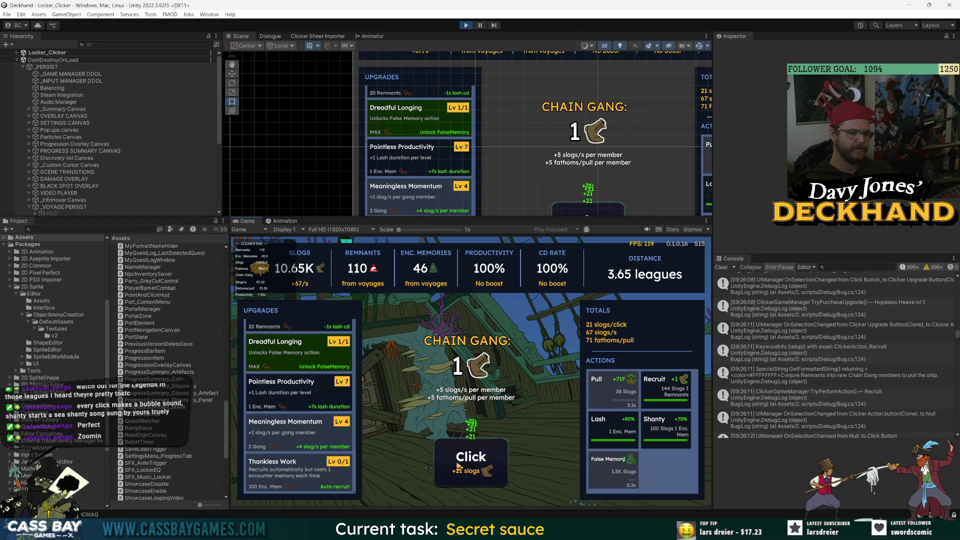
left_click(485, 470)
left_click(485, 471)
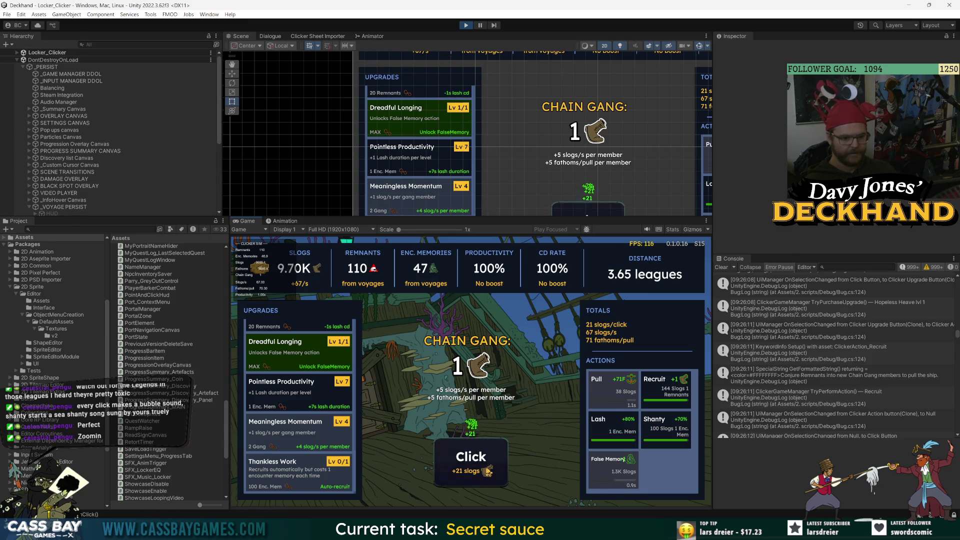
Reactivate the Lash and Shanty boosts and recruit a second Chain Gang member
left_click(613, 430)
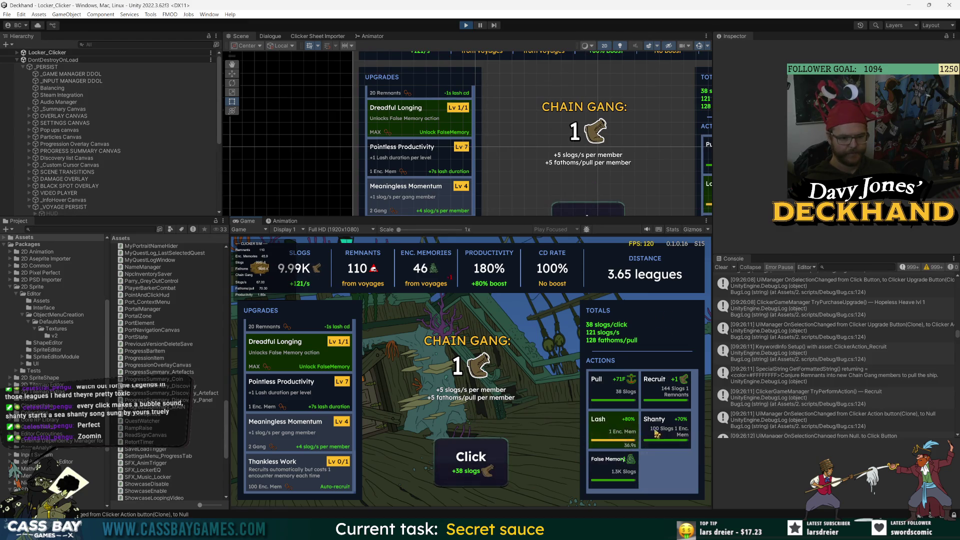
left_click(666, 430)
left_click(620, 458)
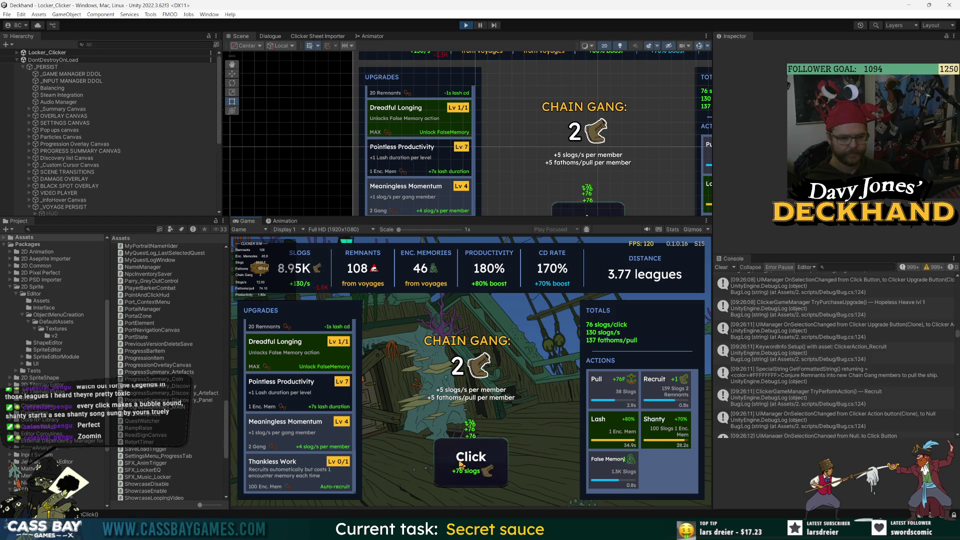
Keep firing False Memory and clicking for 76-slog batches
left_click(618, 464)
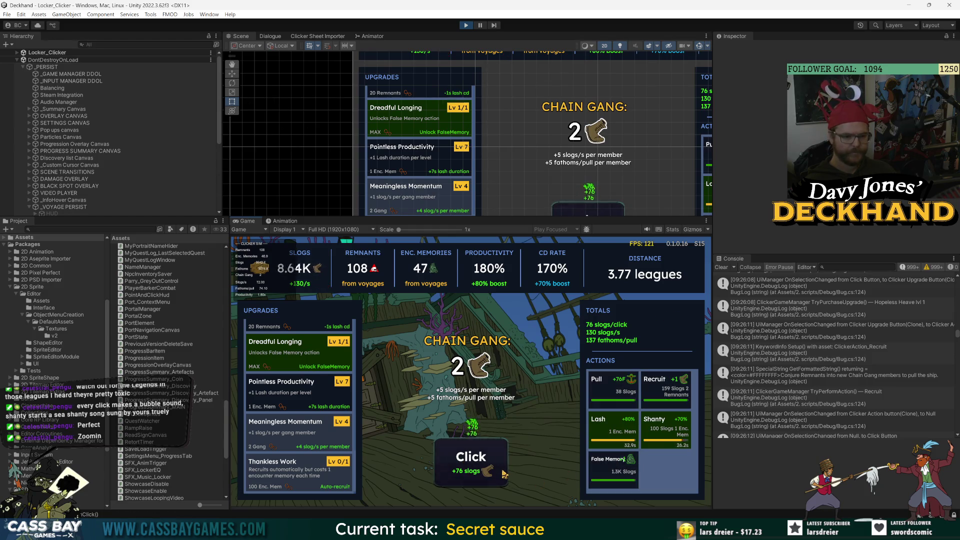
left_click(454, 469)
left_click(482, 463)
left_click(494, 459)
left_click(494, 459)
left_click(497, 462)
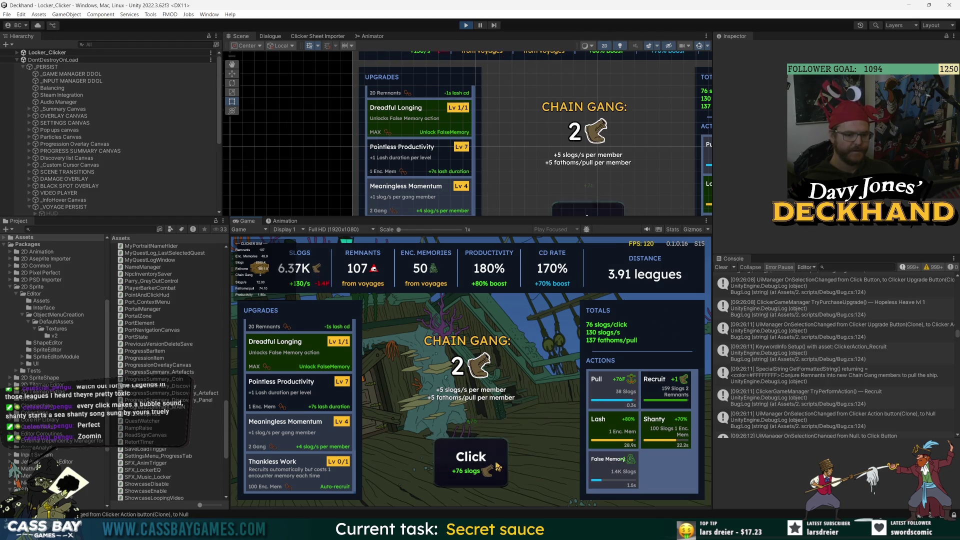
left_click(498, 466)
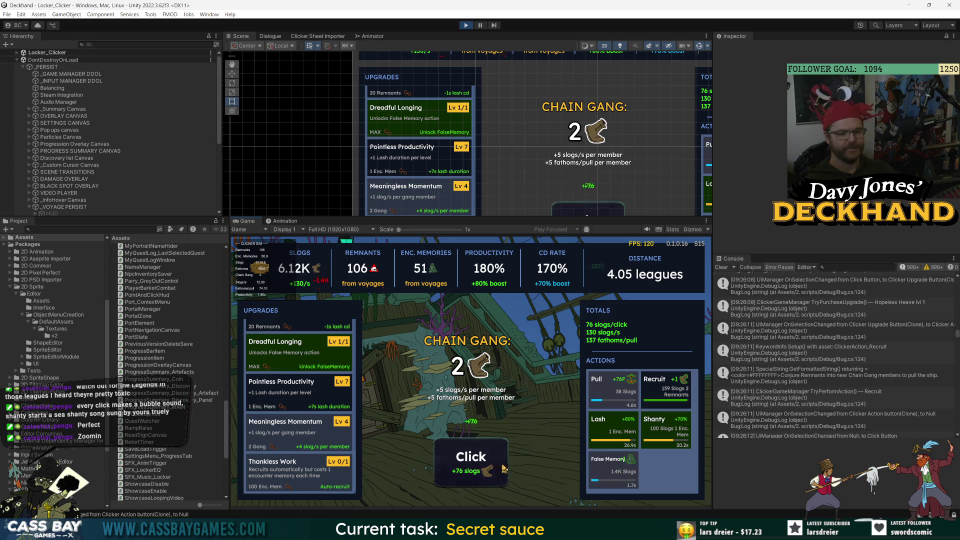
left_click(495, 467)
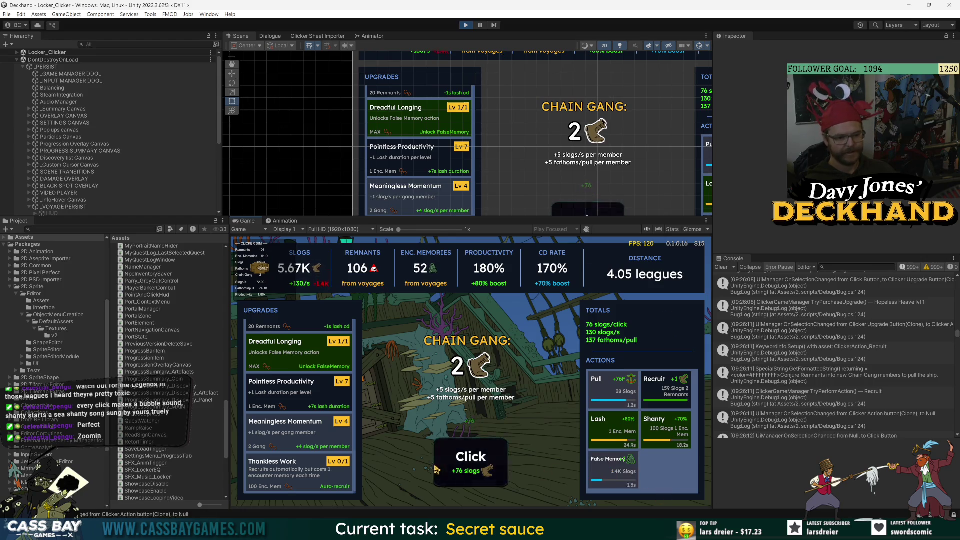
left_click(490, 470)
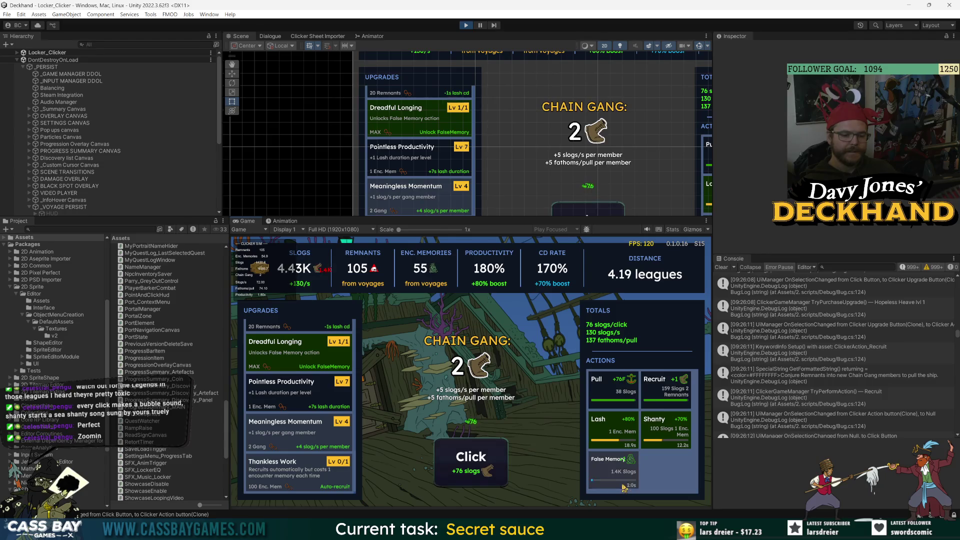
left_click(490, 473)
left_click(489, 471)
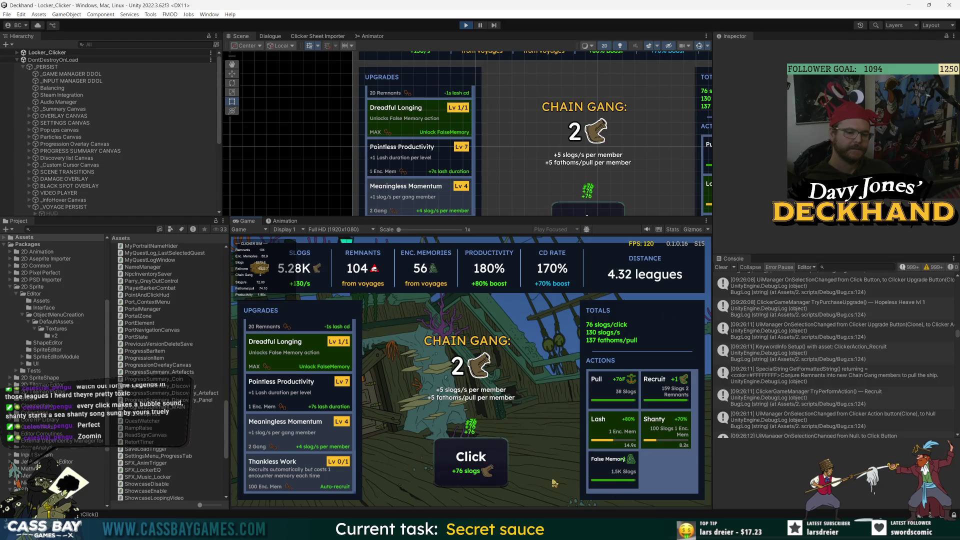
left_click(493, 466)
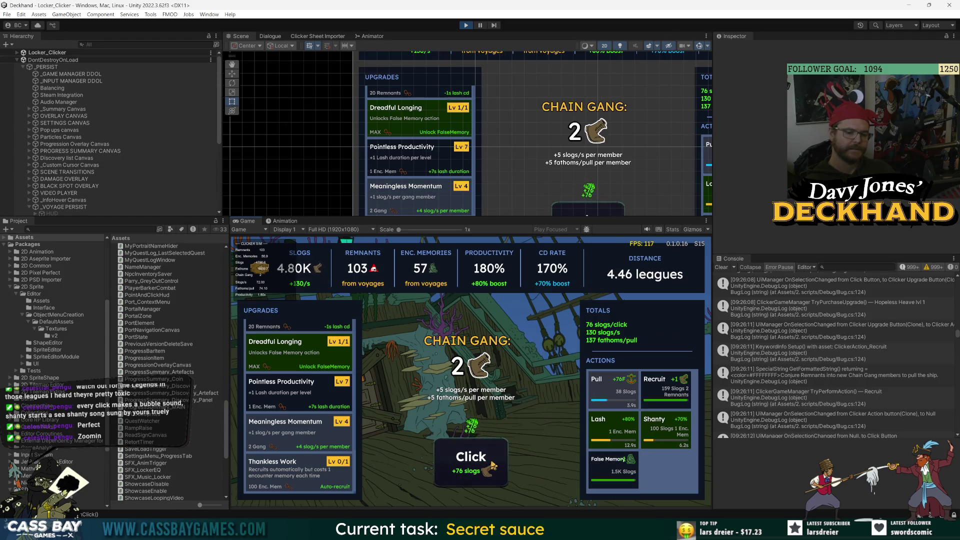
key("space")
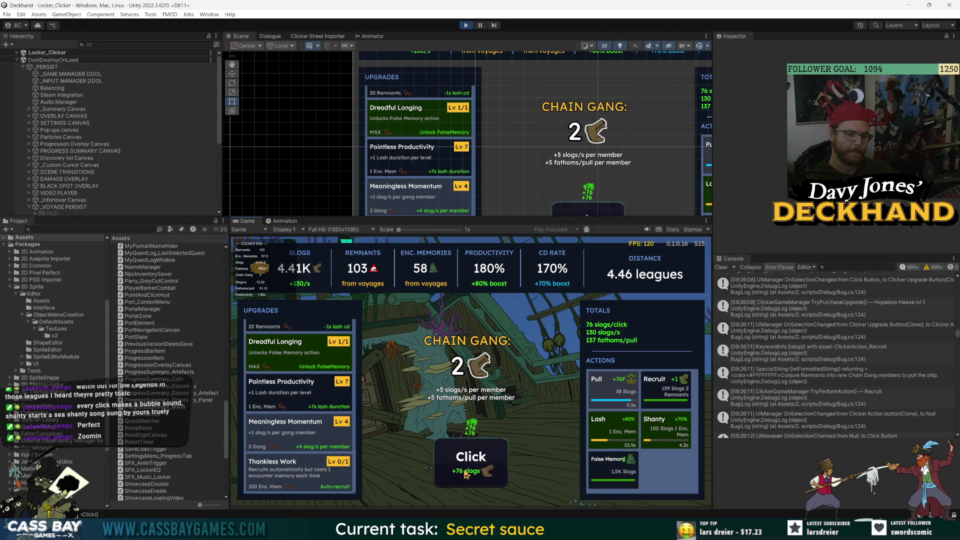
left_click(470, 465)
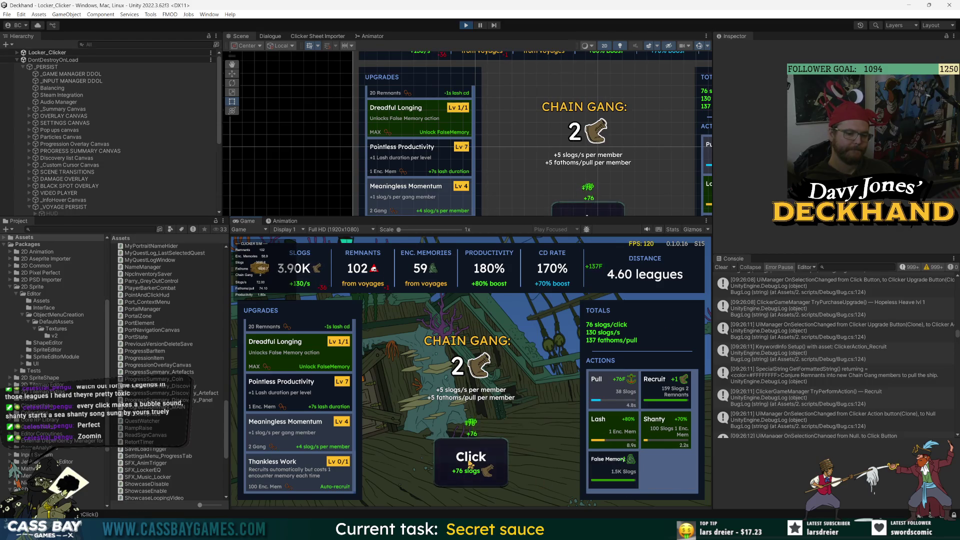
left_click(474, 459)
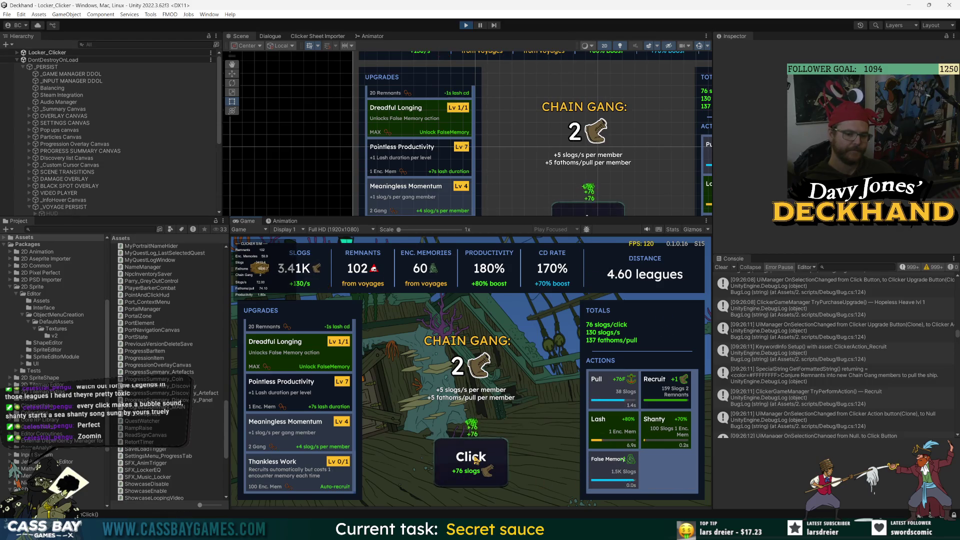
left_click(475, 460)
left_click(615, 473)
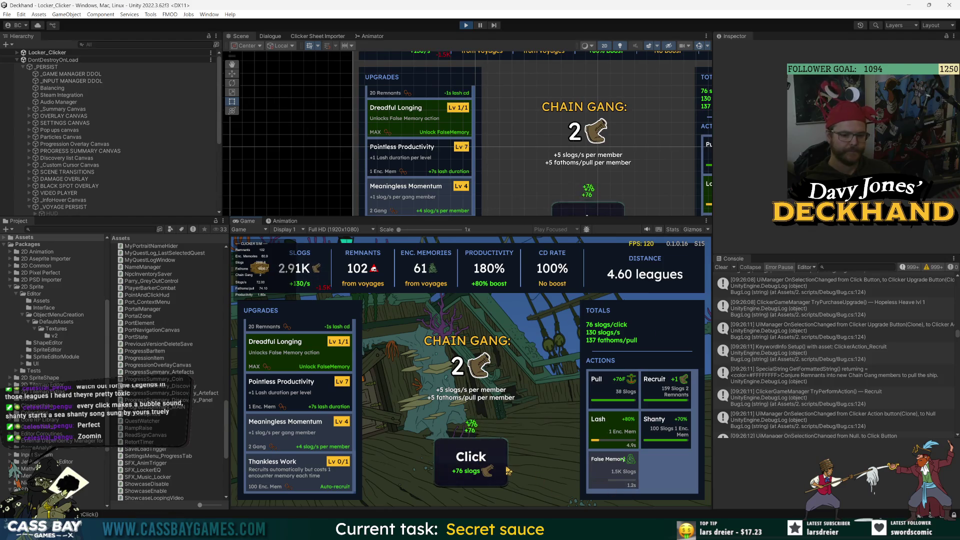
left_click(506, 469)
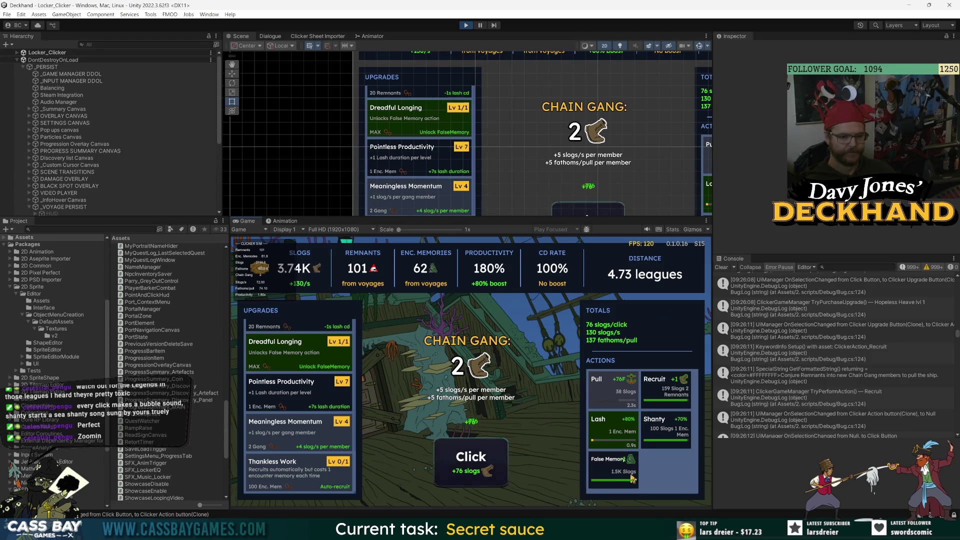
left_click(499, 477)
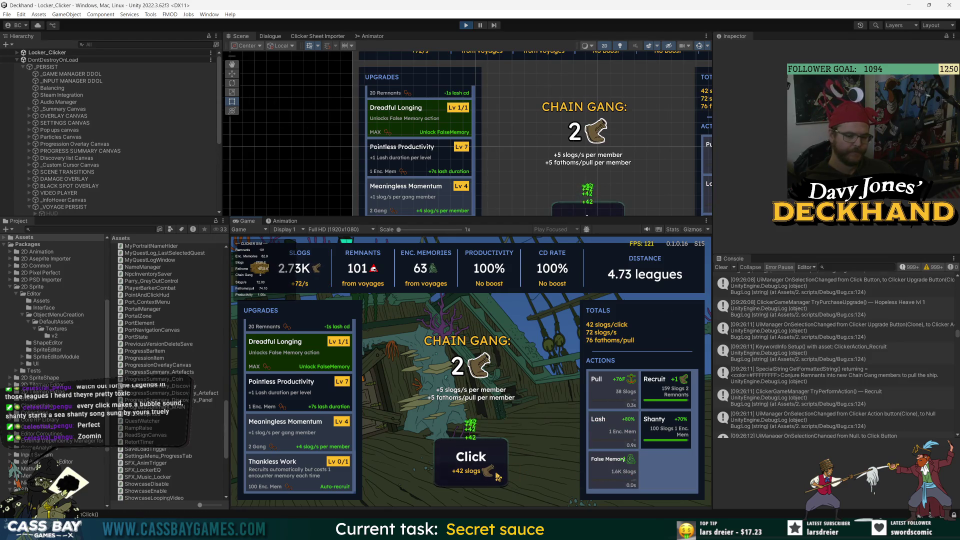
left_click(500, 470)
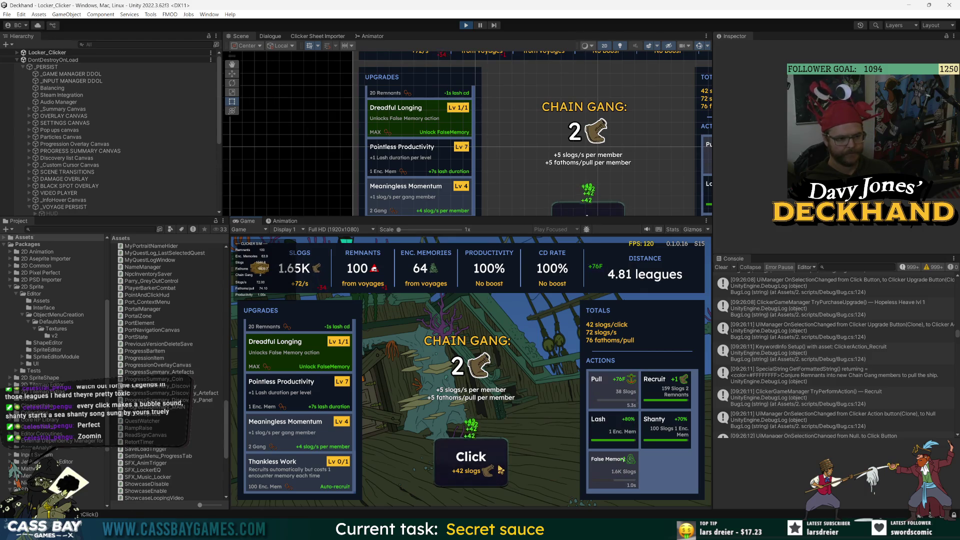
left_click(500, 469)
left_click(621, 473)
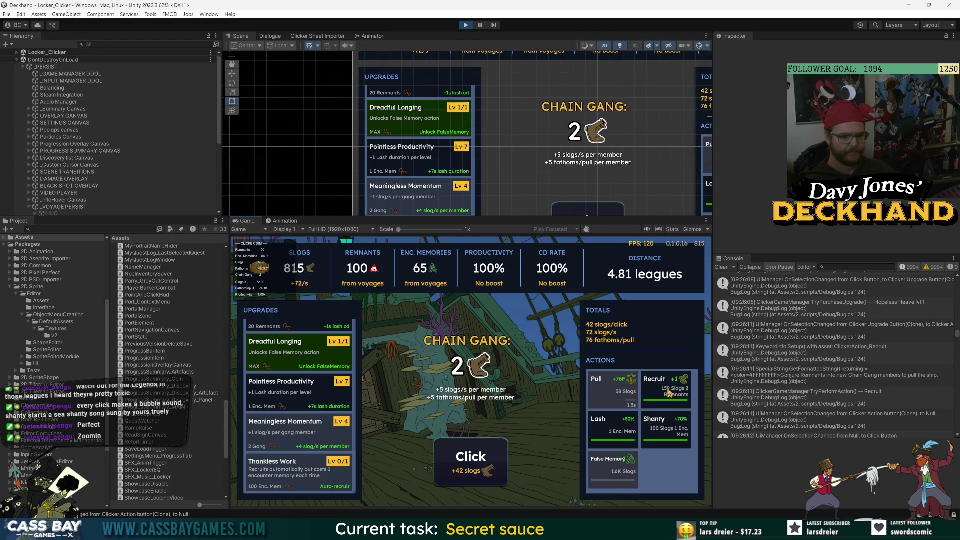
Recruit a third Chain Gang member
left_click(667, 428)
left_click(613, 430)
left_click(470, 458)
scroll(334, 412, "up", 3)
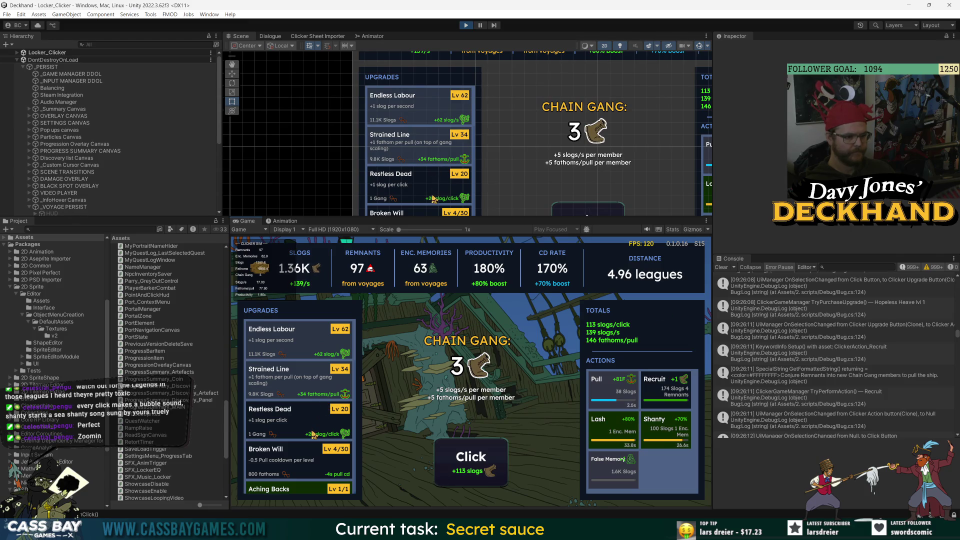
Raise Broken Will to level 6
double_click(299, 465)
left_click(470, 458)
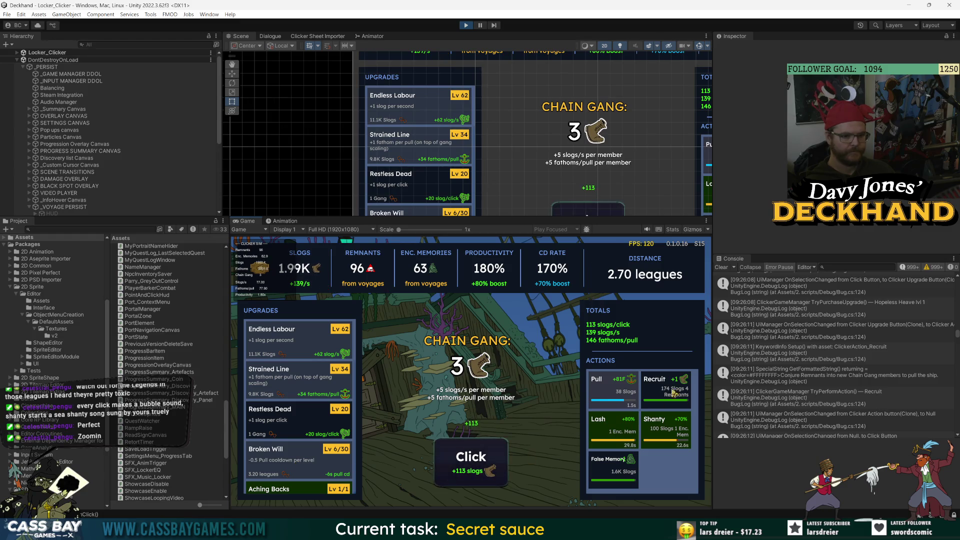
left_click(470, 458)
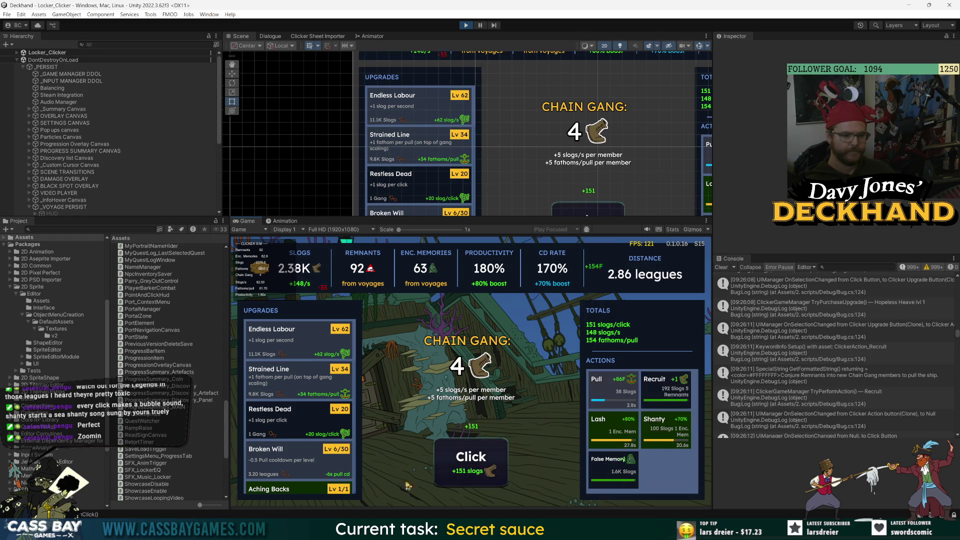
scroll(322, 465, "down", 5)
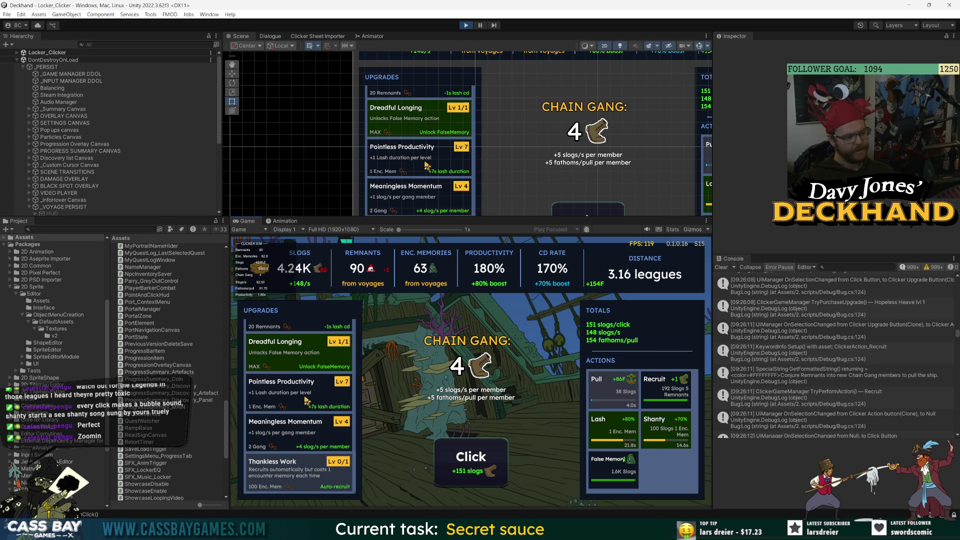
Spend the remaining memories raising Pointless Productivity to level 31
double_click(306, 400)
double_click(306, 400)
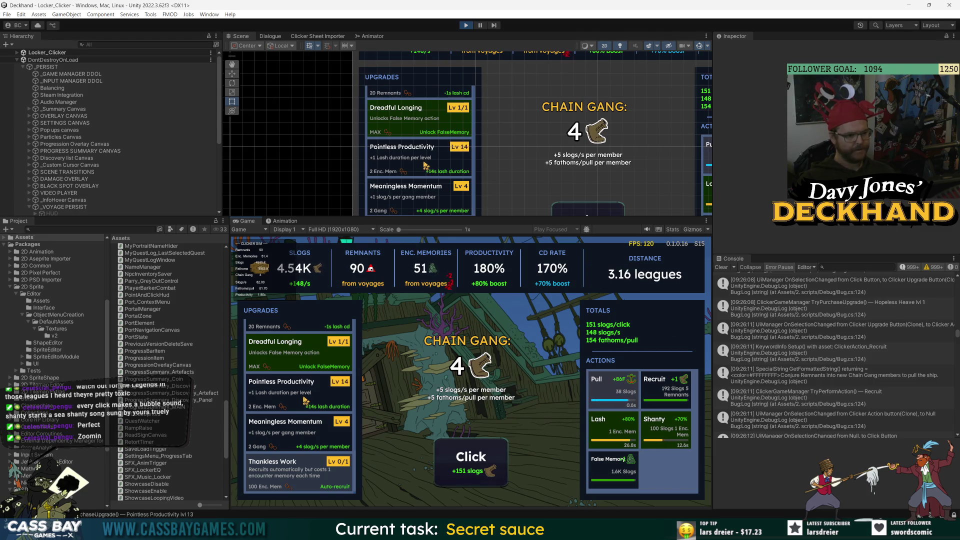
triple_click(306, 401)
double_click(306, 400)
double_click(306, 400)
double_click(307, 400)
double_click(306, 400)
double_click(306, 401)
Click for slogs and recruit Chain Gang members up to 7
left_click(472, 463)
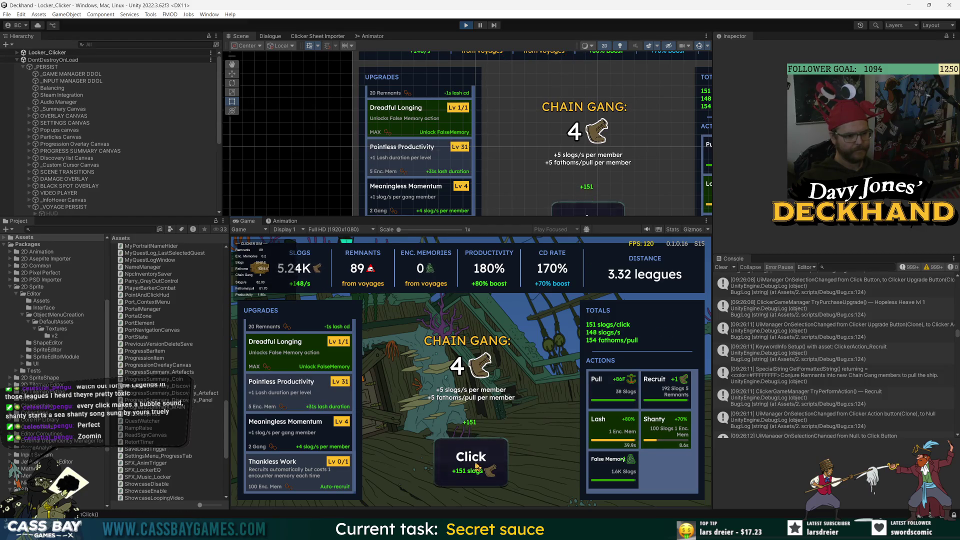
triple_click(475, 466)
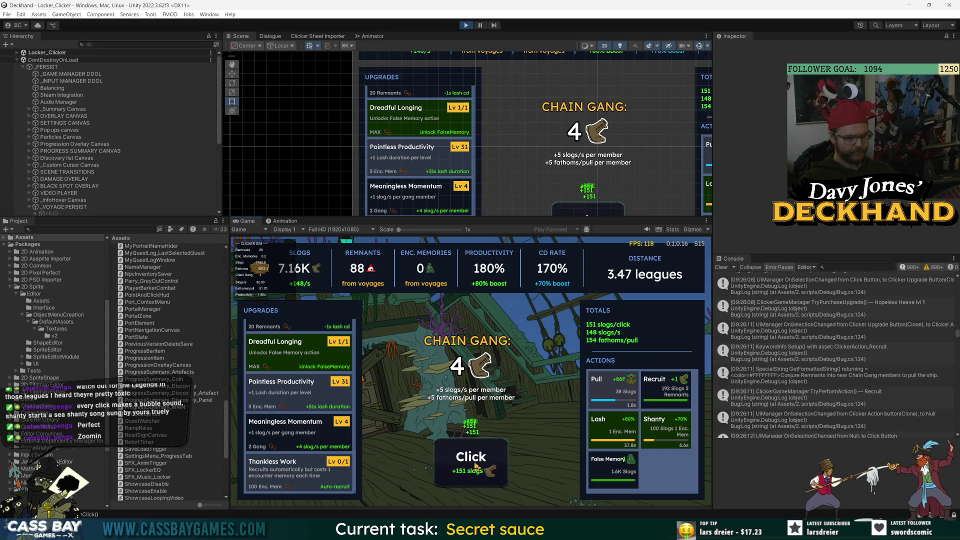
triple_click(474, 466)
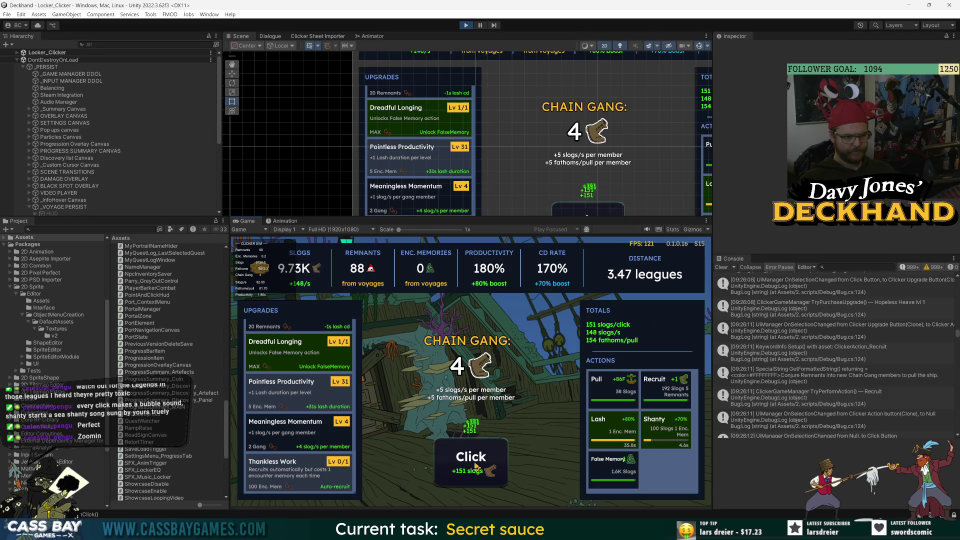
triple_click(475, 466)
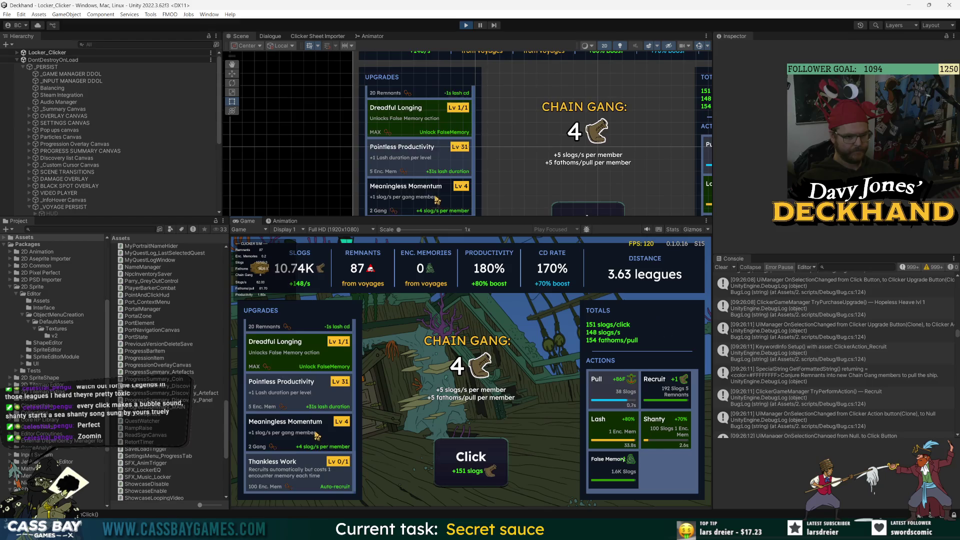
scroll(316, 434, "up", 5)
left_click(666, 387)
triple_click(472, 457)
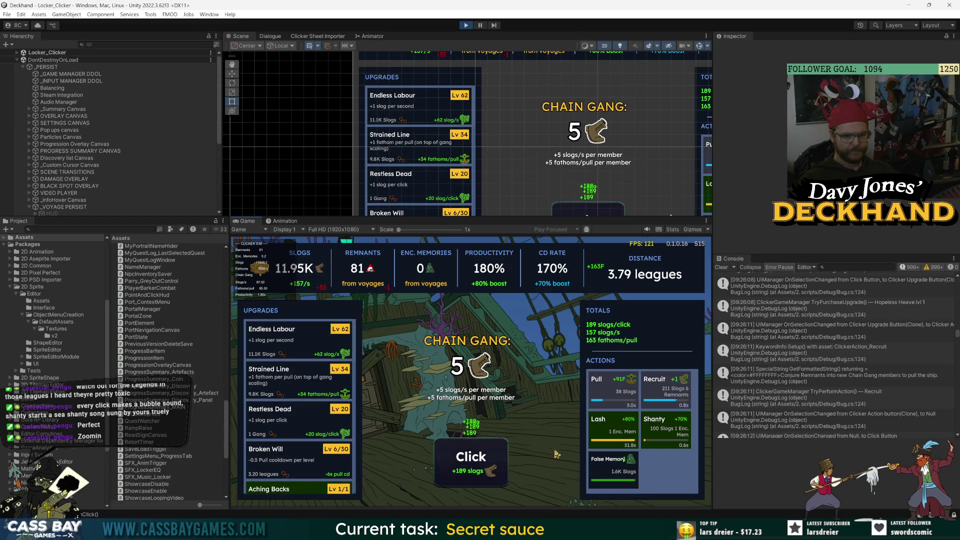
left_click(665, 387)
double_click(476, 467)
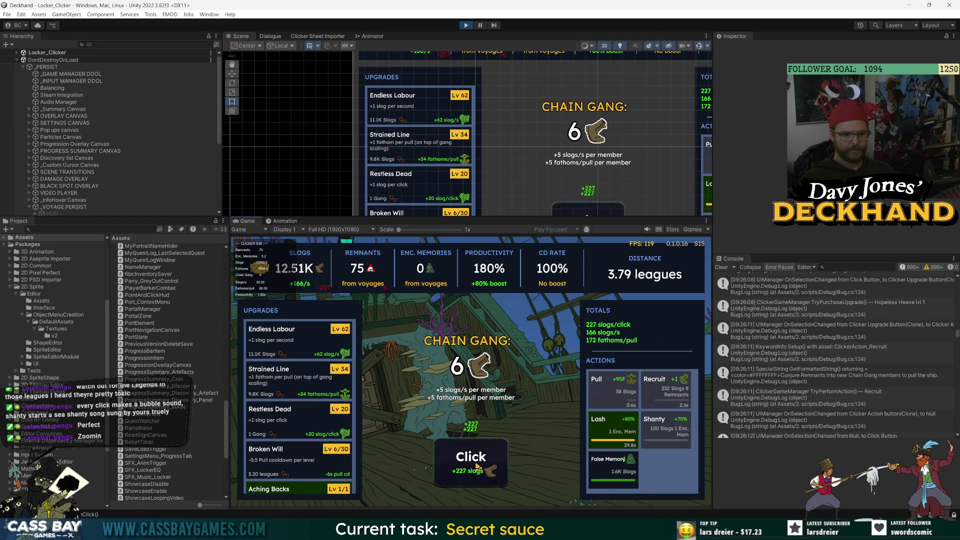
triple_click(477, 466)
left_click(476, 467)
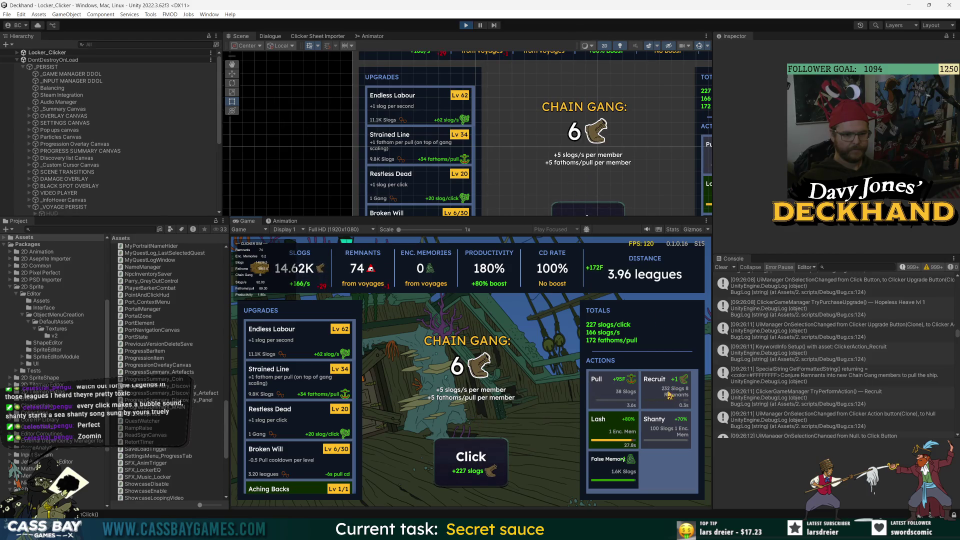
left_click(665, 387)
triple_click(479, 463)
triple_click(479, 463)
scroll(299, 405, "down", 3)
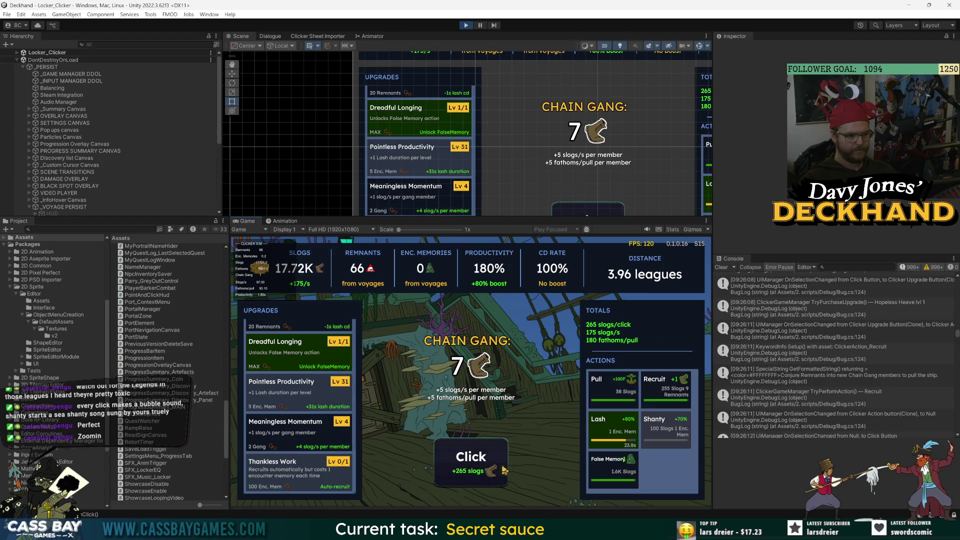
left_click(477, 462)
left_click(595, 403)
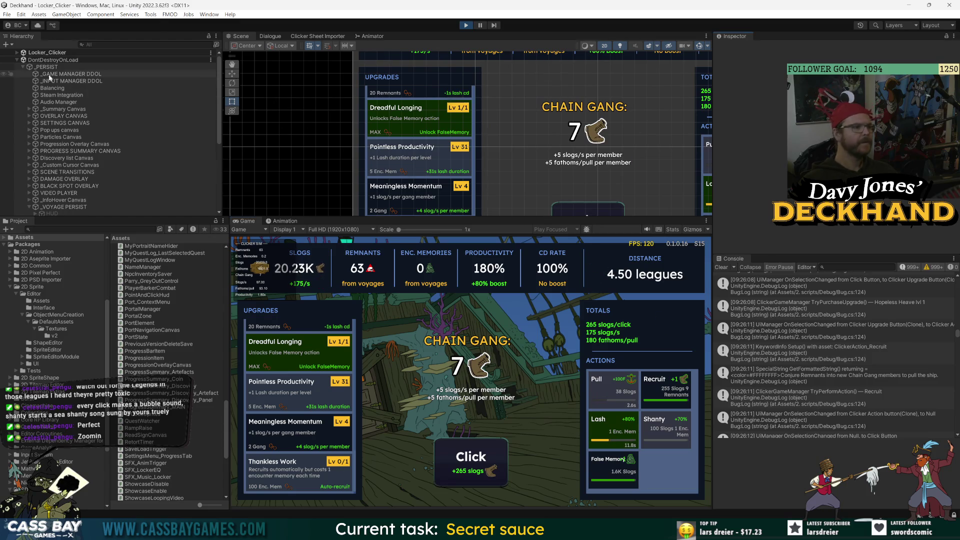
Grant 100 encounter memories via the Debug object's Clicker Test Harness, then buy Thankless Work
left_click(17, 60)
left_click(17, 53)
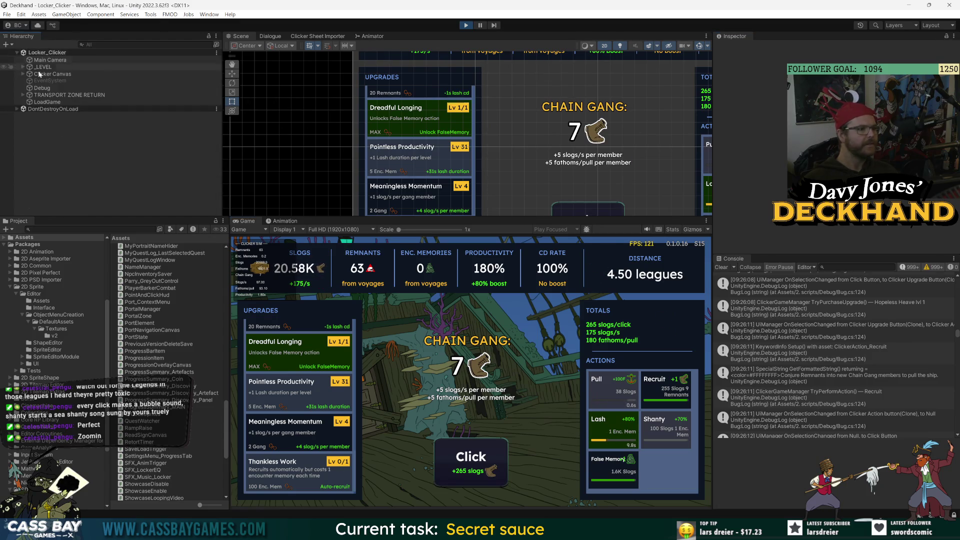
left_click(42, 88)
right_click(798, 92)
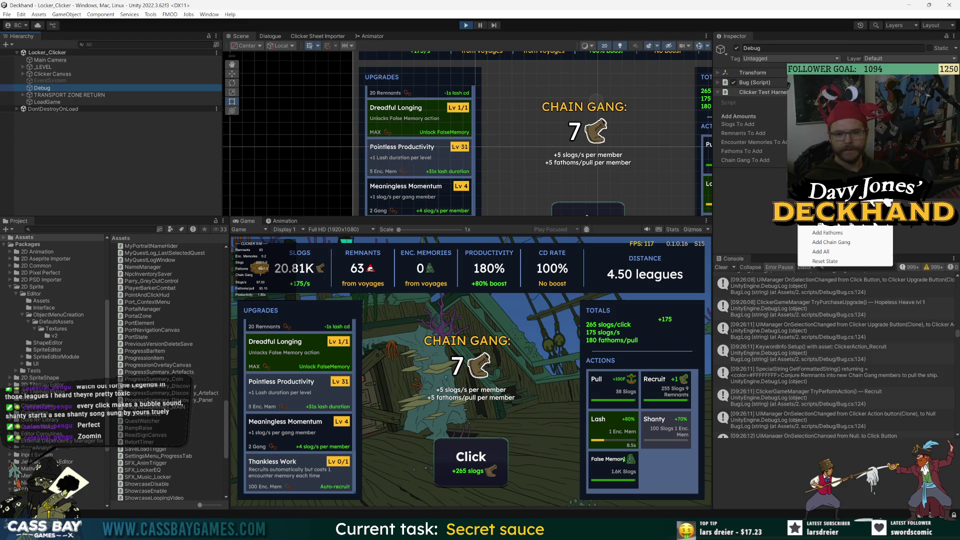
left_click(844, 225)
left_click(280, 476)
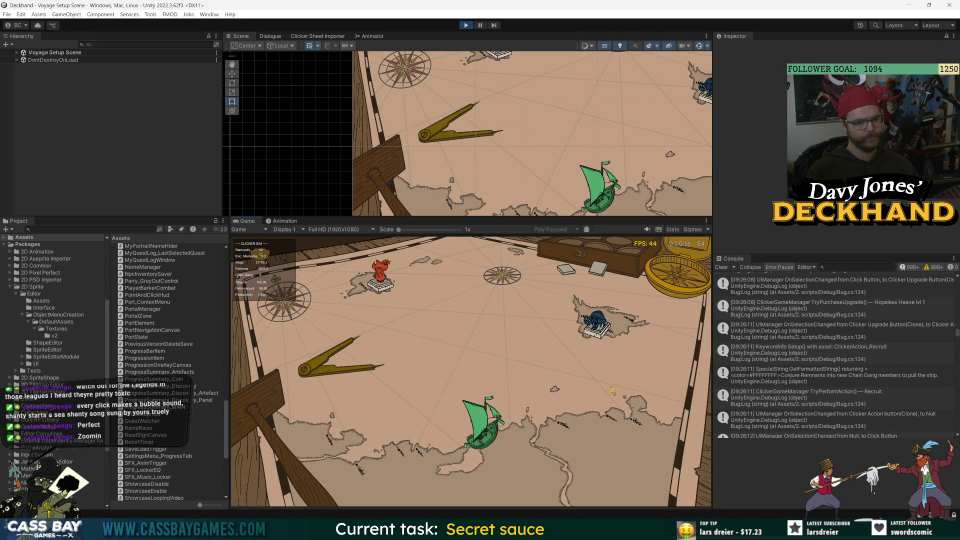
Set sail for Crab Island, keeping the Saber as the weapon
left_click(331, 356)
left_click(520, 422)
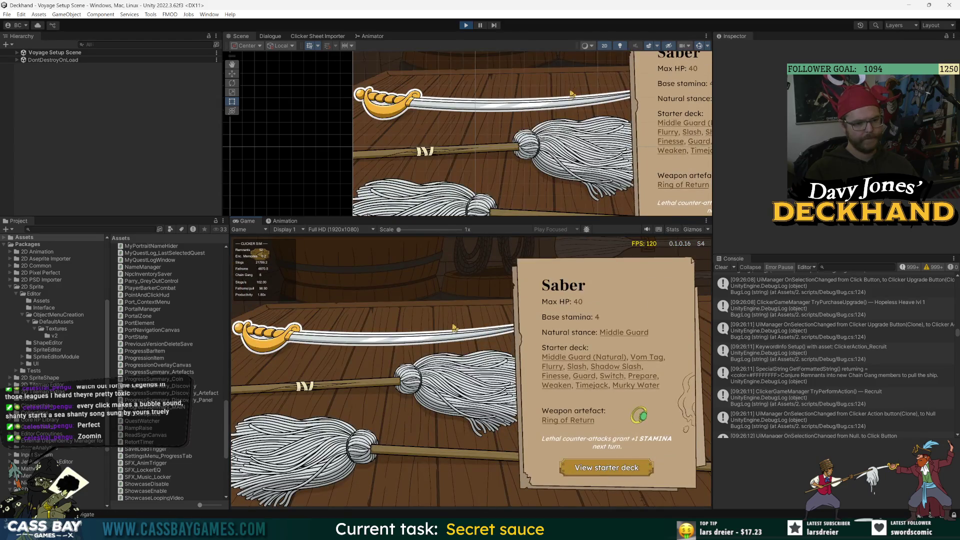
left_click(454, 328)
left_click(316, 474)
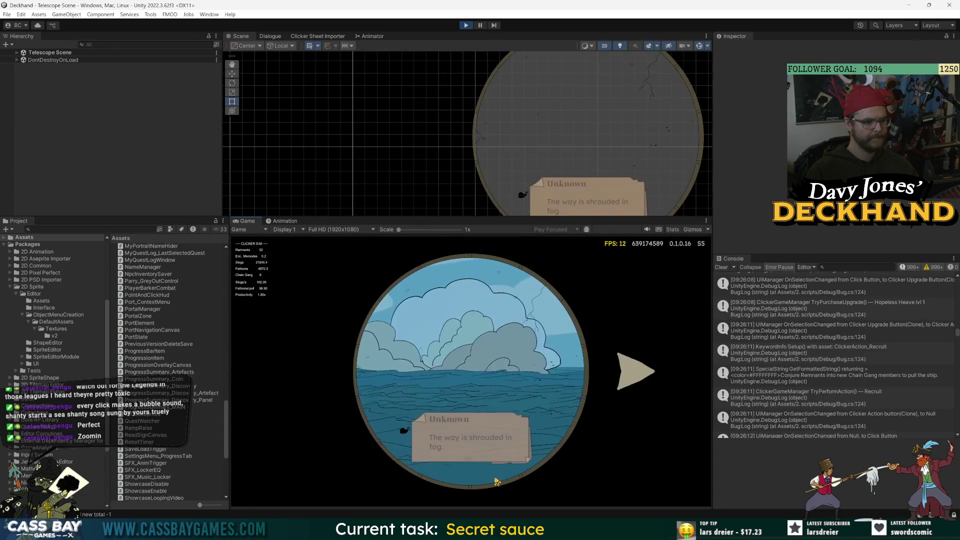
Choose the Navy encounter and win its first wave with the cheat
left_click(643, 378)
left_click(642, 377)
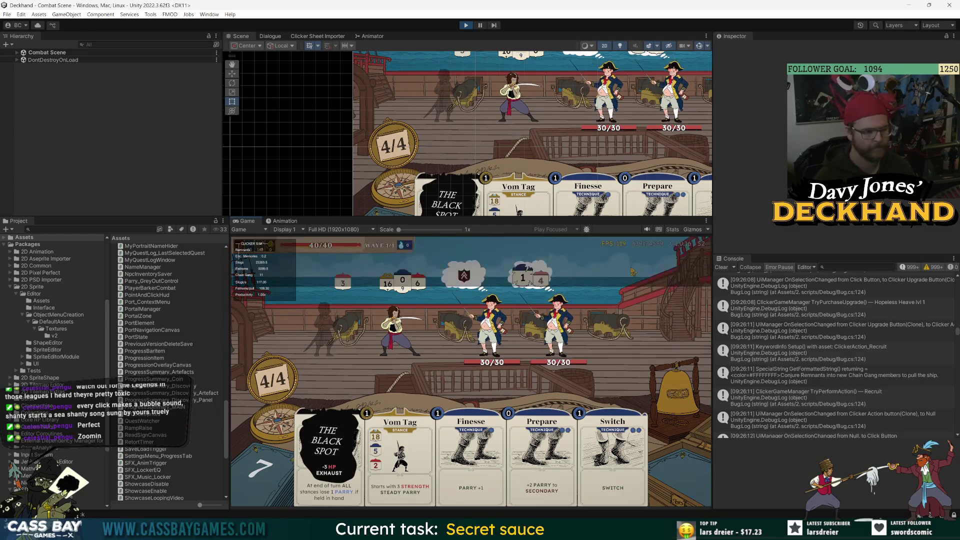
type("win wave")
key("Return")
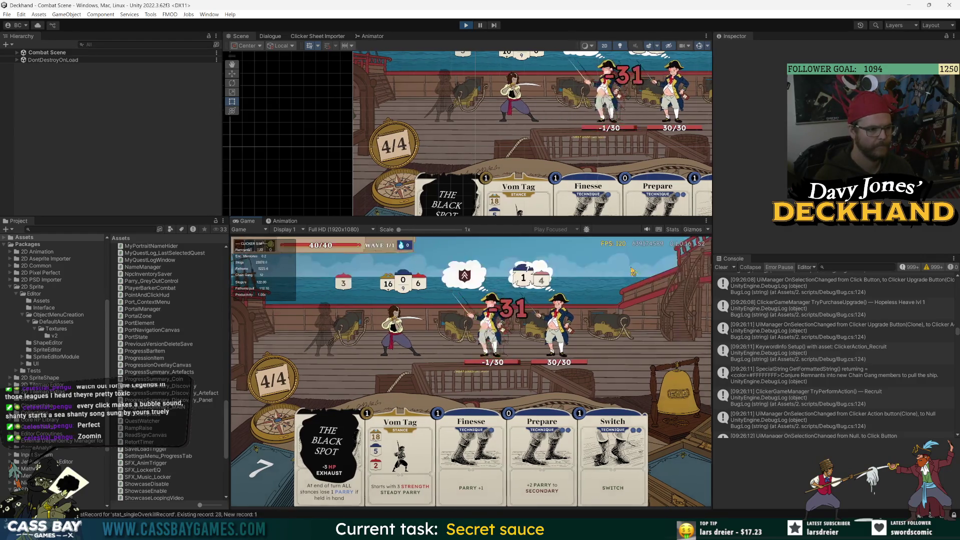